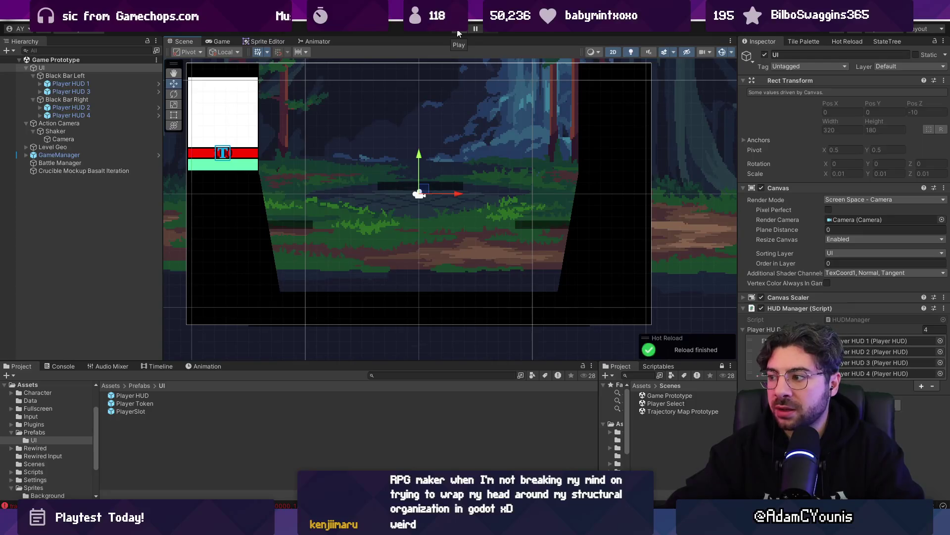
After a quick test run, move Player HUD 3 below HUD 1 with Left 0 and Pos Y -90, and save.
click(458, 31)
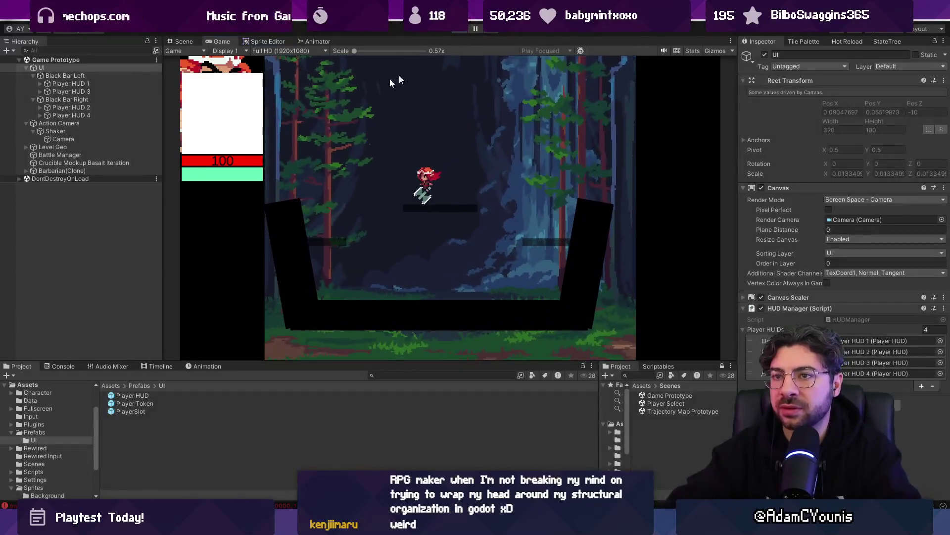
key(ctrl+p)
click(105, 84)
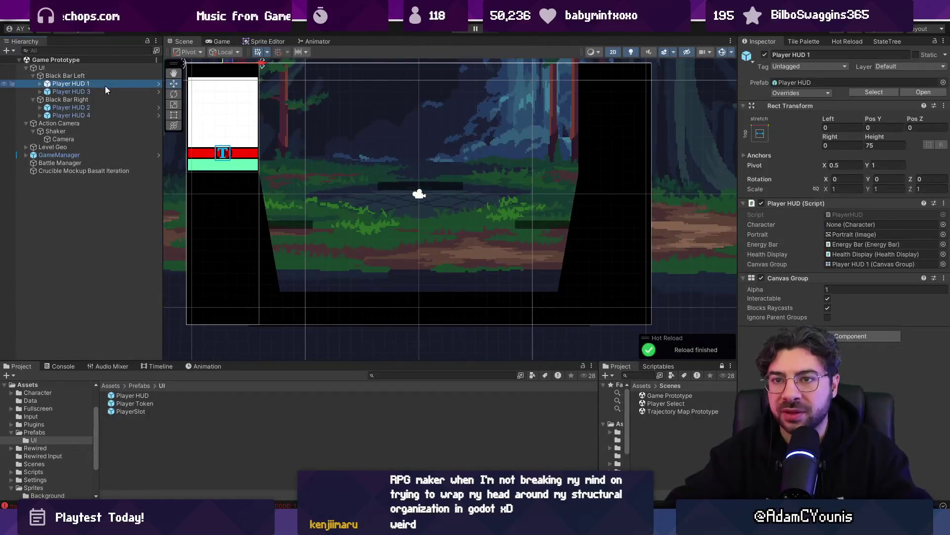
click(130, 92)
scroll(265, 120, down, 3)
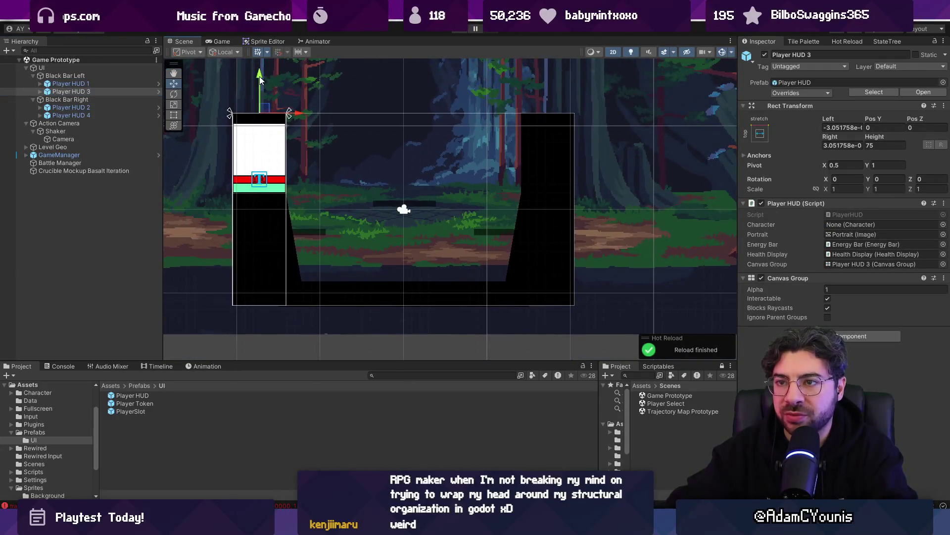
drag(258, 73, 257, 177)
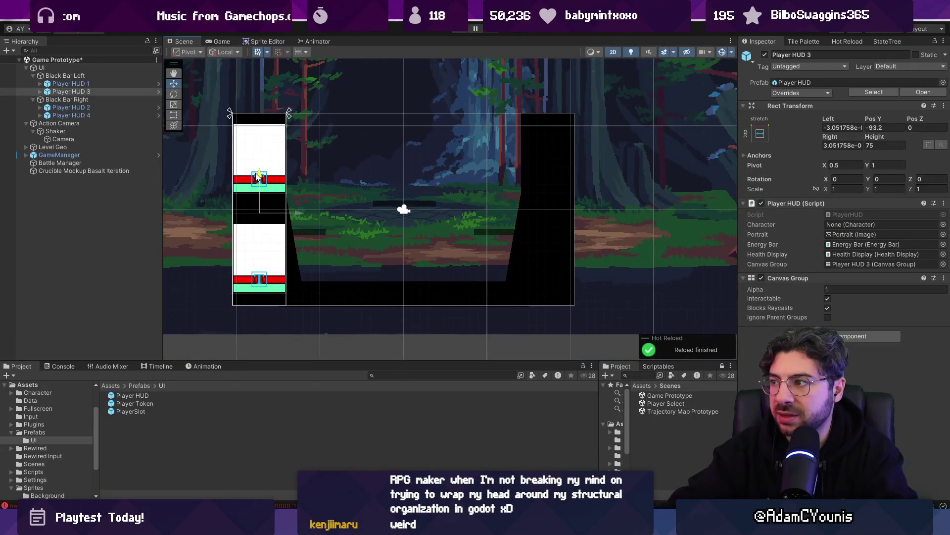
click(855, 129)
text(0)
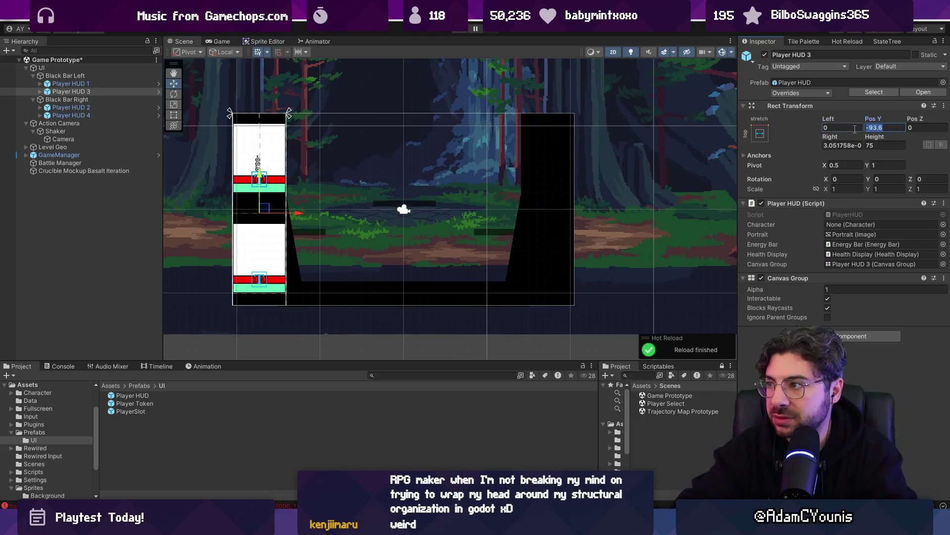
key(Tab)
text(-90)
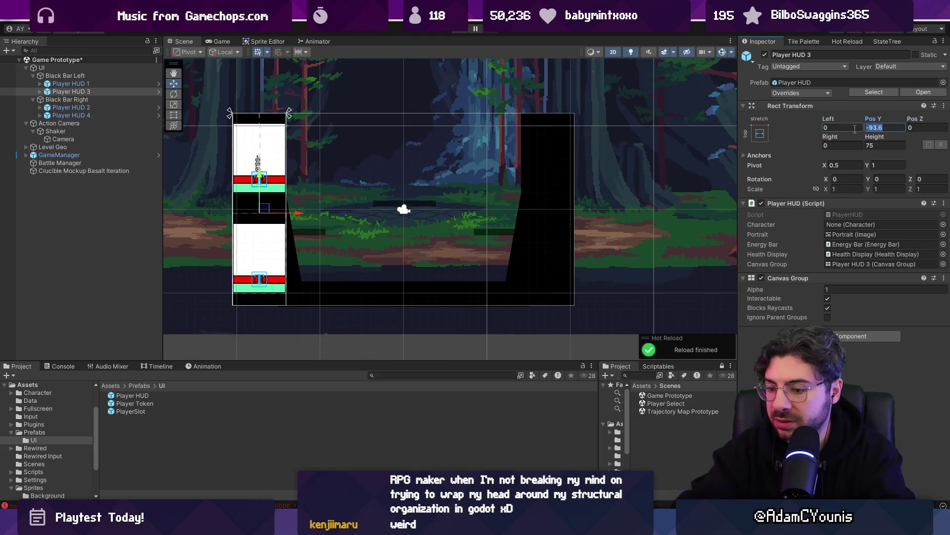
key(ctrl+s)
Set Player HUD 2's Left/Right offsets to 0.
click(100, 107)
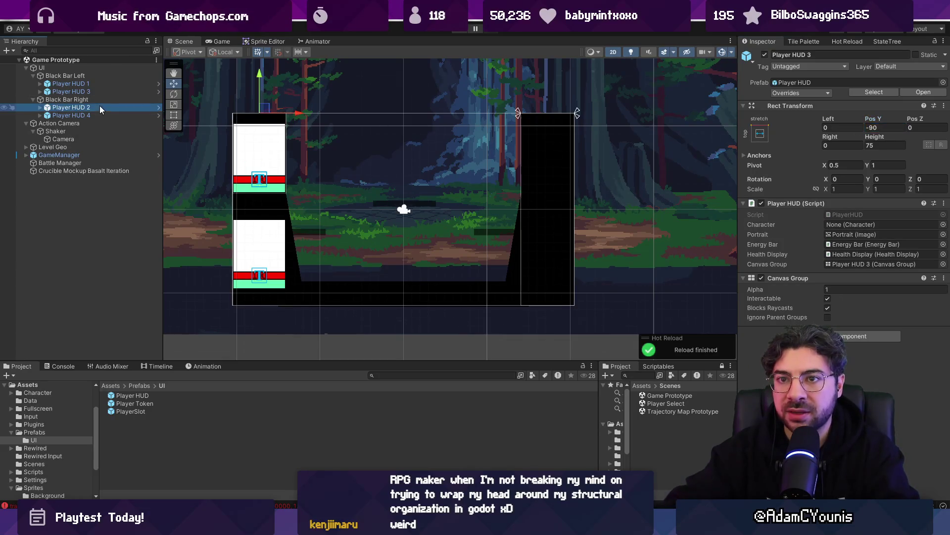
click(851, 128)
text(270)
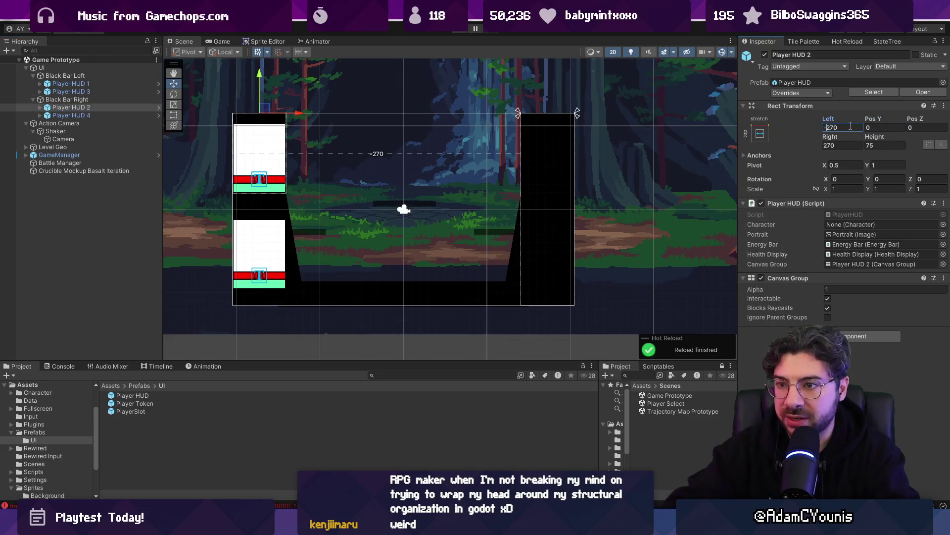
text(0)
key(Tab)
key(Tab)
key(Tab)
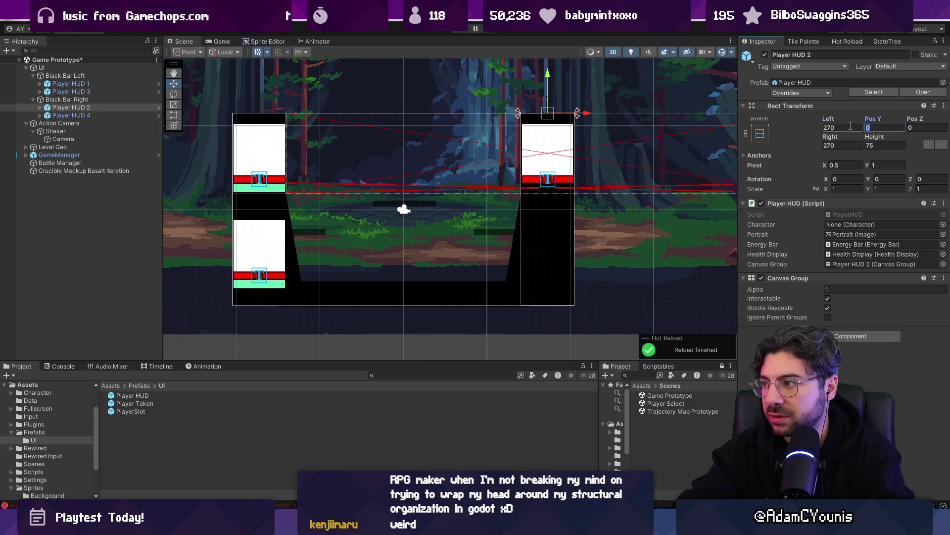
text(0)
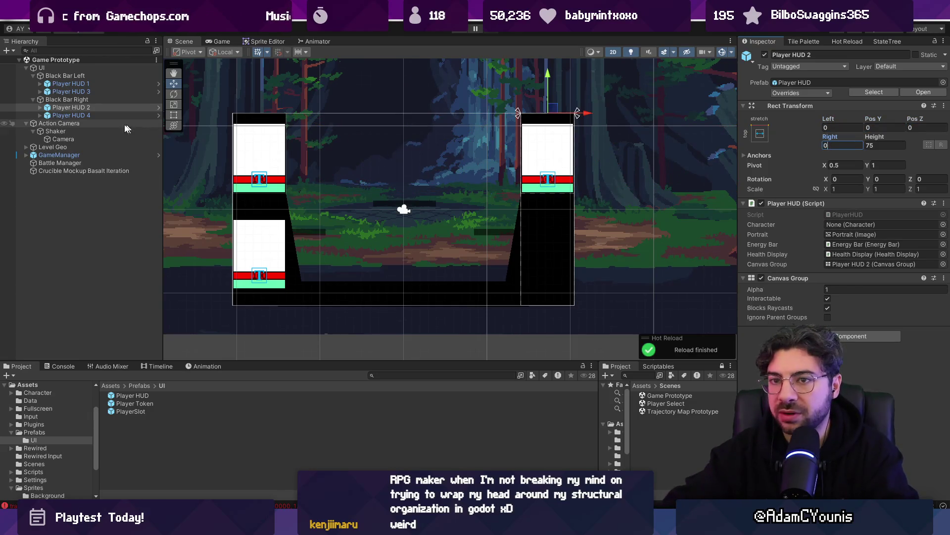
Give Player HUD 4 Left/Right offsets of 0 and Pos Y -90.
click(72, 114)
click(840, 127)
text(0)
key(Tab)
key(Tab)
key(Tab)
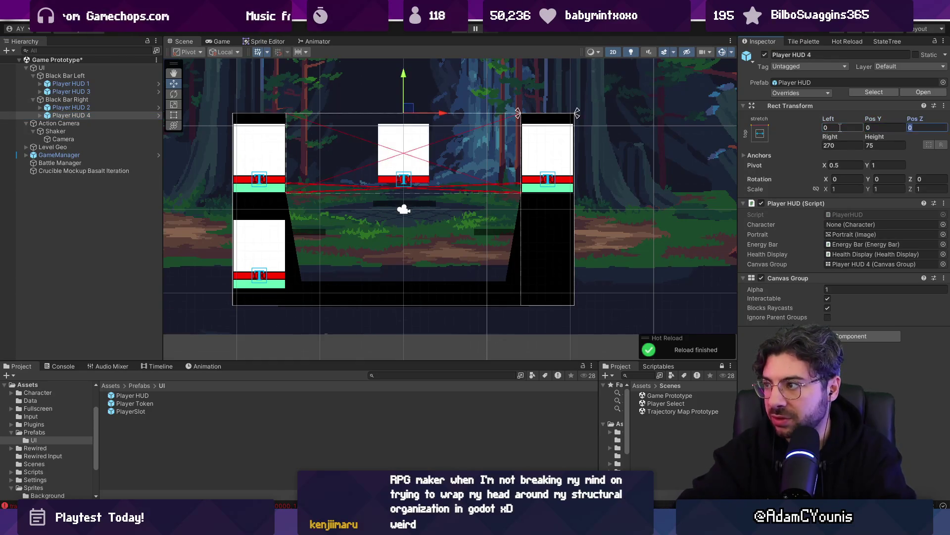
text(0)
key(shift+Tab)
key(shift+Tab)
key(shift+Tab)
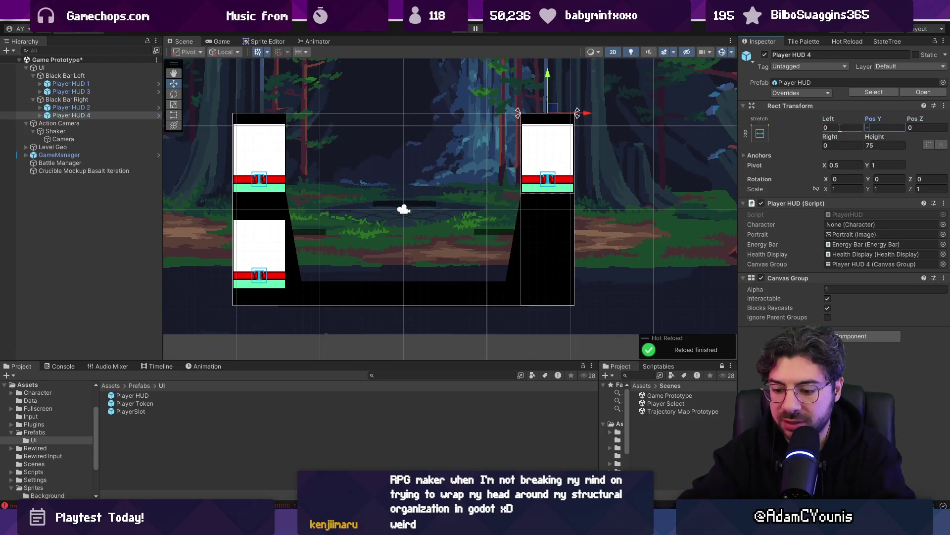
text(90)
click(458, 30)
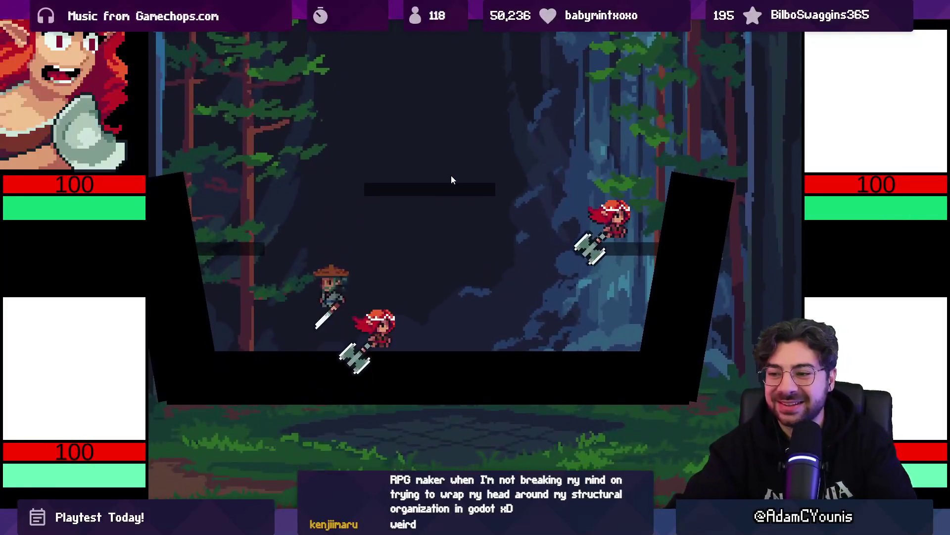
Exit Play mode and dismiss the shortcut-conflict notice.
key(ctrl+p)
key(Escape)
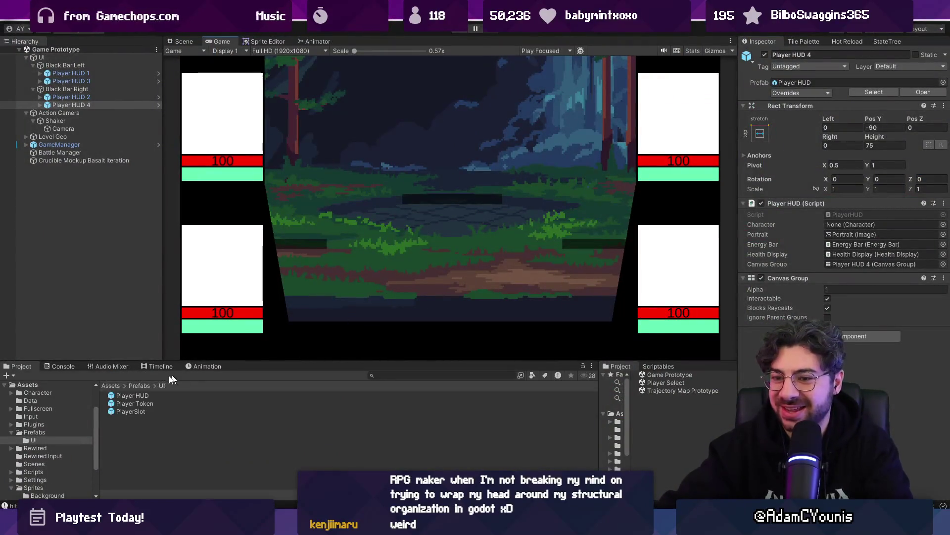
Locate the Shaker camera-shake code through the ActionCamera script in VS Code.
key(alt+Tab)
key(ctrl+Tab)
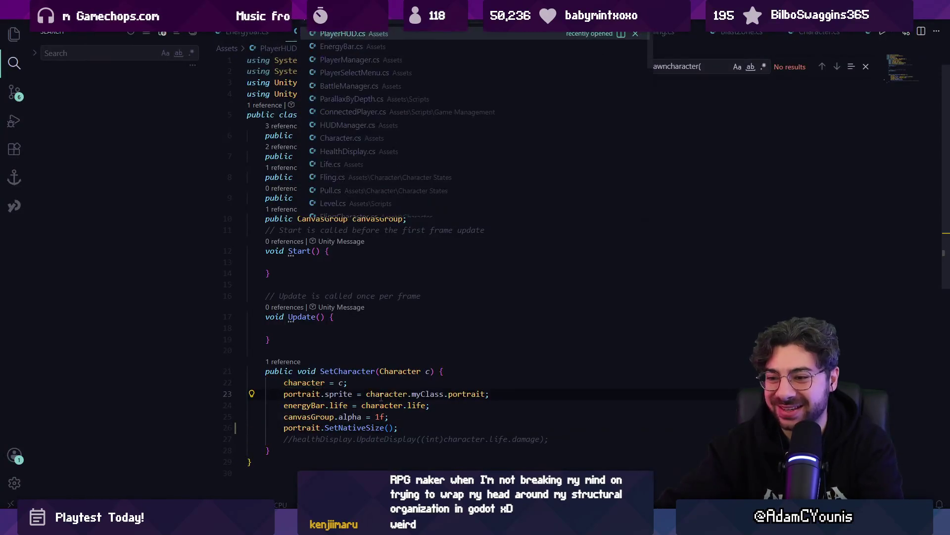
key(ctrl+f)
text(shakee)
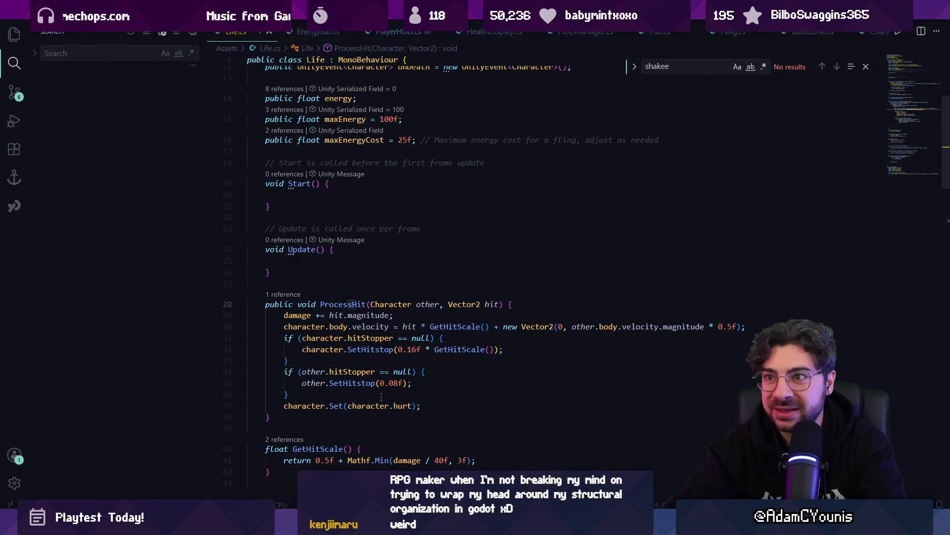
key(ctrl+p)
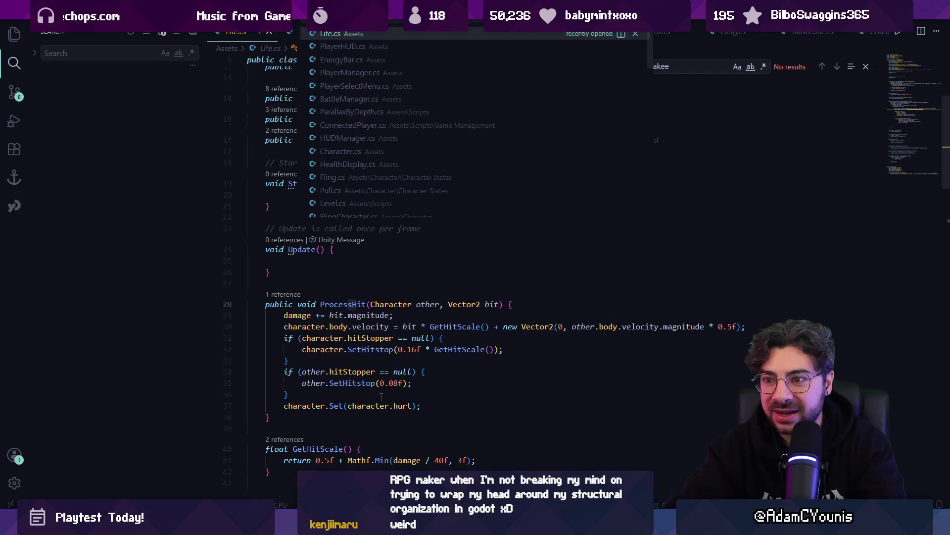
text(actioncam)
key(Return)
key(ctrl+f)
text(sha)
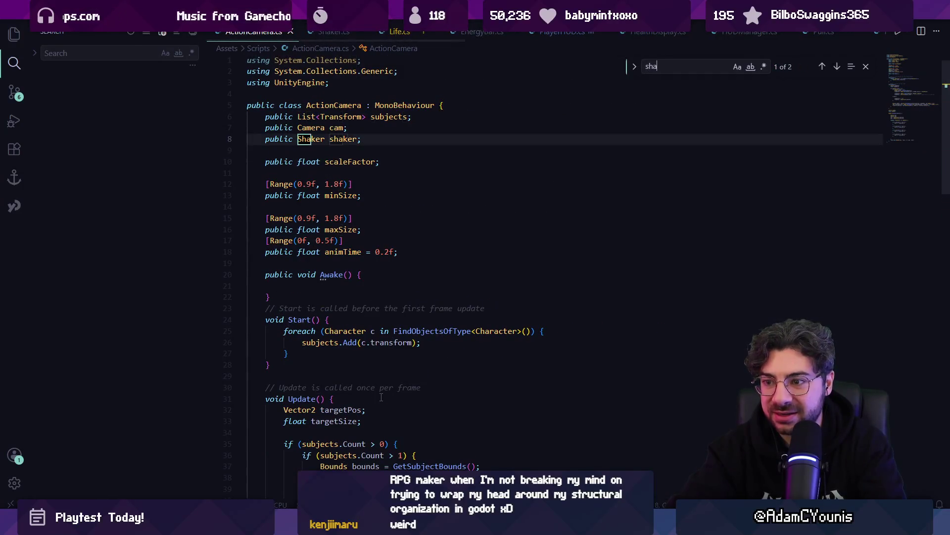
text(ke)
key(Return)
key(Return)
key(Escape)
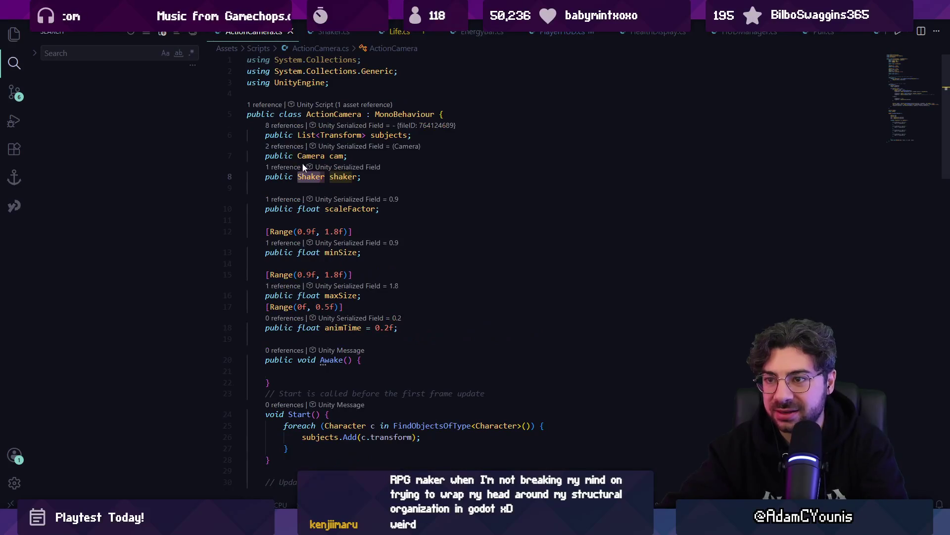
key(F12)
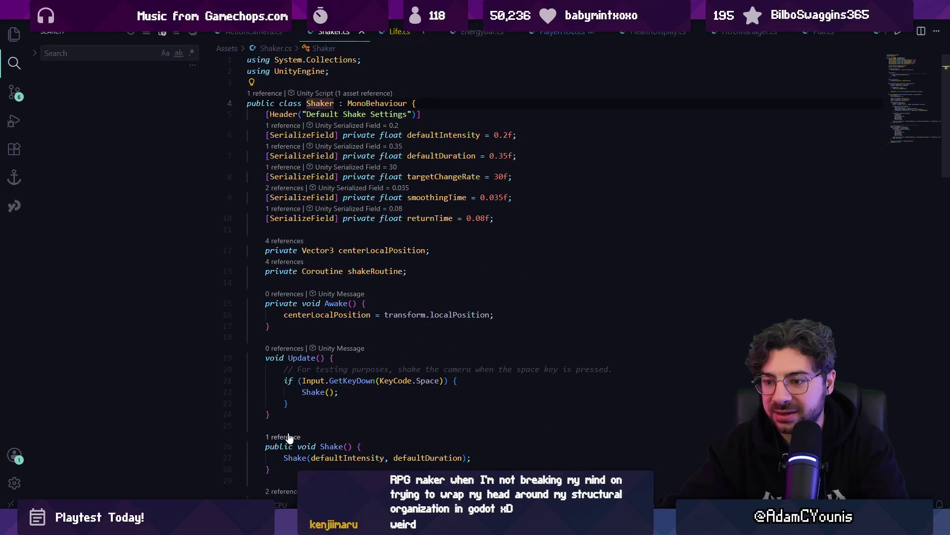
Trace references to Shake(float, float) to the hit call in BattleManager.
click(347, 391)
key(shift+F12)
key(Escape)
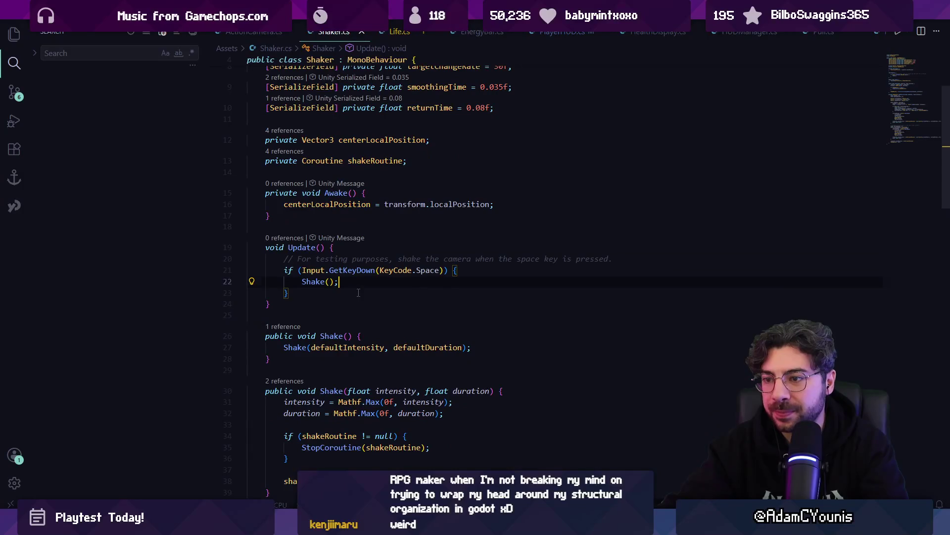
ctrl+click(323, 283)
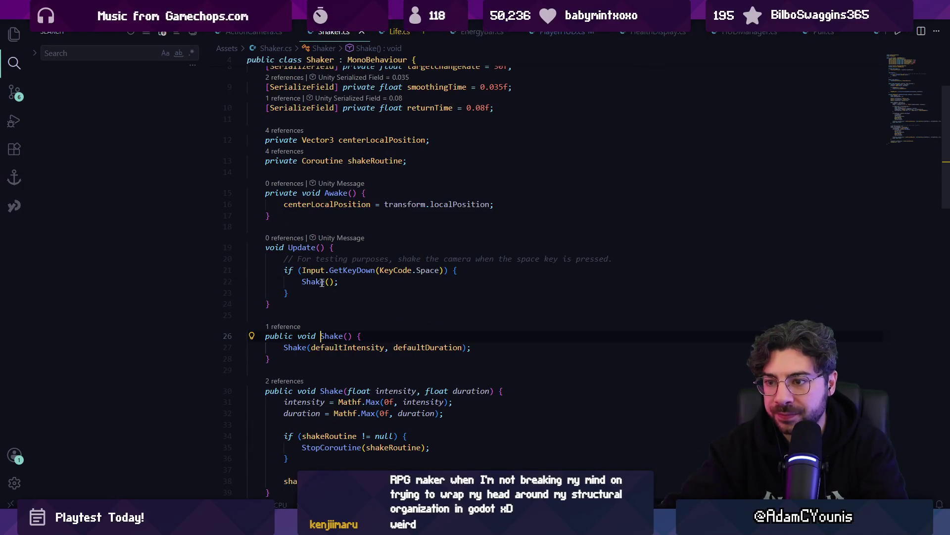
click(297, 328)
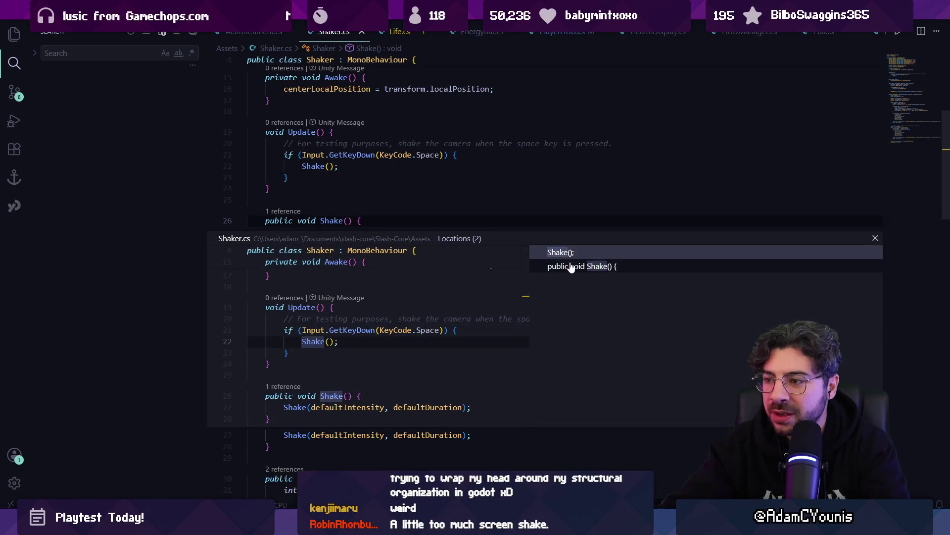
double_click(429, 330)
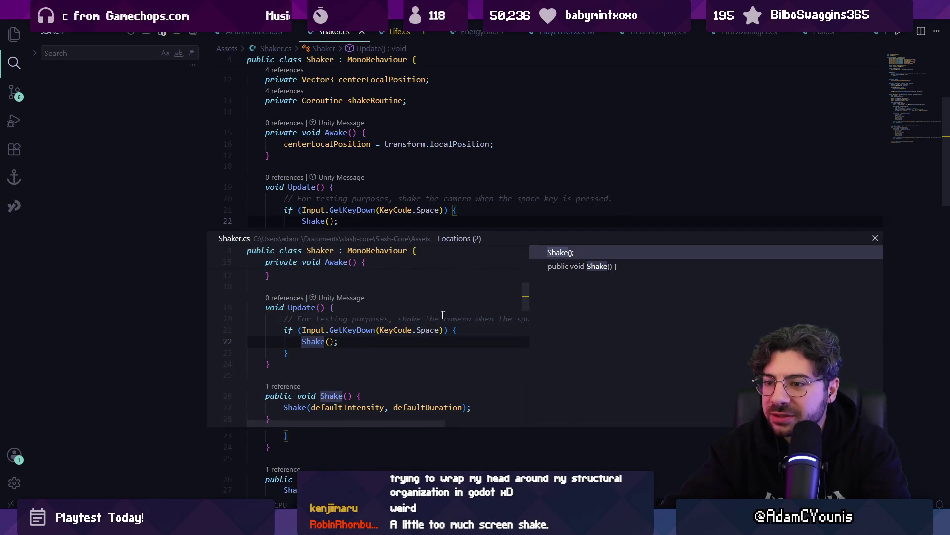
scroll(430, 325, down, 3)
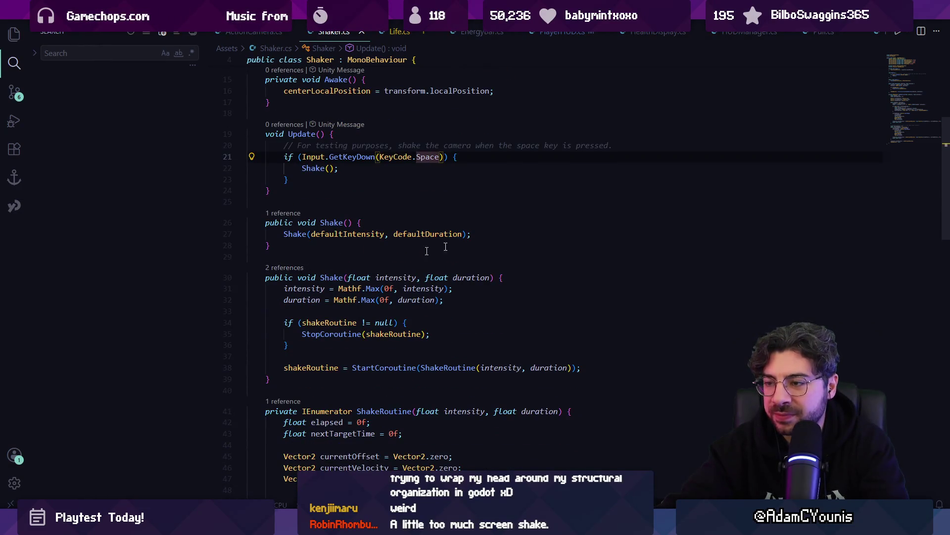
click(284, 267)
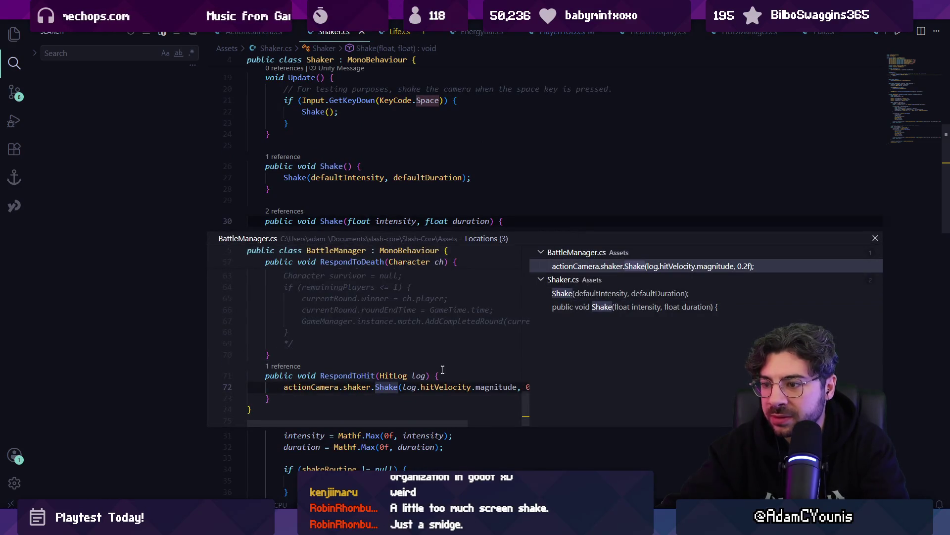
double_click(442, 369)
Scale the hit shake magnitude by 0.1f with 0.1f duration and save BattleManager.
click(518, 293)
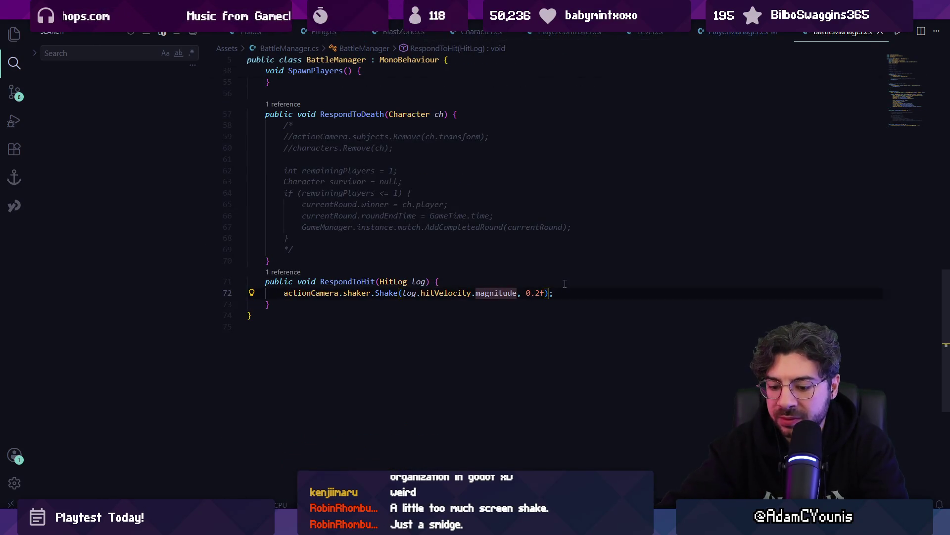
text(*0.11)
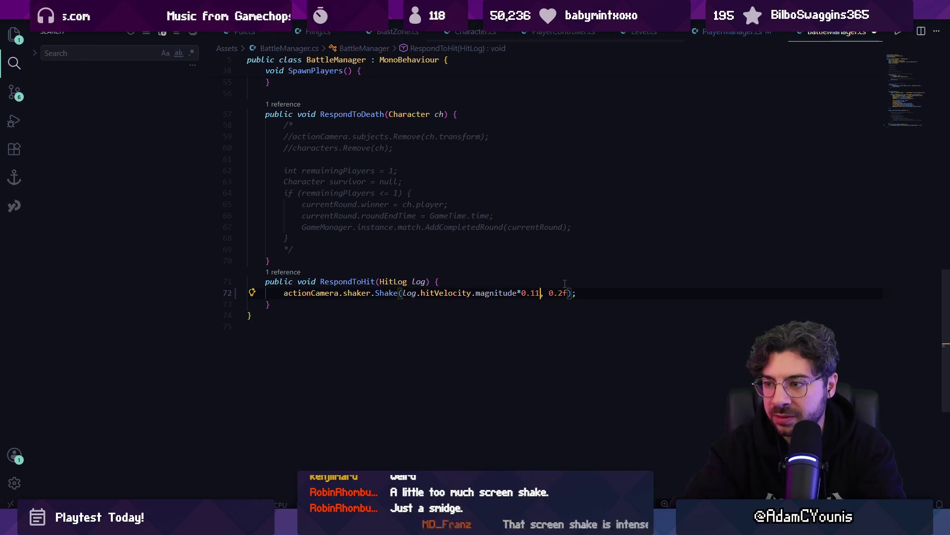
key(BackSpace)
text(f)
key(ctrl+s)
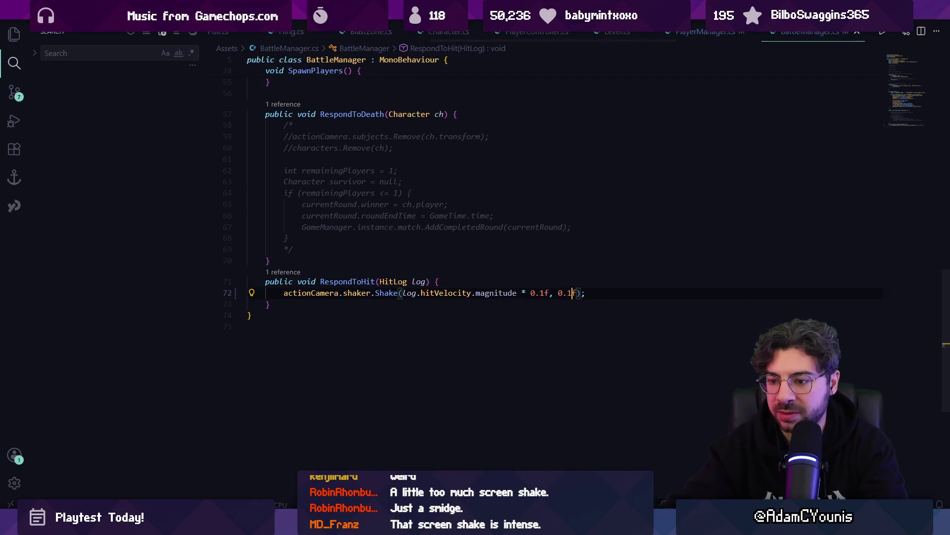
key(alt+Tab)
click(455, 32)
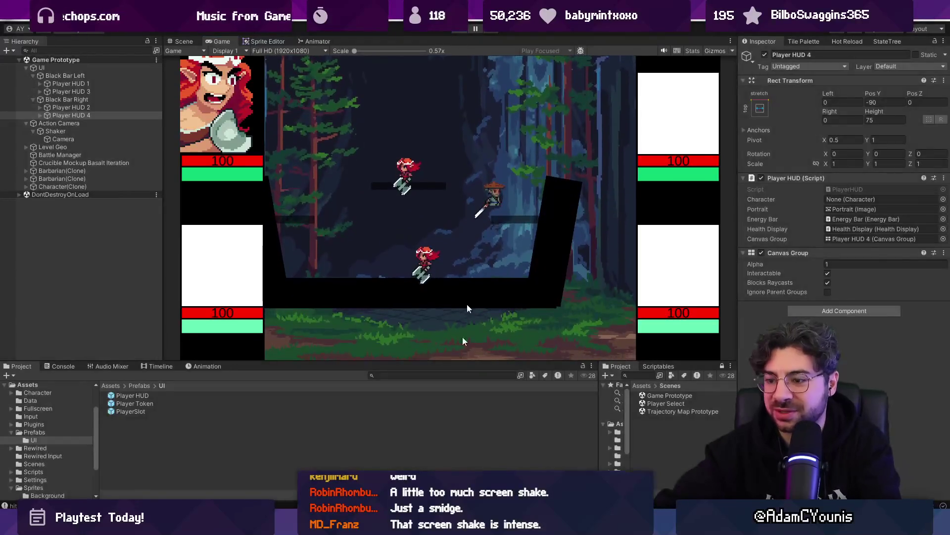
Leave the running match and bring up BattleManager.cs in VS Code.
key(alt+Tab)
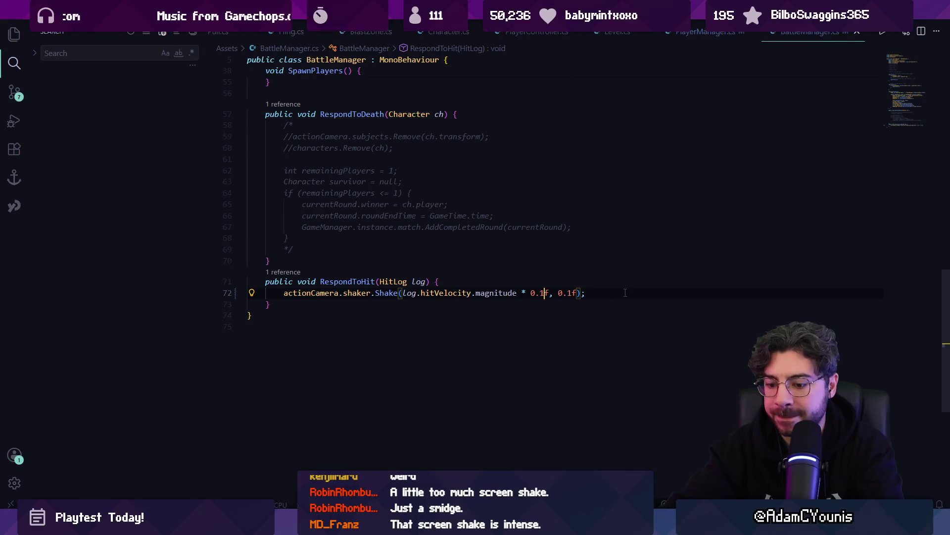
Change both RespondToHit Shake arguments to 0.05f and return to the running game.
key(BackSpace)
text(05)
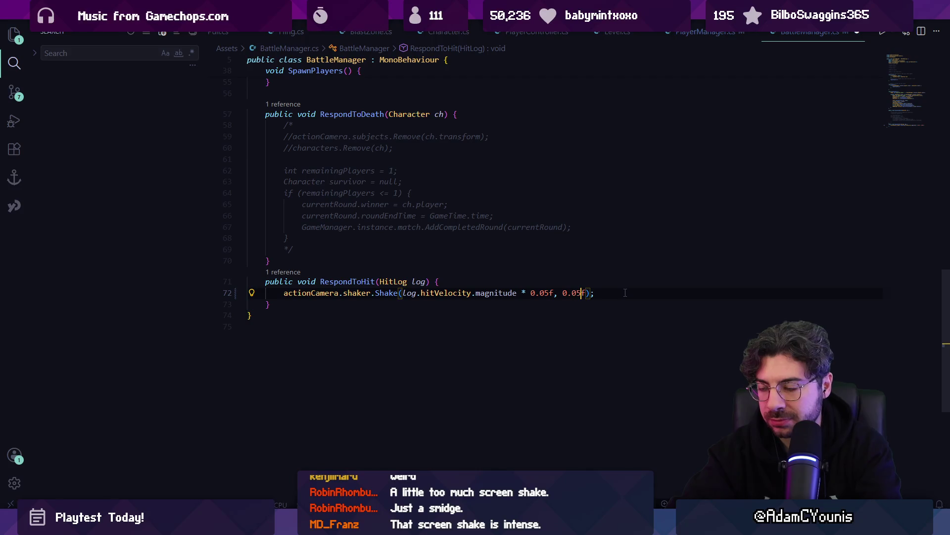
key(alt+Tab)
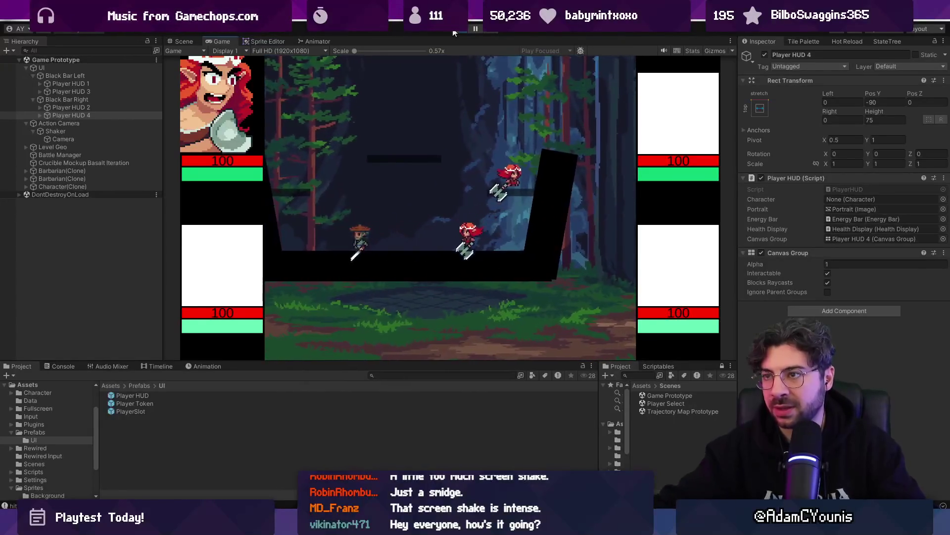
Stop the playtest and find the Samurai Portrait texture by searching the Project for 'samurai'.
key(ctrl+p)
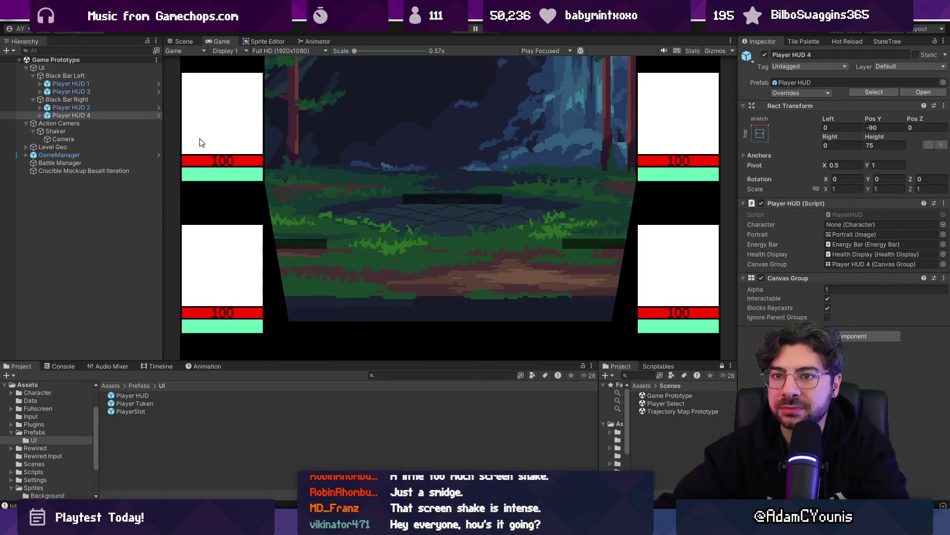
key(alt+Tab)
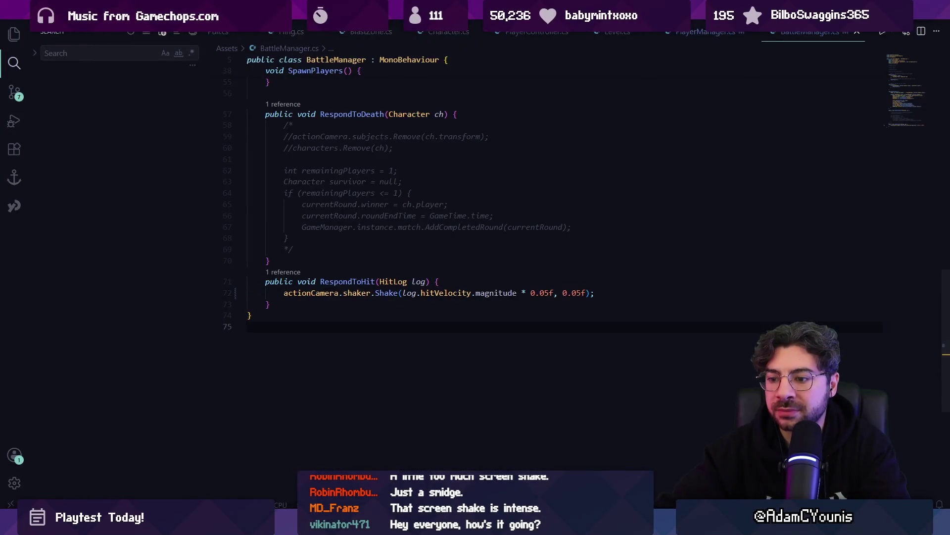
key(alt+Tab)
text(samnurai)
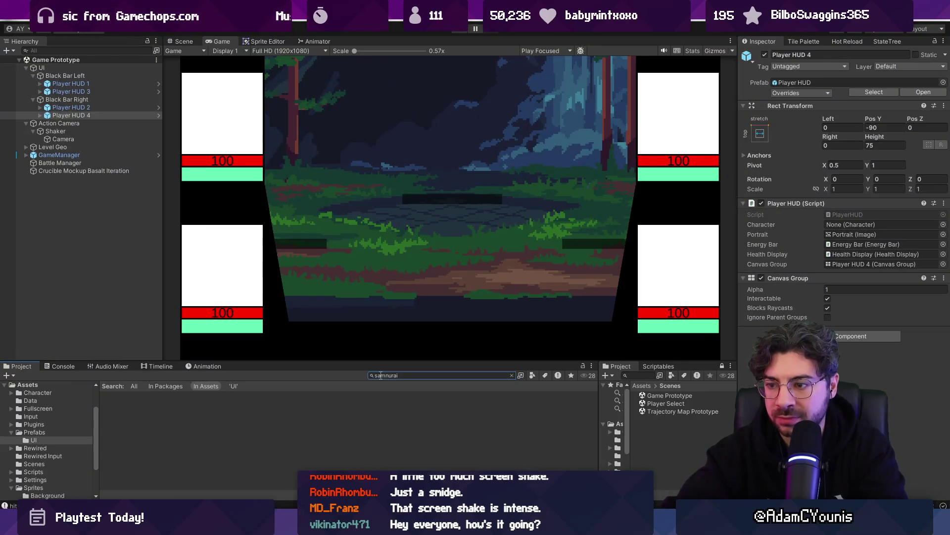
text(ai)
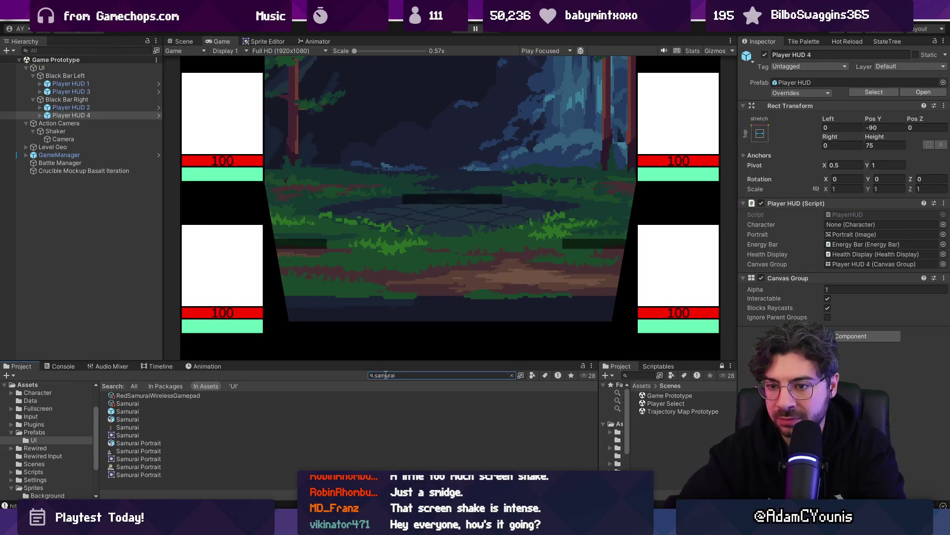
click(156, 411)
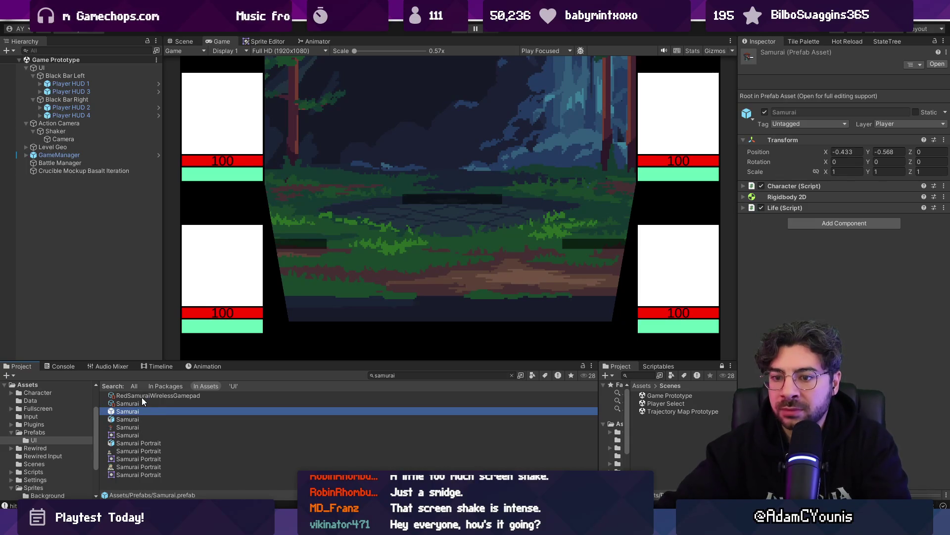
click(158, 403)
click(915, 99)
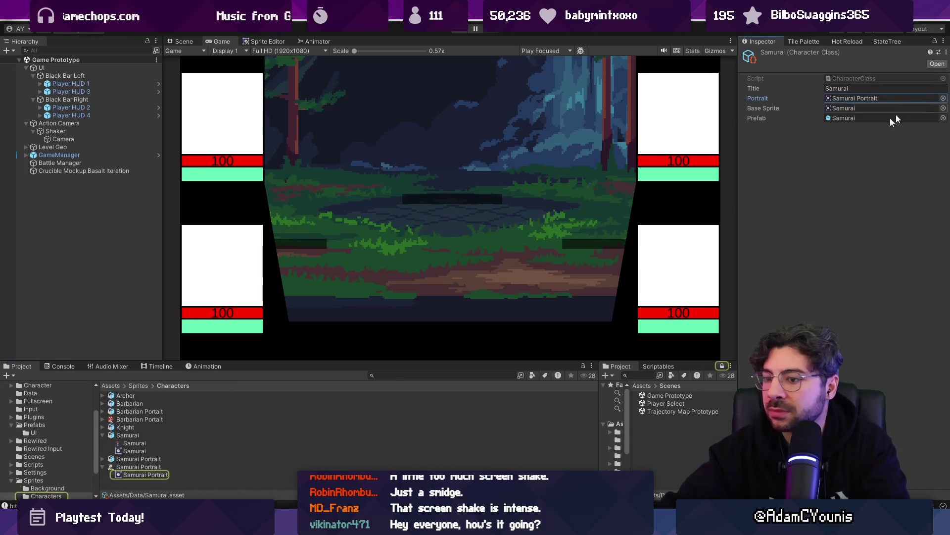
click(144, 473)
click(158, 467)
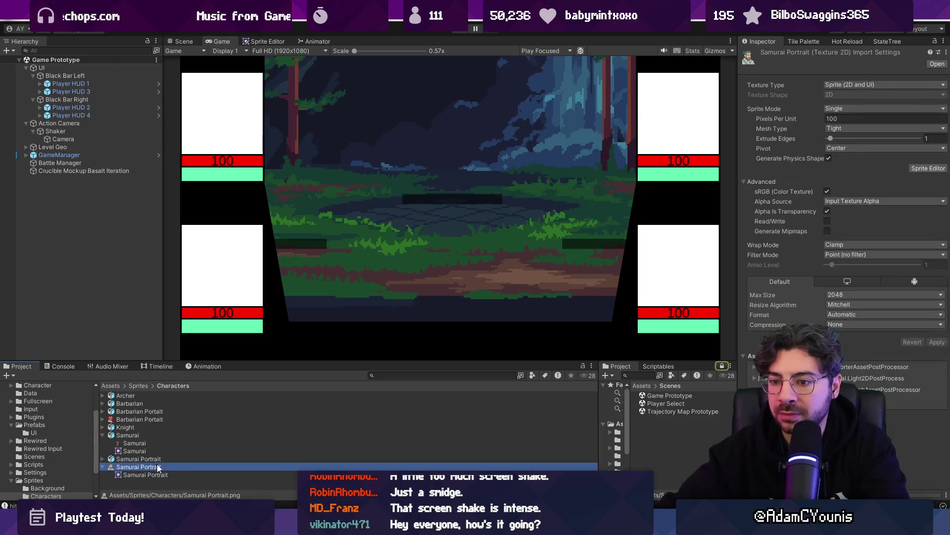
Try a Bottom pivot on Samurai Portrait, revert to Center and apply, then play Player Select.
click(844, 149)
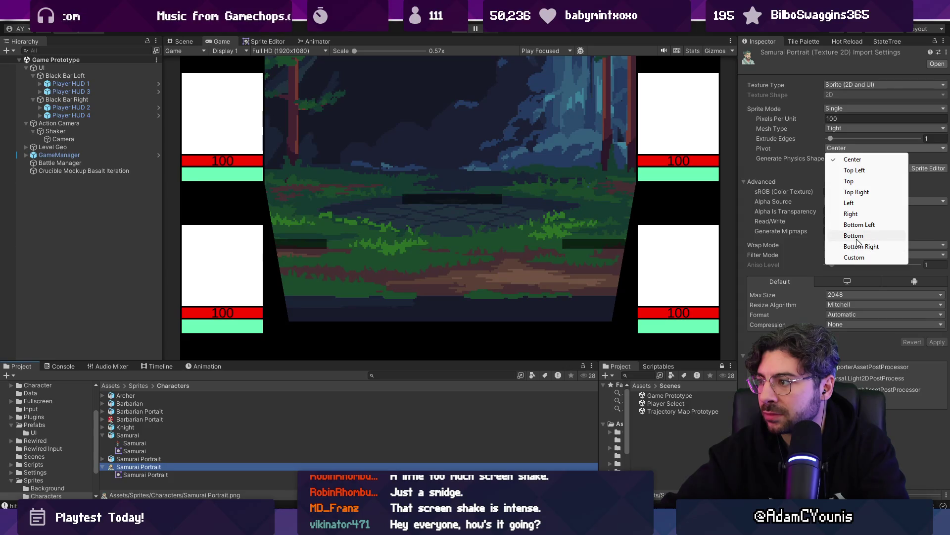
click(852, 236)
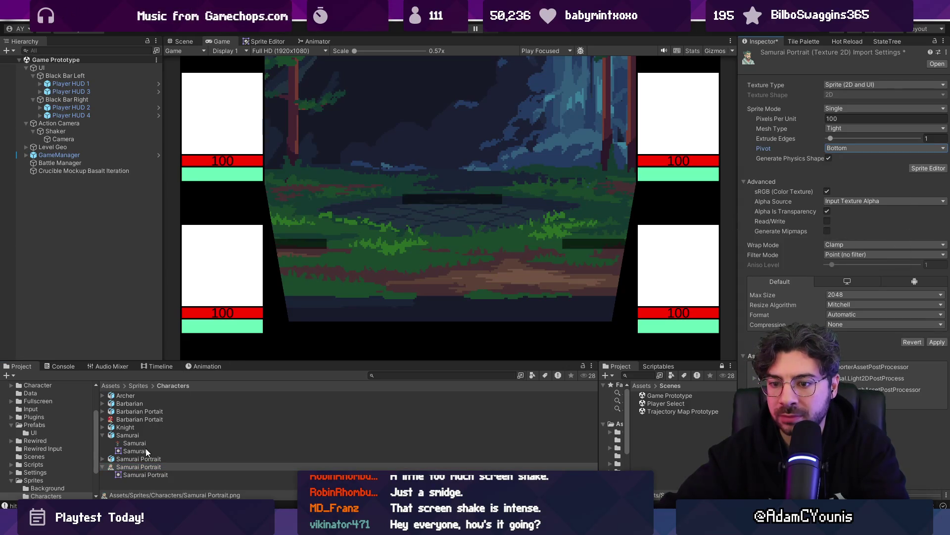
click(140, 419)
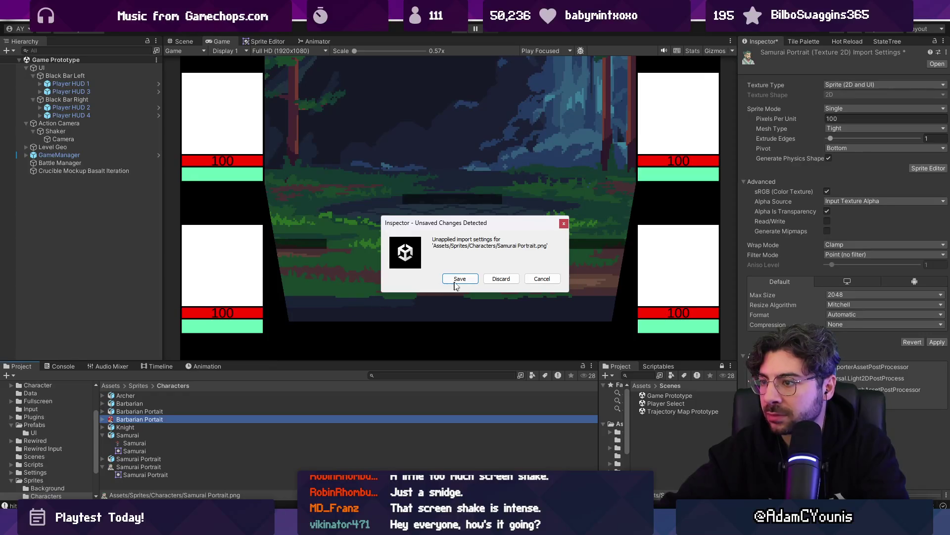
click(456, 283)
click(148, 466)
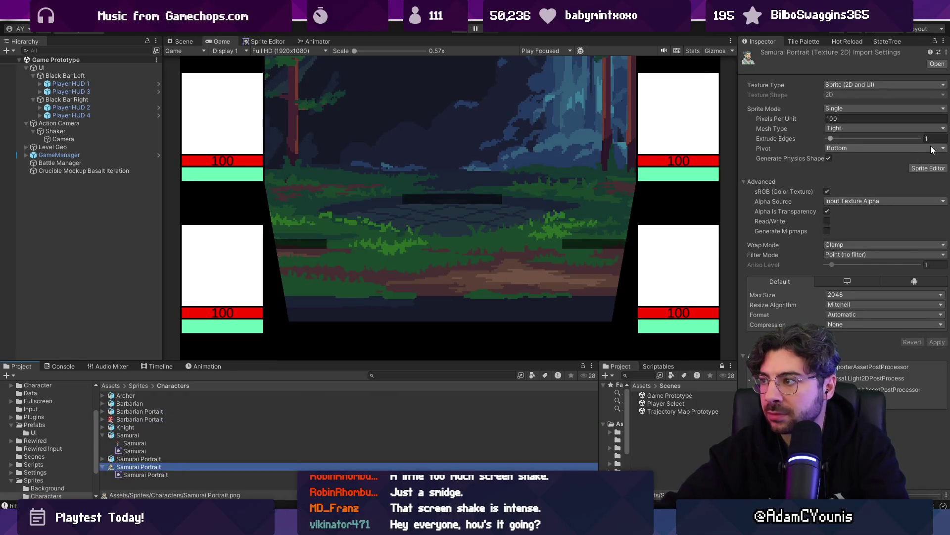
click(871, 148)
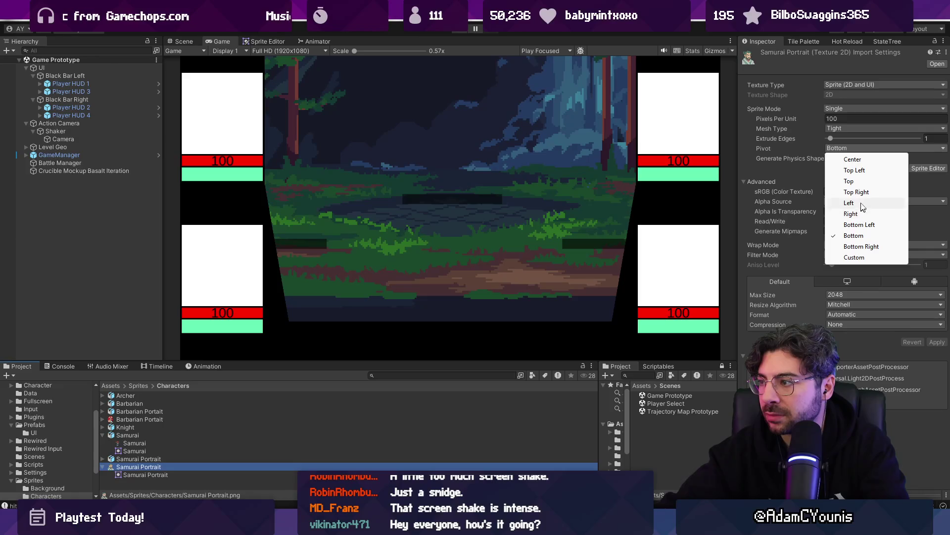
click(860, 163)
click(937, 342)
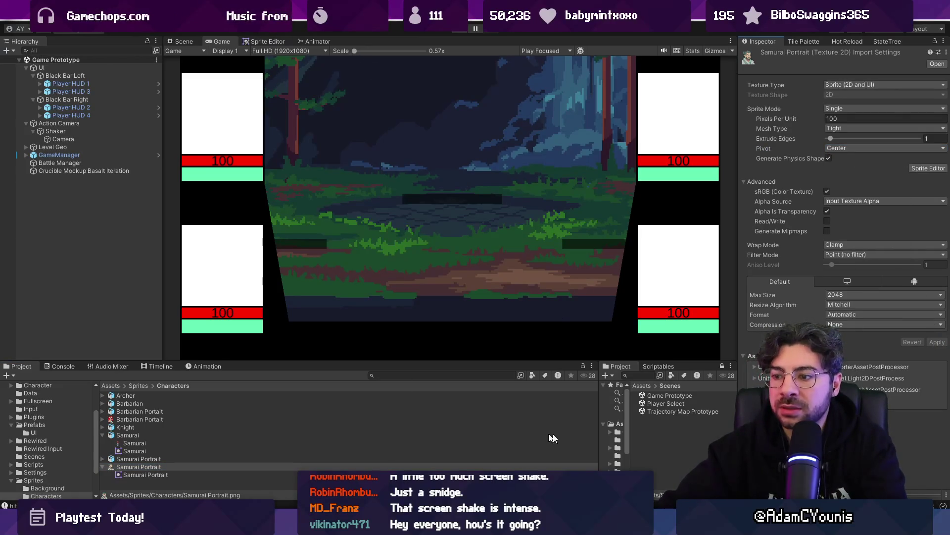
double_click(656, 402)
click(457, 31)
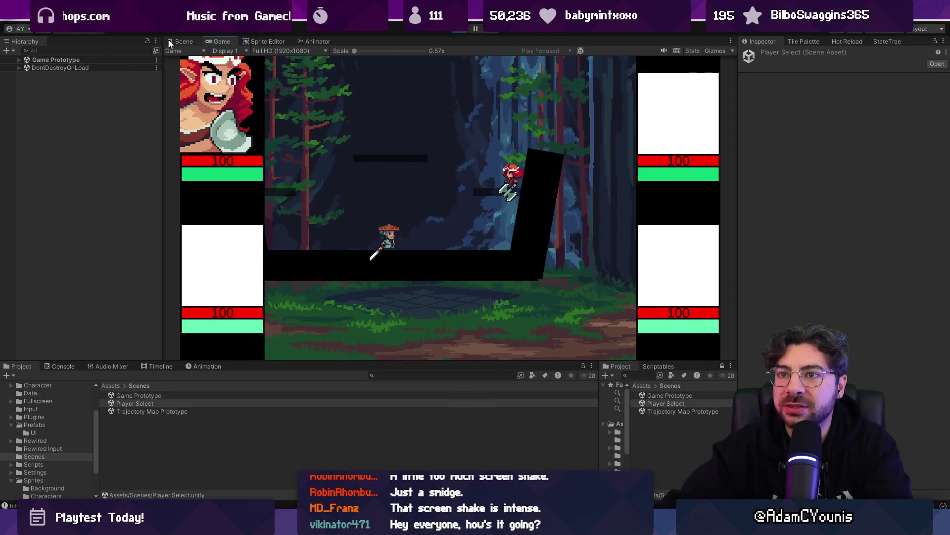
During play, inspect Player HUD 2 and its Portrait child in the Hierarchy.
key(ctrl+1)
click(686, 205)
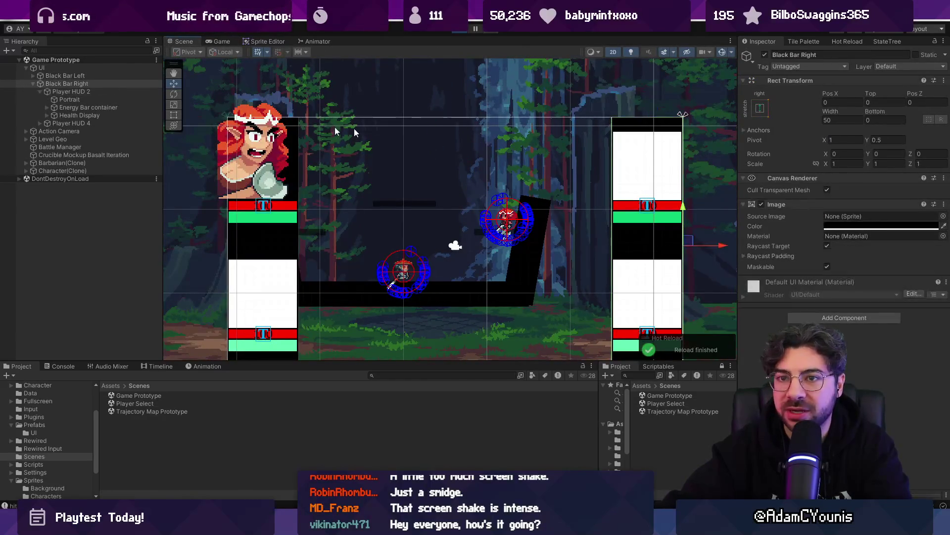
click(91, 93)
click(91, 99)
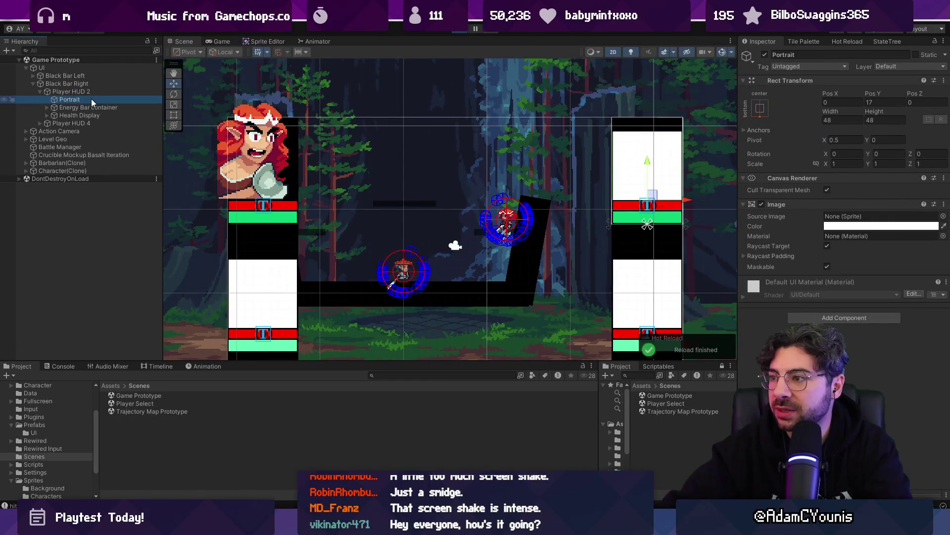
click(217, 42)
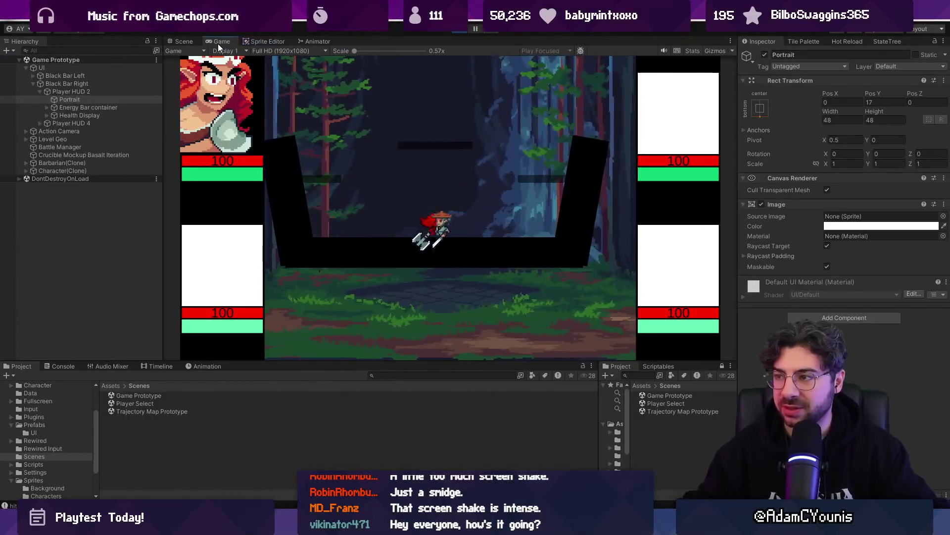
Check which object Player HUD 2's script uses as its Portrait field.
click(91, 108)
click(47, 115)
click(54, 99)
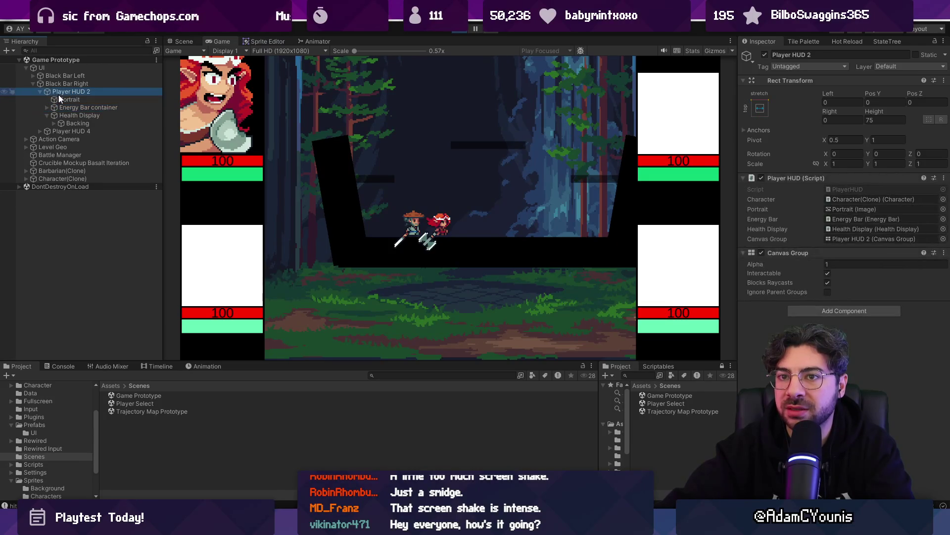
click(79, 92)
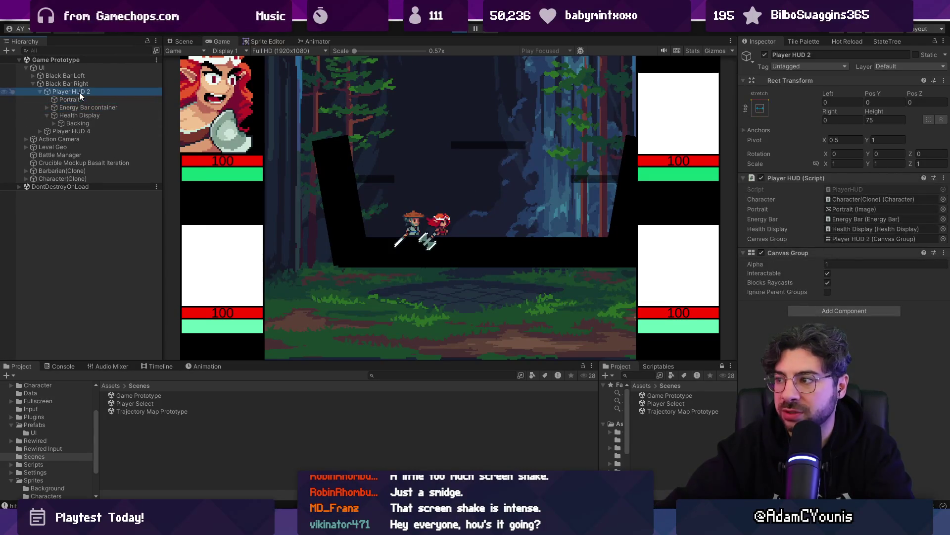
click(851, 208)
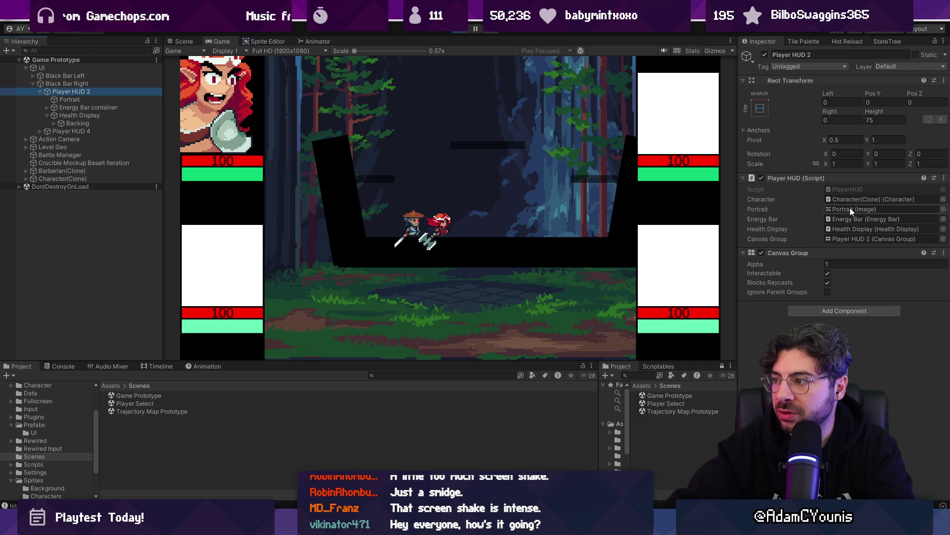
click(72, 99)
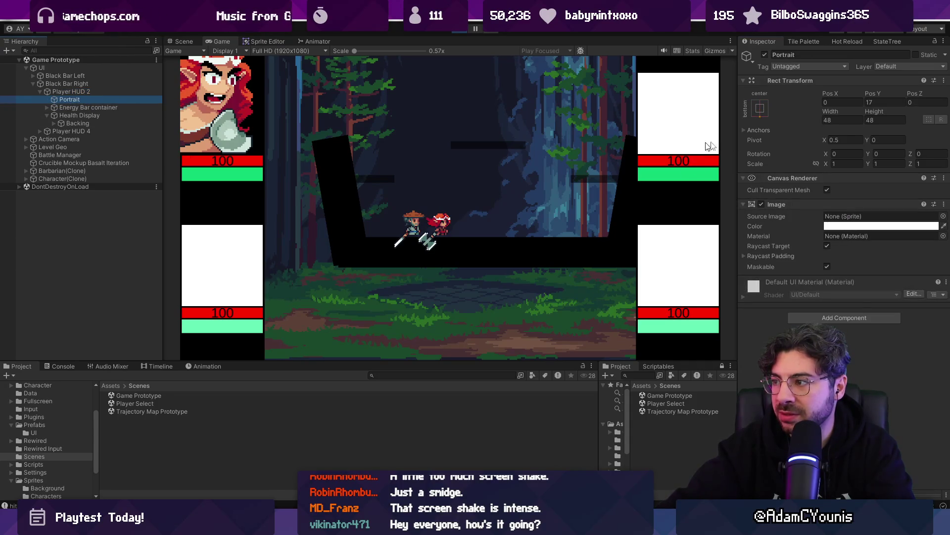
key(alt+Tab)
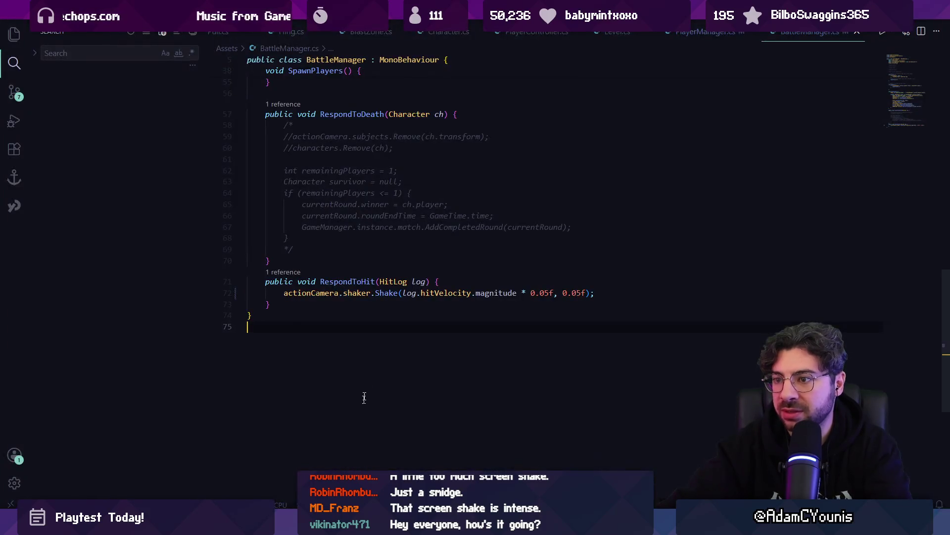
Open BattleManager.cs and search it for the spawn-character code.
click(359, 308)
key(ctrl+p)
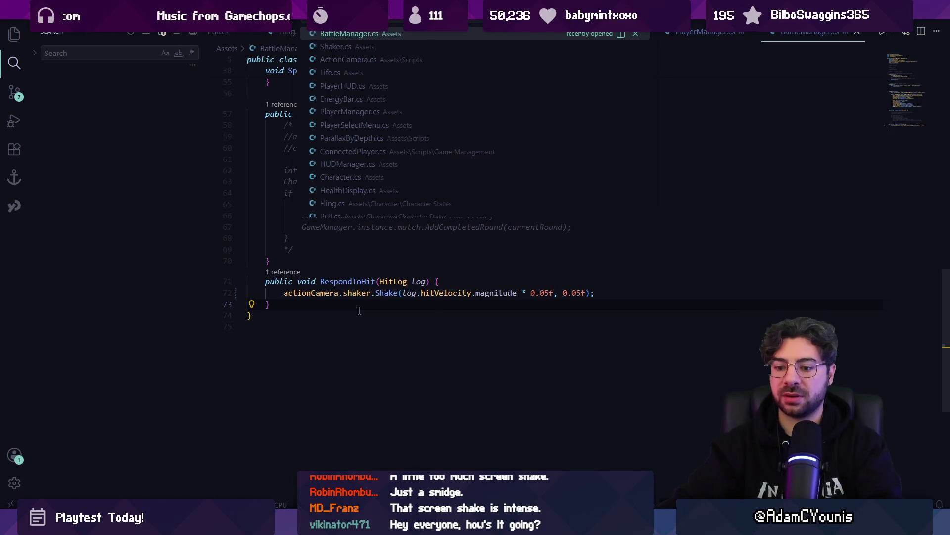
key(Escape)
key(ctrl+p)
text(batte)
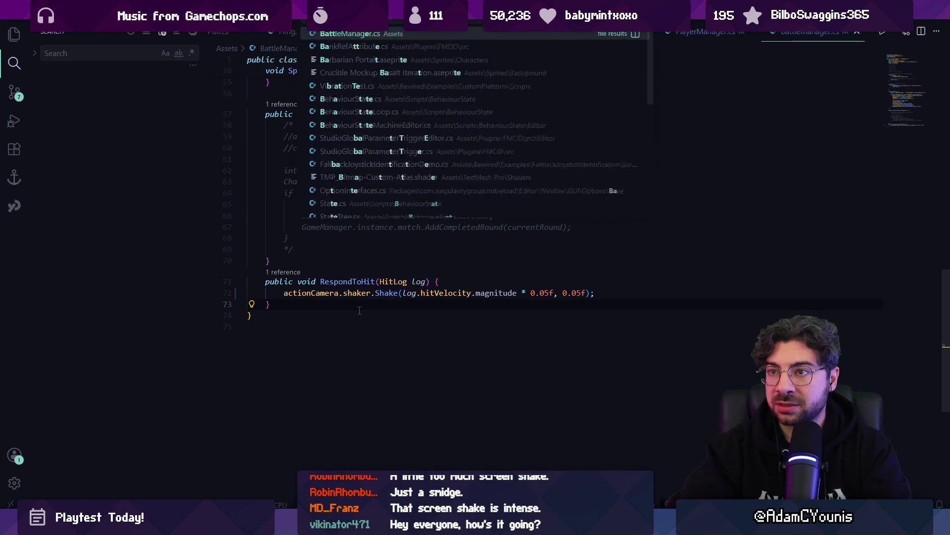
key(Return)
key(ctrl+f)
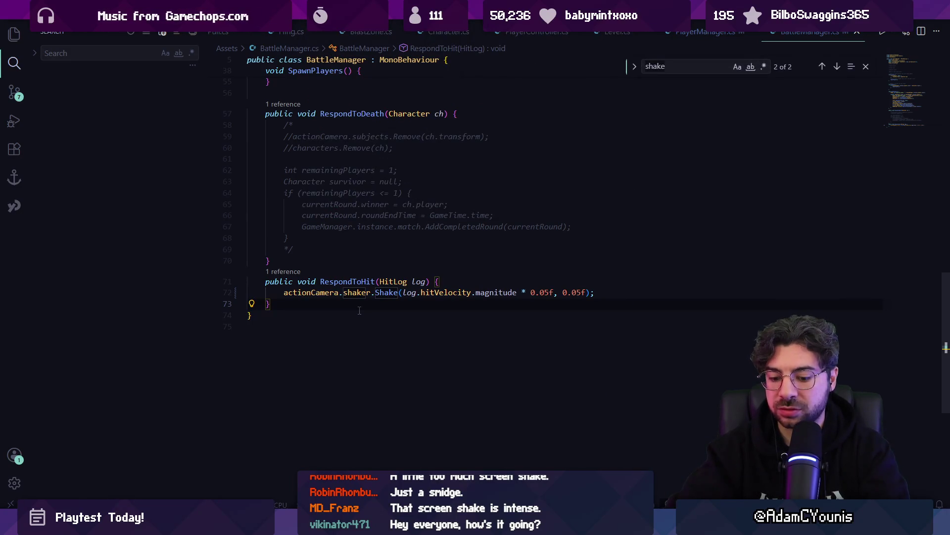
text(spa)
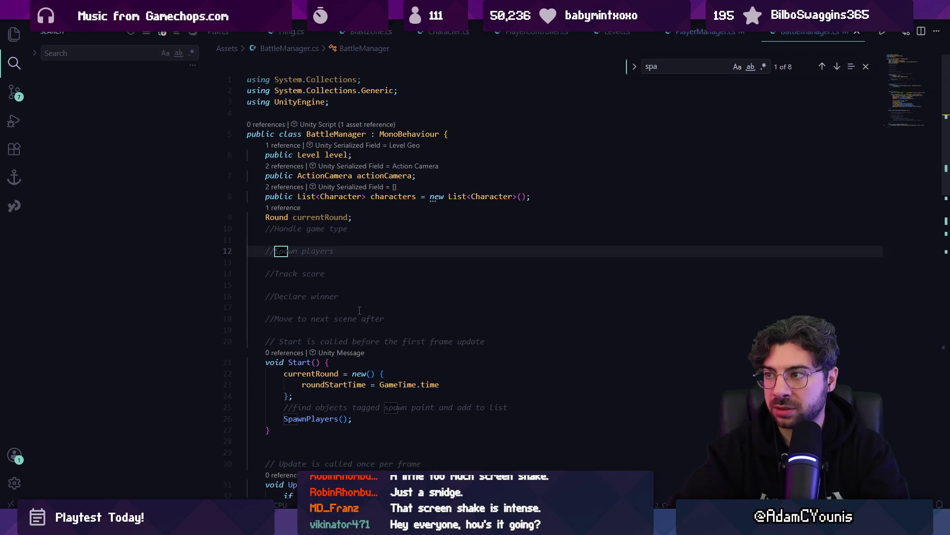
text(wnchara)
key(Escape)
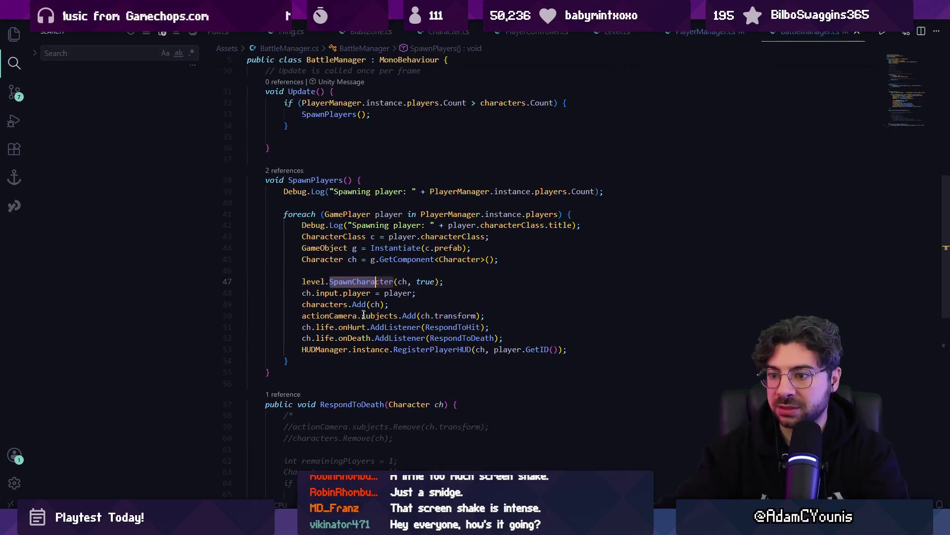
Review SpawnPlayers and RegisterPlayerHUD's hudIndex parameter in HUDManager.
click(376, 327)
click(420, 300)
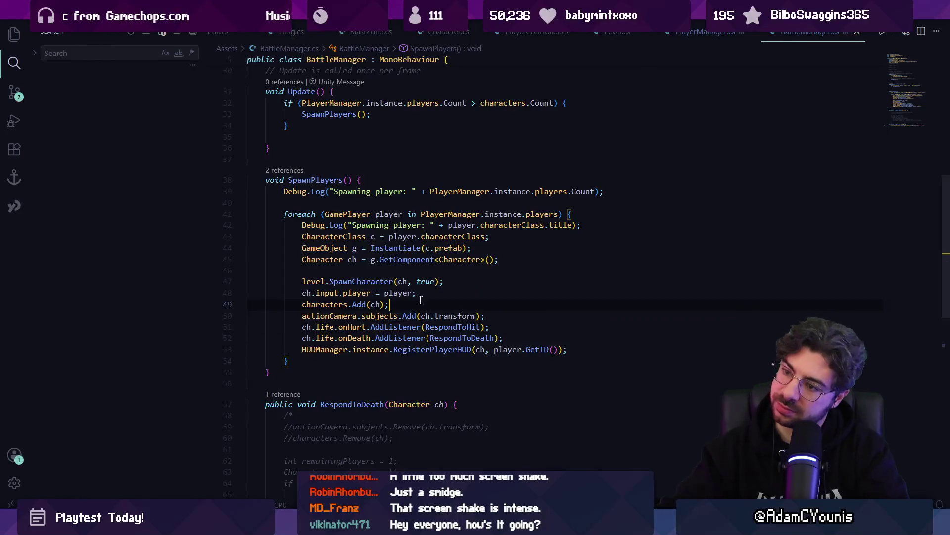
ctrl+click(446, 349)
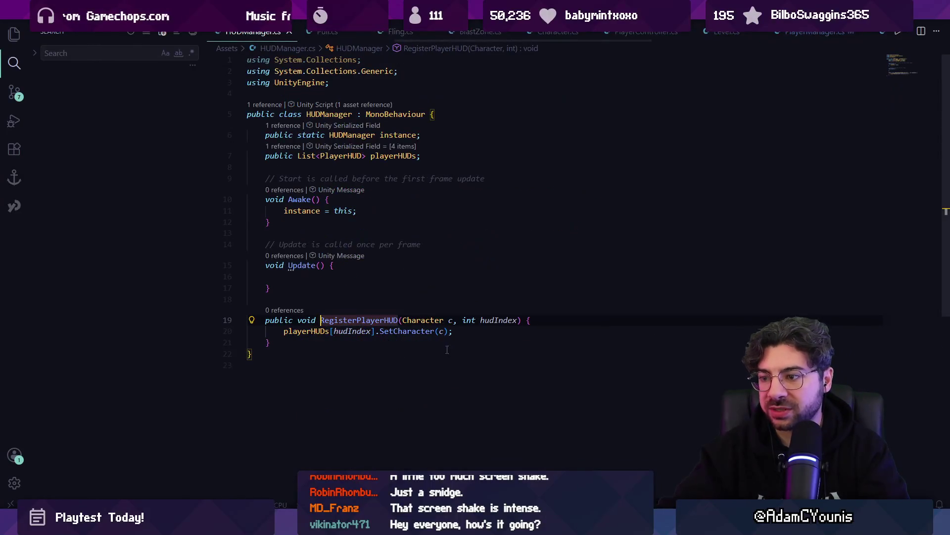
click(510, 320)
key(alt+Left)
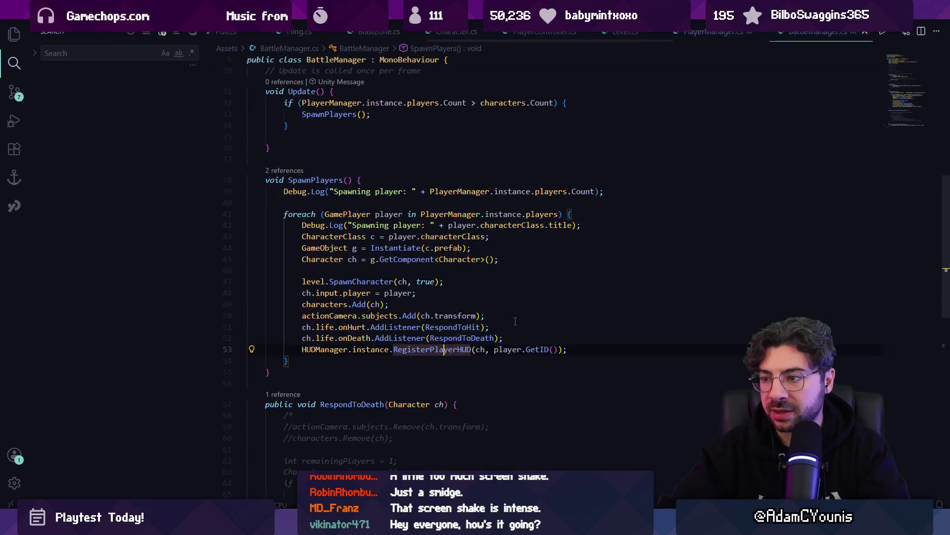
click(506, 350)
Add a Debug.Log above RegisterPlayerHUD logging player.GetID() and the character class.
click(565, 340)
key(Return)
text(De)
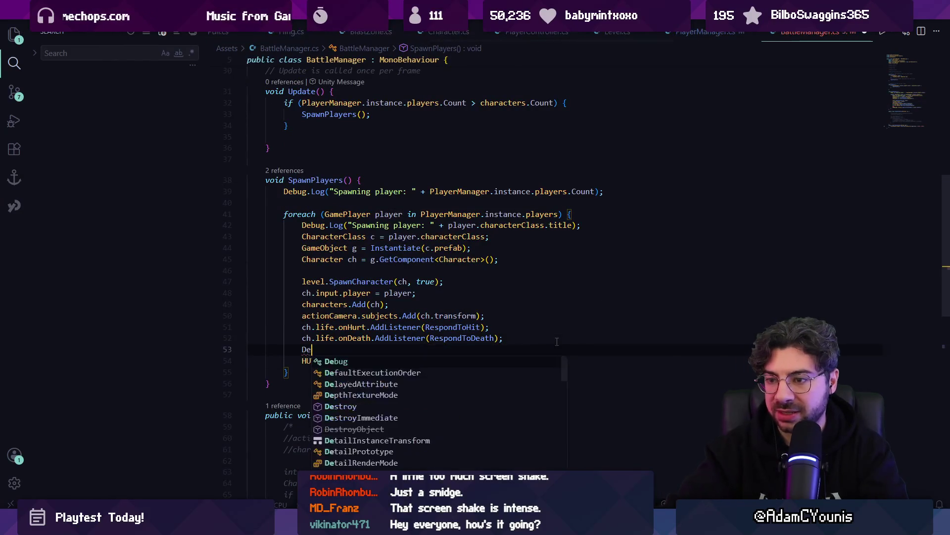
text(bug.Lo)
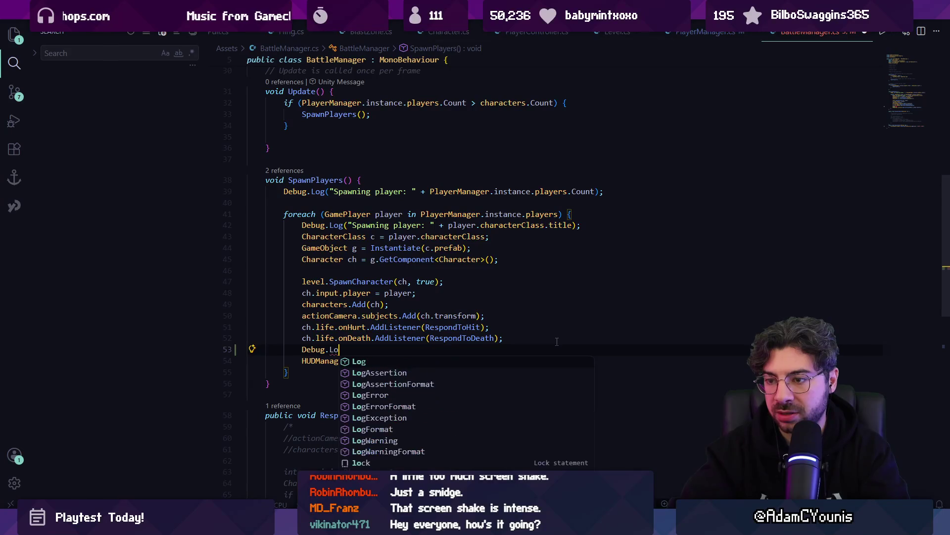
key(Tab)
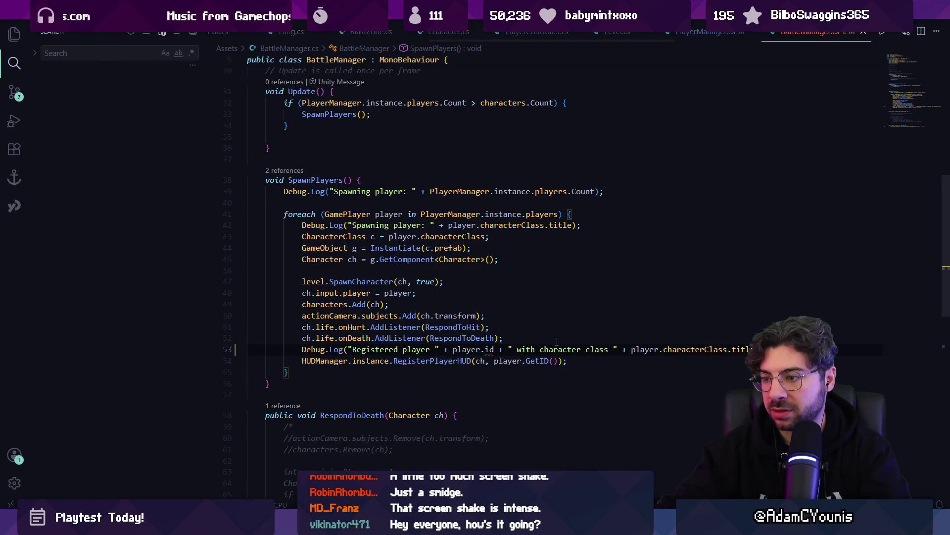
key(Home)
key(ctrl+Right)
key(ctrl+Right)
key(ctrl+Right)
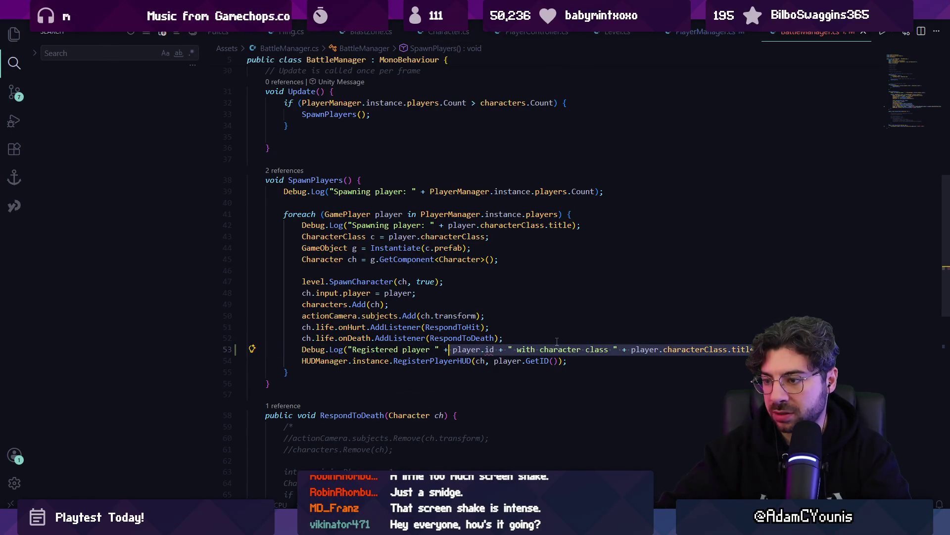
text(GetI)
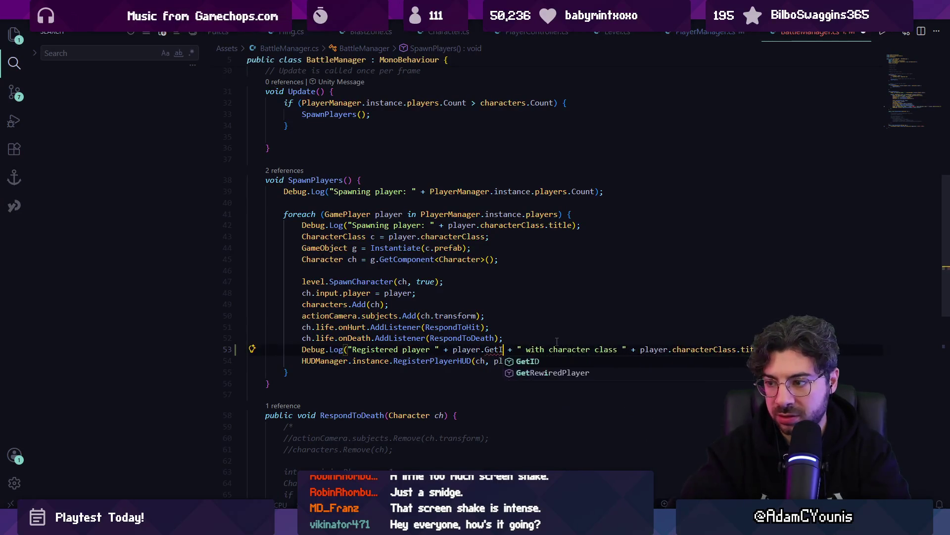
key(Tab)
text(())
key(Escape)
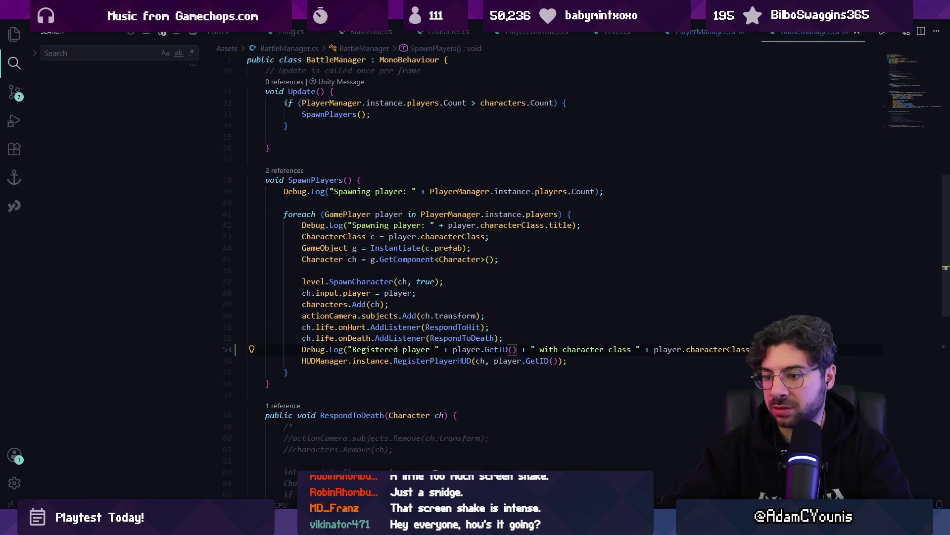
key(alt+Tab)
click(458, 29)
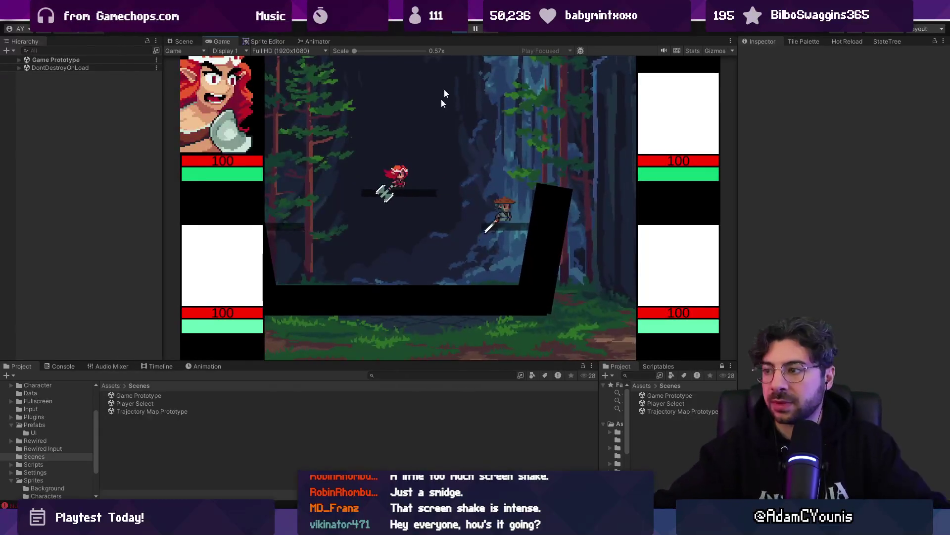
Open the Console and review the controller-assignment and player-spawning log entries.
click(63, 365)
scroll(230, 408, up, 5)
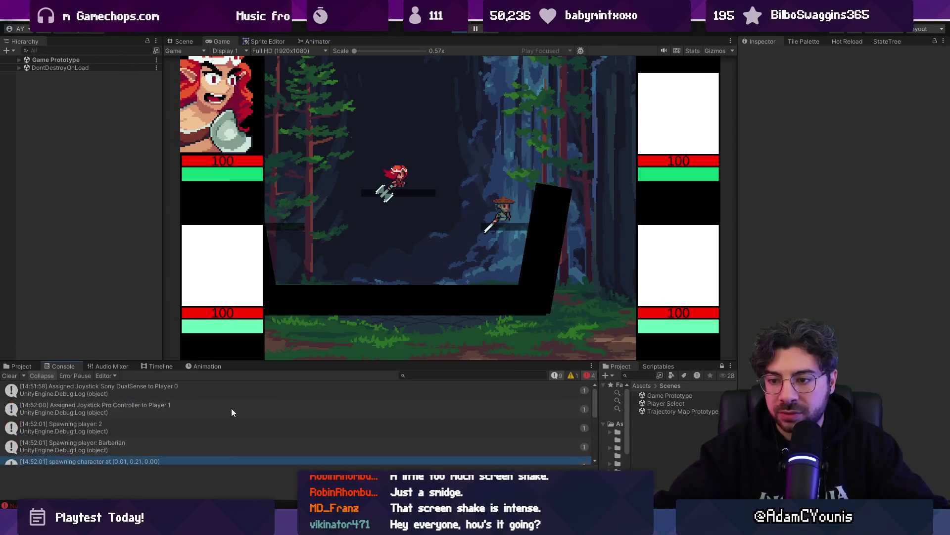
click(190, 392)
click(184, 411)
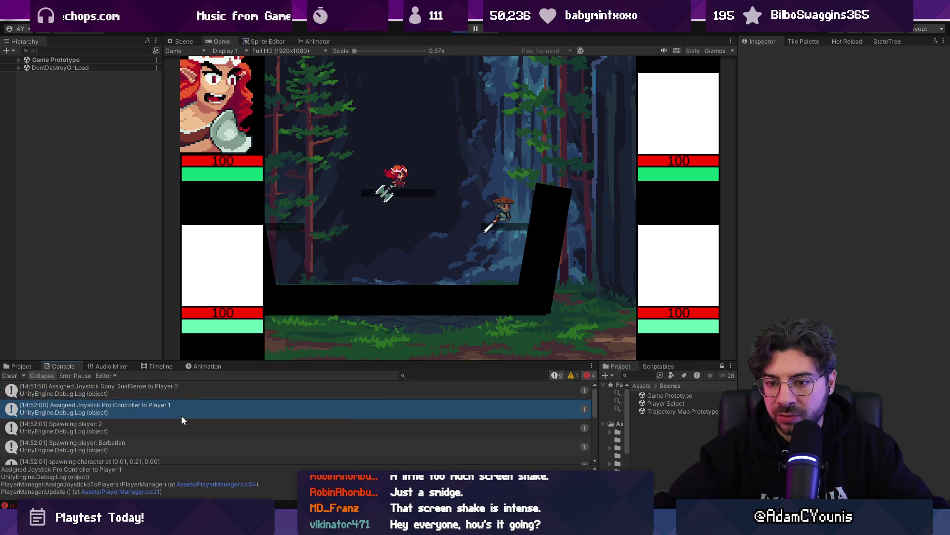
click(178, 428)
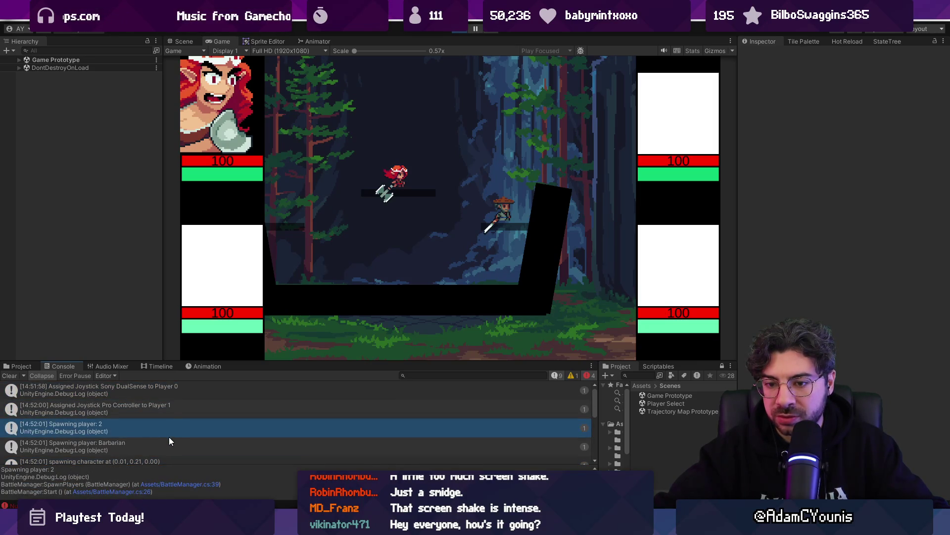
click(168, 443)
Check the Archer spawn and registration logs, clear the Console, and inspect the EnergyBar NullReferenceException.
scroll(167, 444, down, 2)
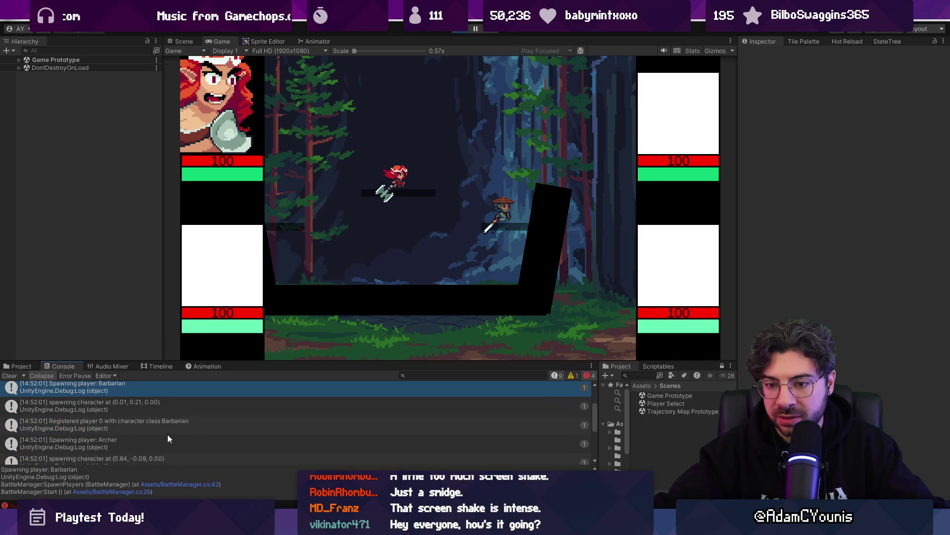
click(167, 435)
click(167, 425)
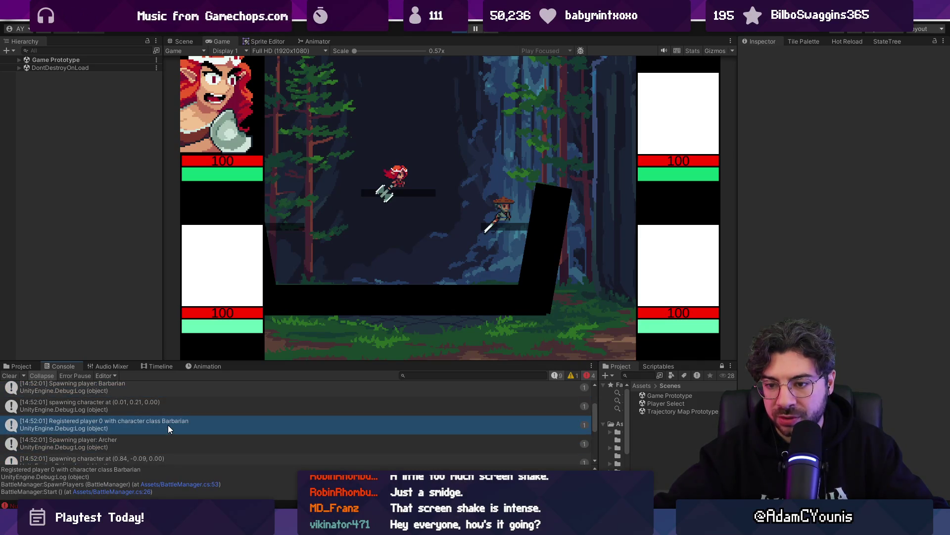
click(168, 443)
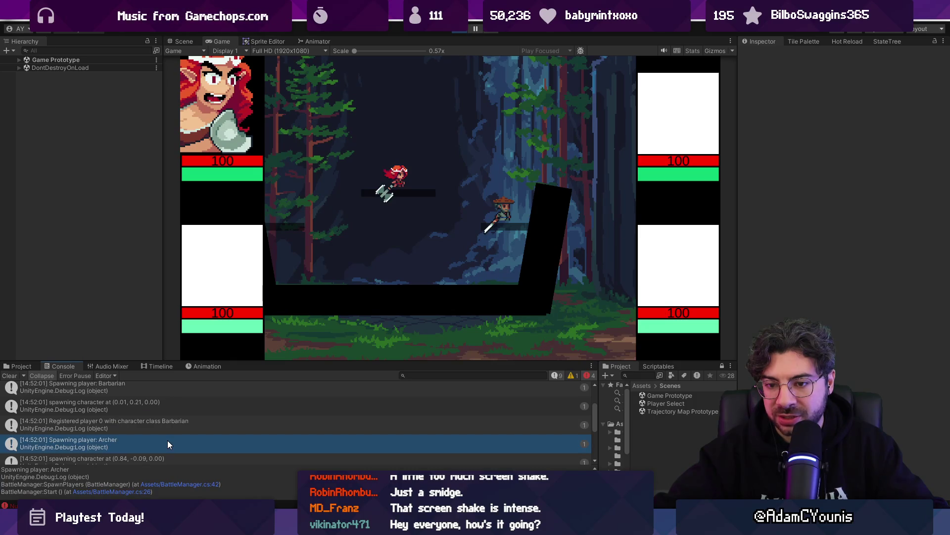
scroll(117, 434, down, 3)
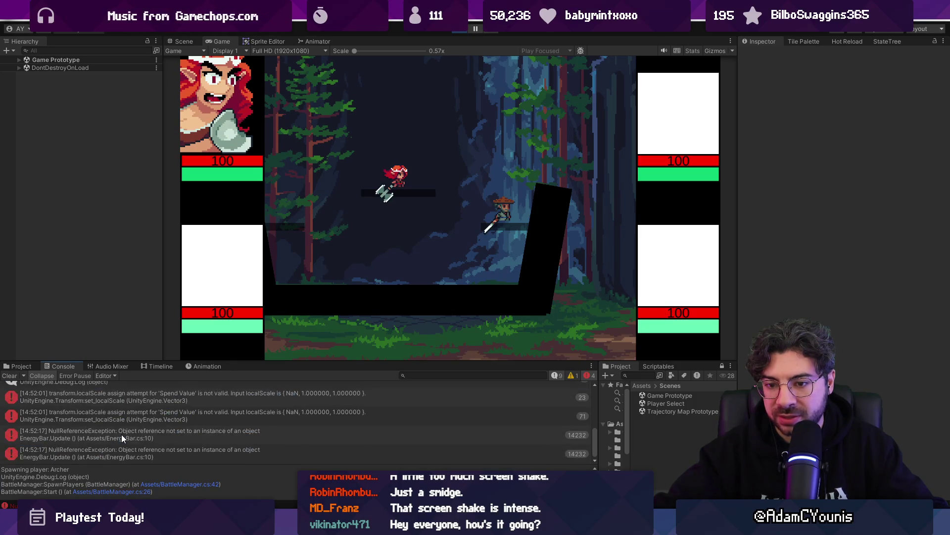
click(9, 376)
click(315, 392)
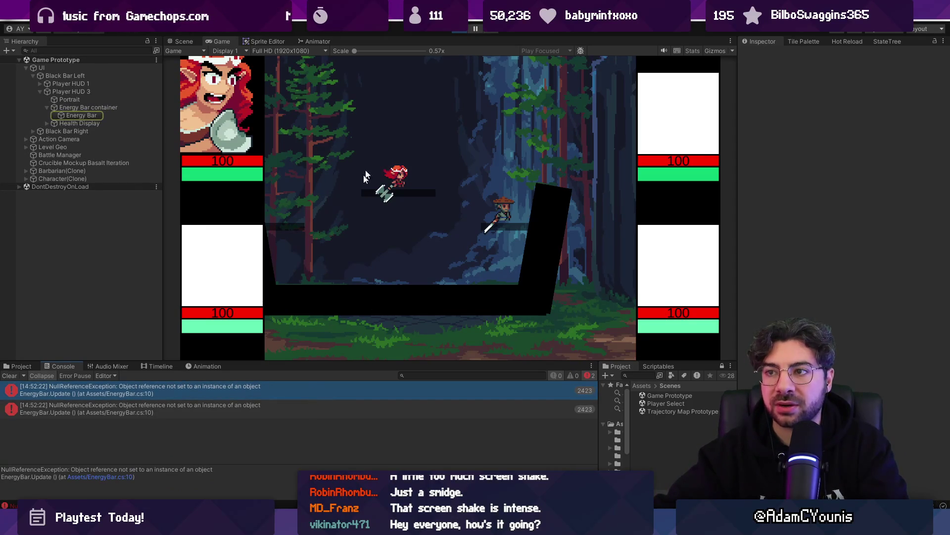
Open PlayerHUD.cs in Visual Studio Code and go to its Update method.
key(alt+Tab)
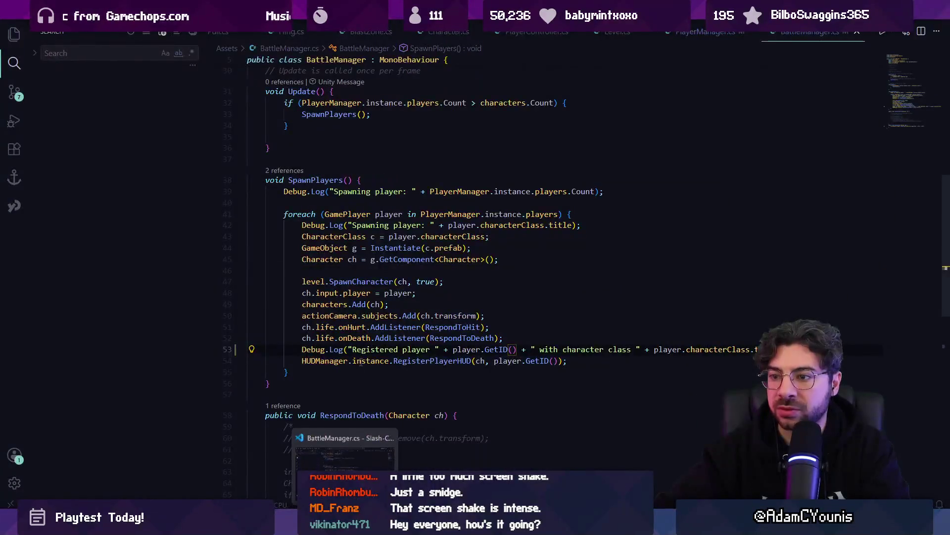
scroll(382, 332, up, 6)
scroll(381, 332, up, 5)
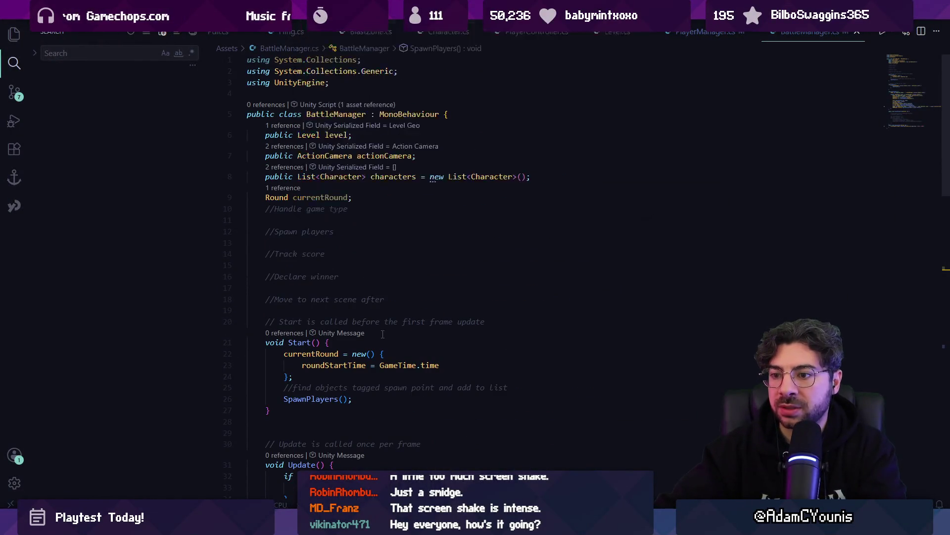
key(ctrl+p)
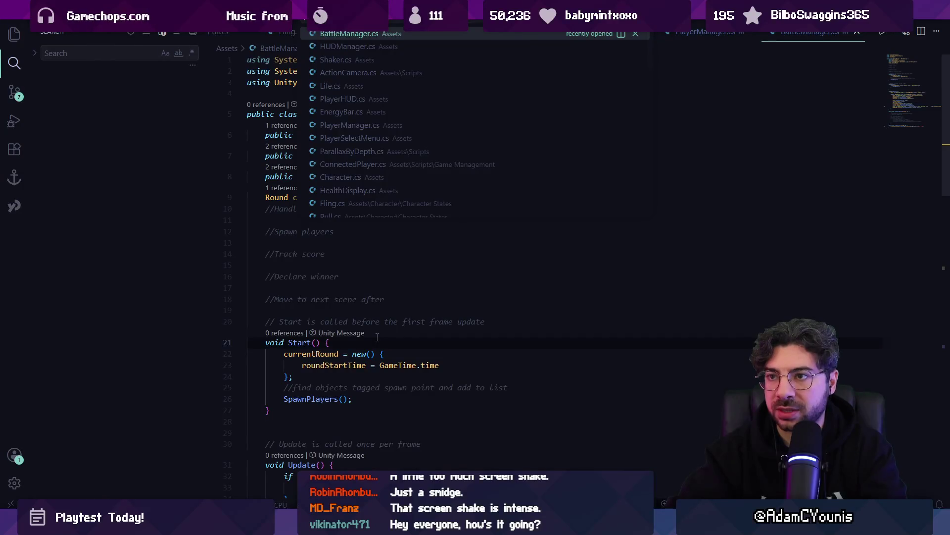
text(playerh)
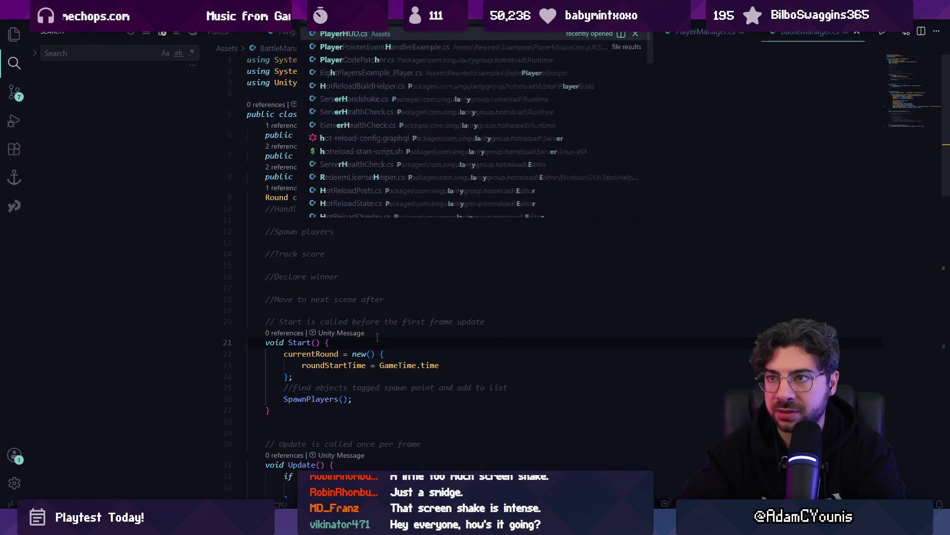
key(Return)
key(ctrl+p)
key(Escape)
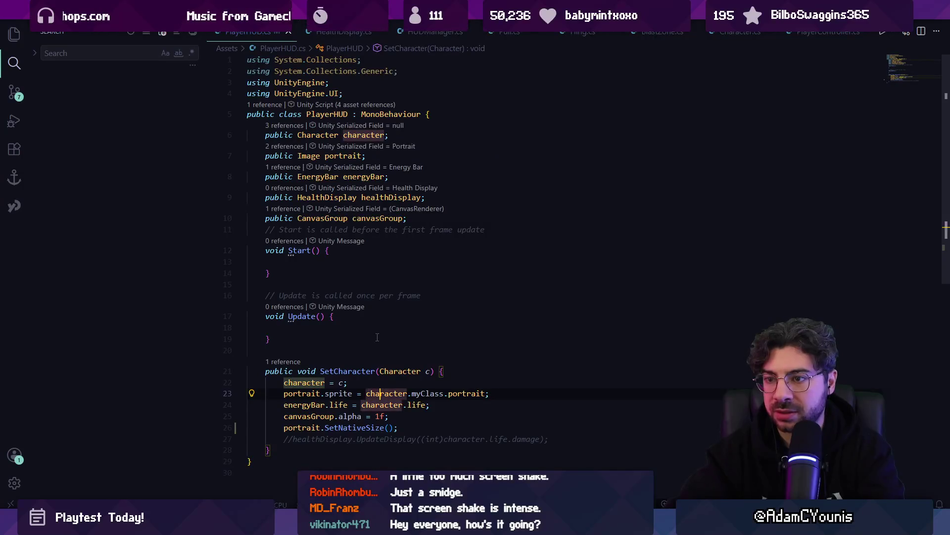
scroll(377, 337, down, 3)
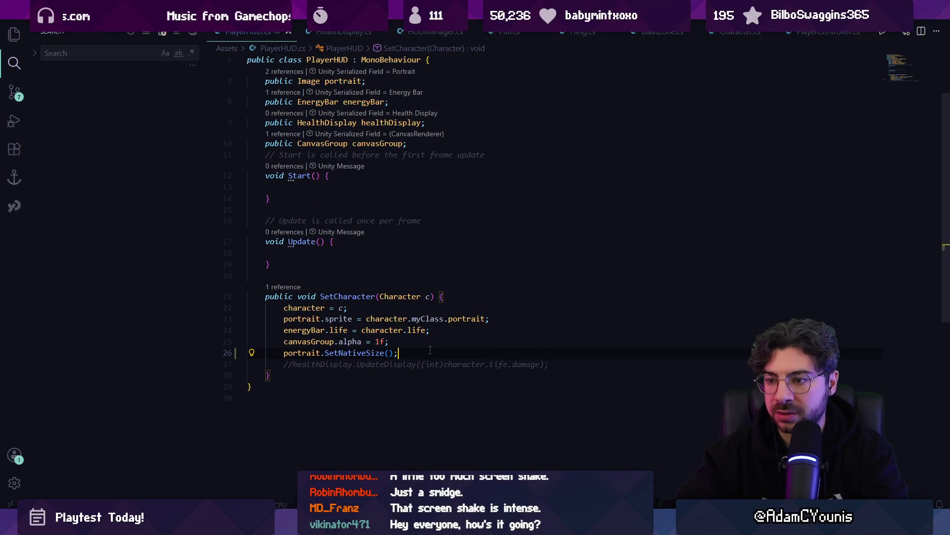
scroll(398, 287, up, 3)
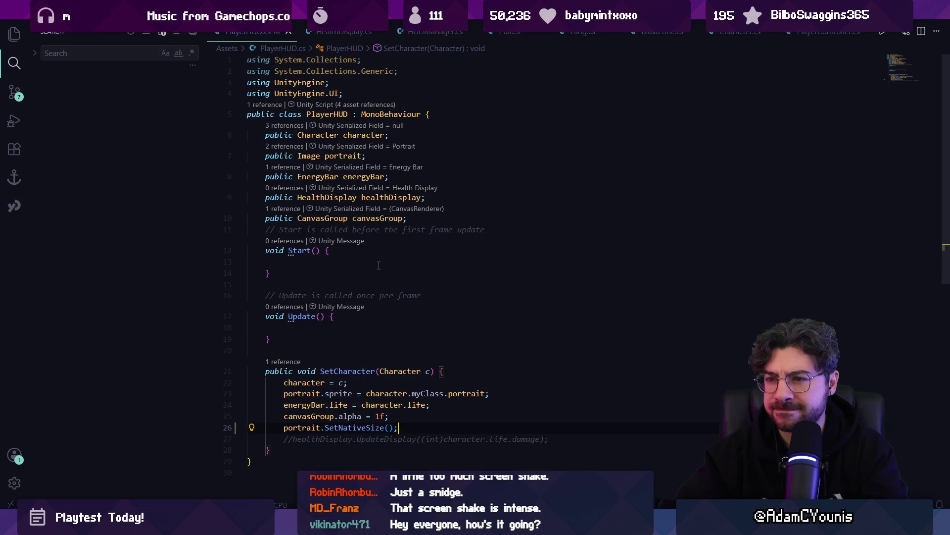
click(358, 328)
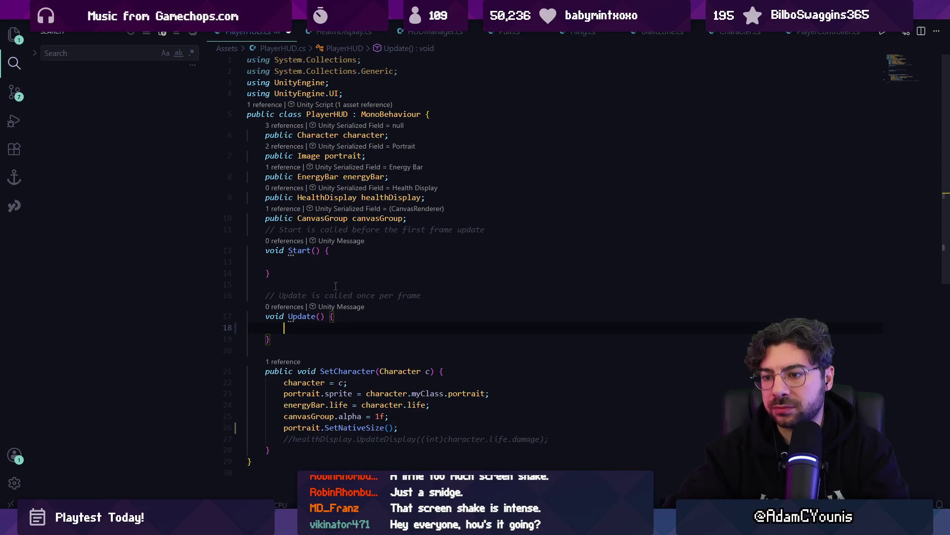
In Update, make the null-character check call gameObject.SetActive(false) instead of the old lines.
key(ctrl+p)
key(Down)
key(Down)
key(Down)
key(Escape)
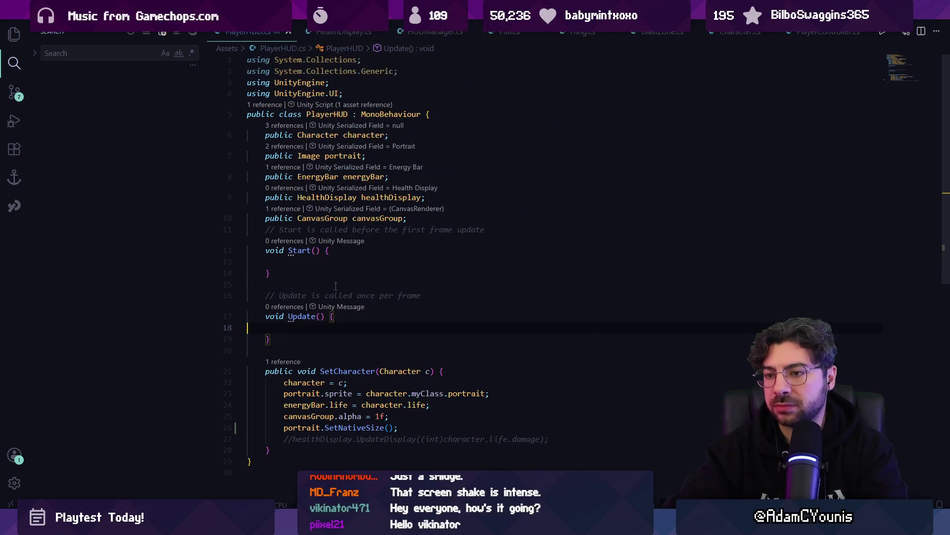
text(if)
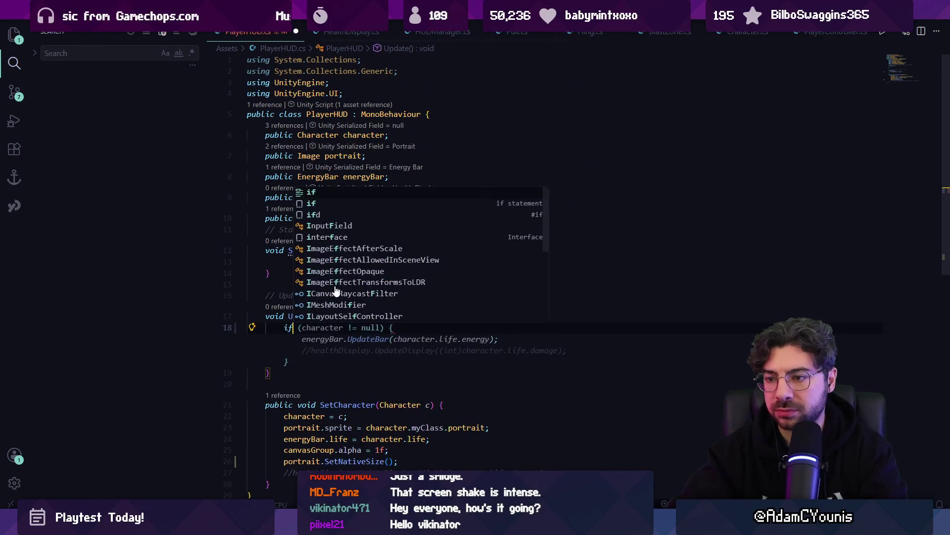
key(Tab)
key(ctrl+s)
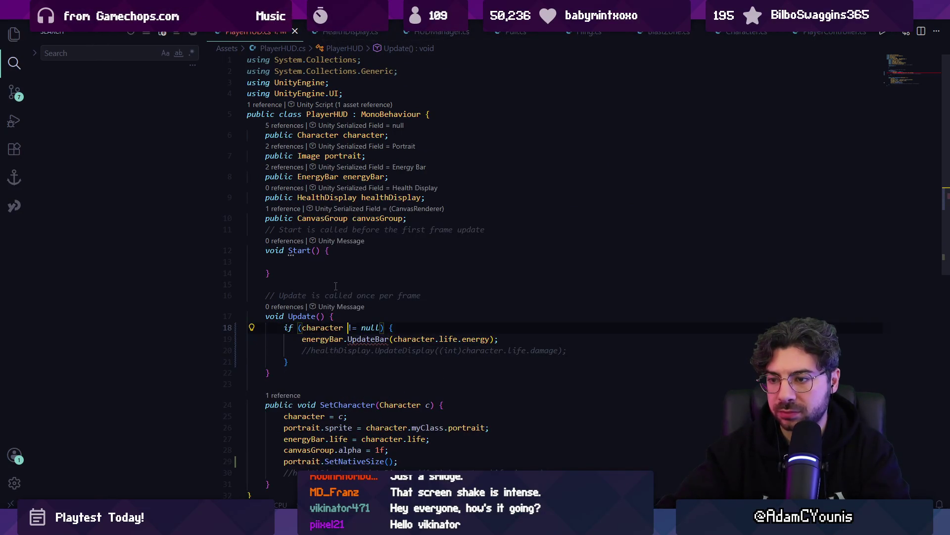
key(BackSpace)
key(Left)
key(Left)
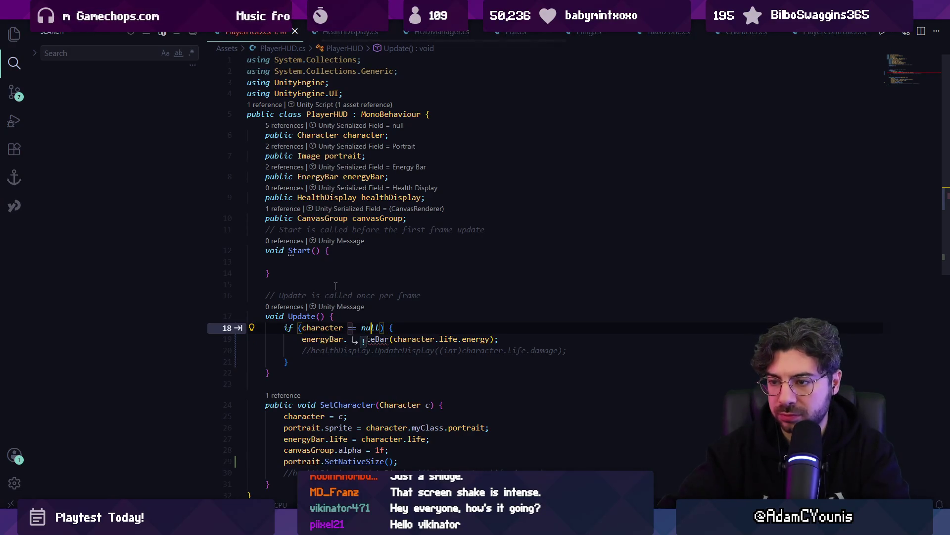
key(shift+End)
key(Delete)
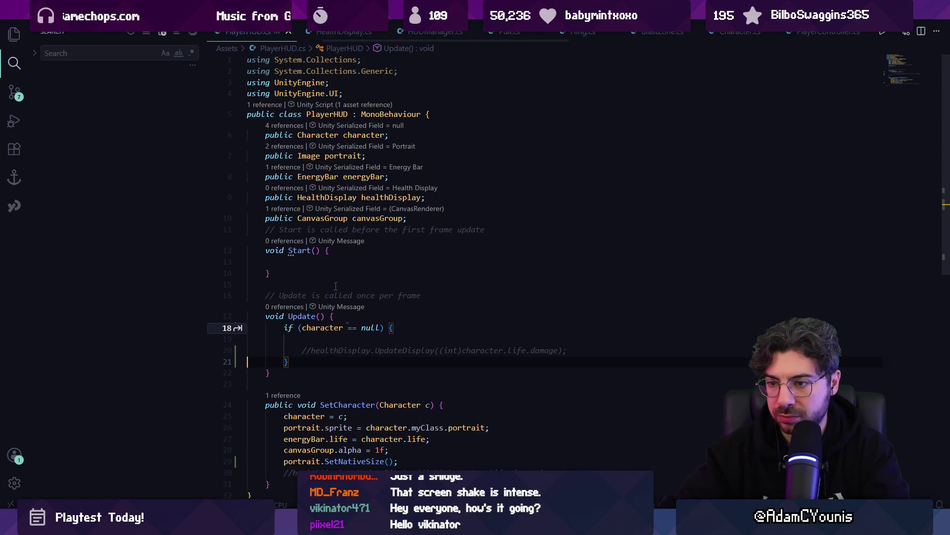
key(Down)
key(shift+End)
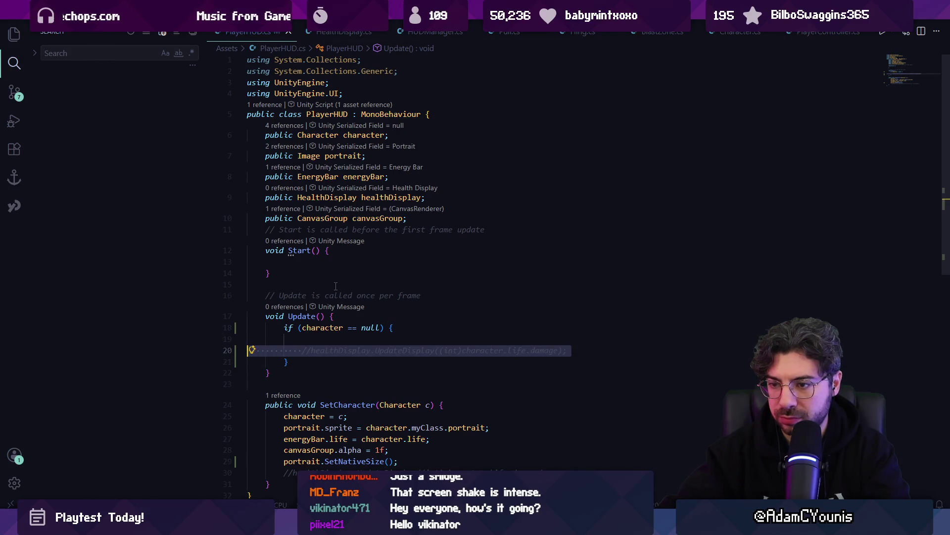
key(Delete)
text(gameObject.SetActive(false);)
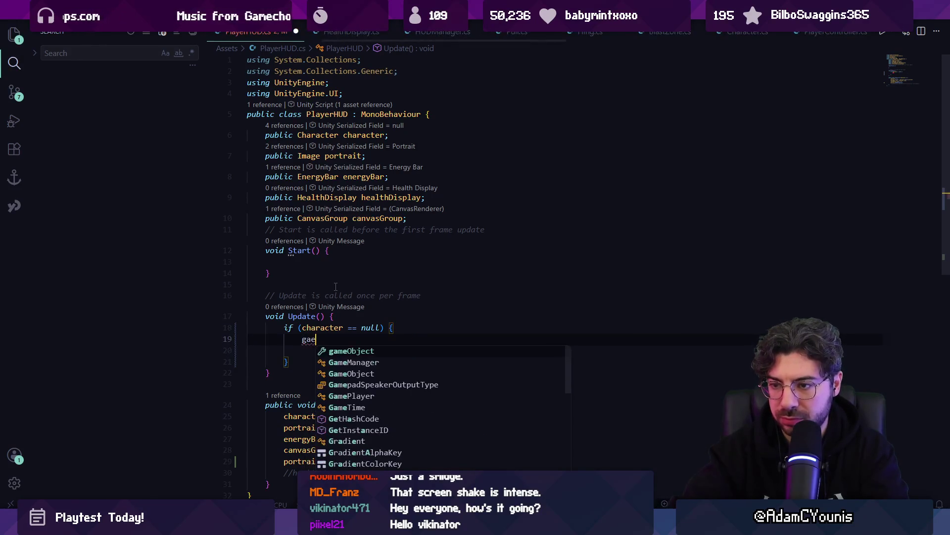
Add gameObject.SetActive(true) after SetNativeSize at the end of SetCharacter.
scroll(362, 421, down, 2)
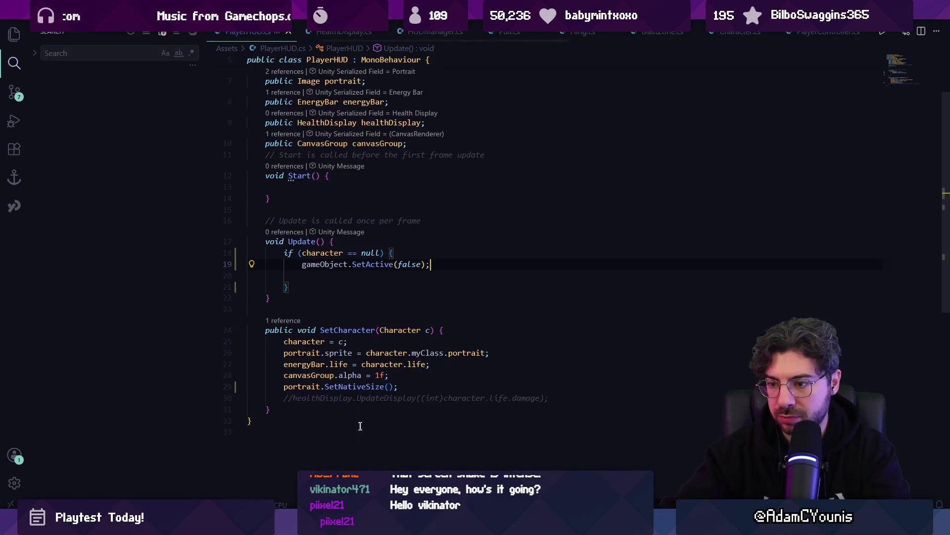
click(415, 386)
key(Return)
text(gameObject.SetActive(true);)
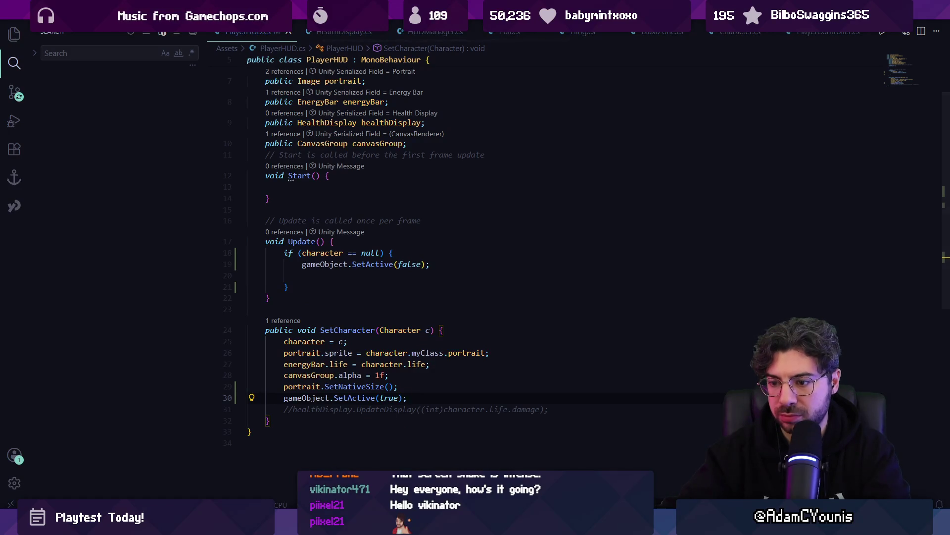
key(alt+Tab)
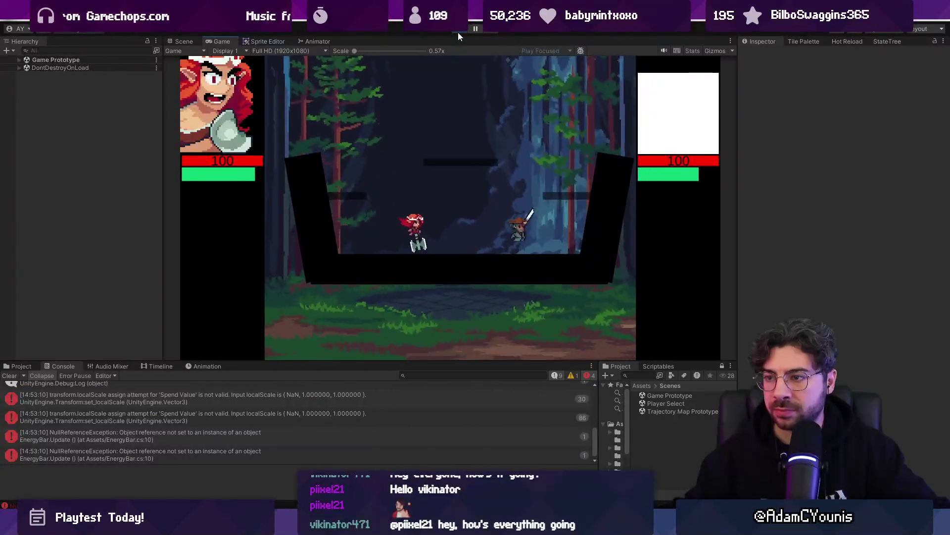
Enlarge the Console panel and expand the Game Prototype scene in the Hierarchy.
scroll(257, 425, up, 5)
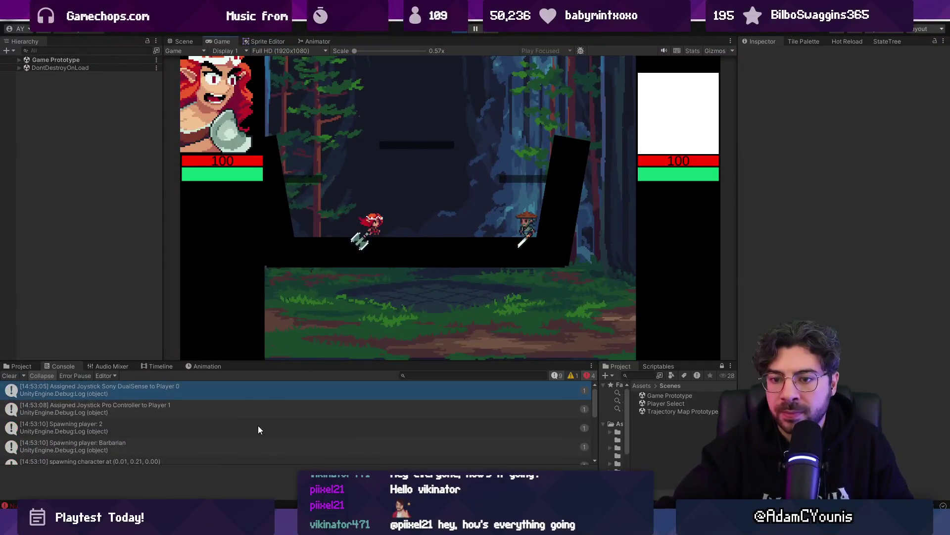
drag(255, 363, 259, 307)
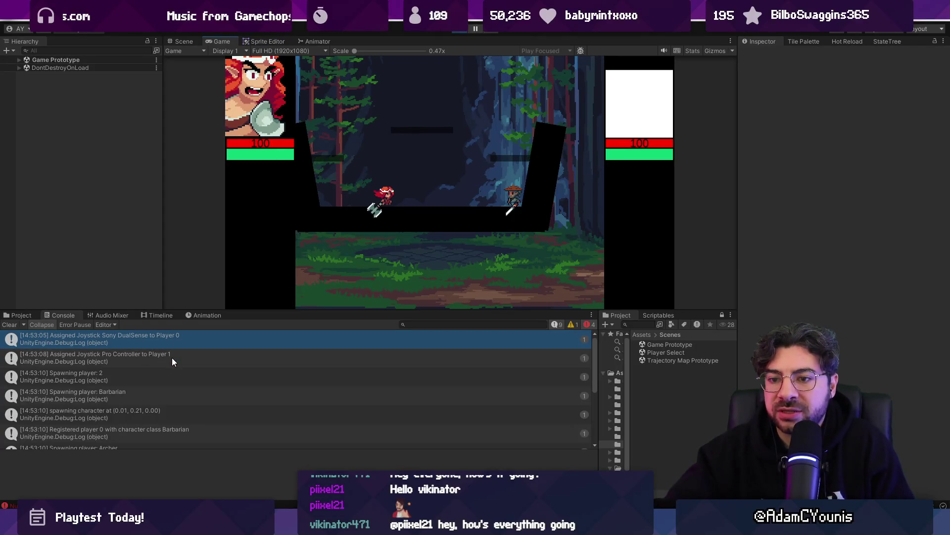
double_click(23, 63)
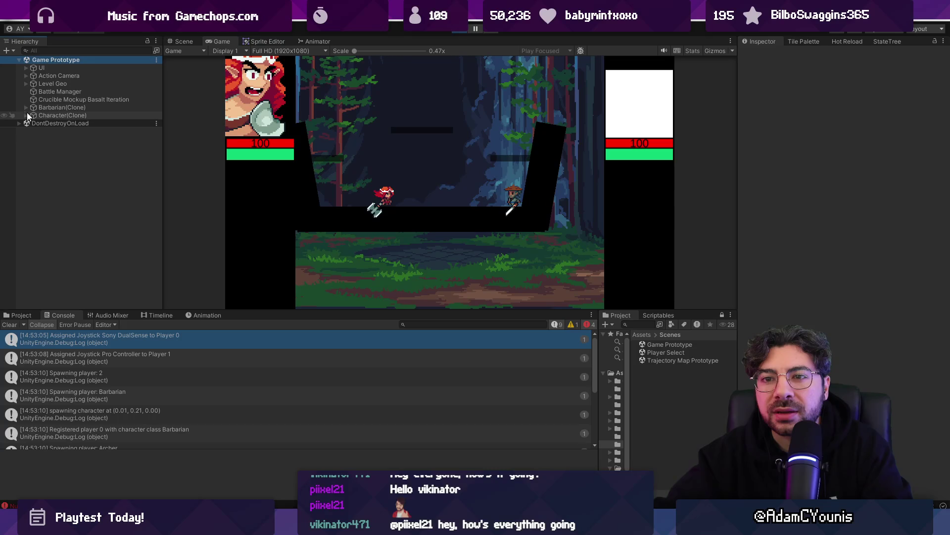
Select Players under DontDestroyOnLoad > GameManager and check its Player Count of 2.
click(20, 123)
click(26, 130)
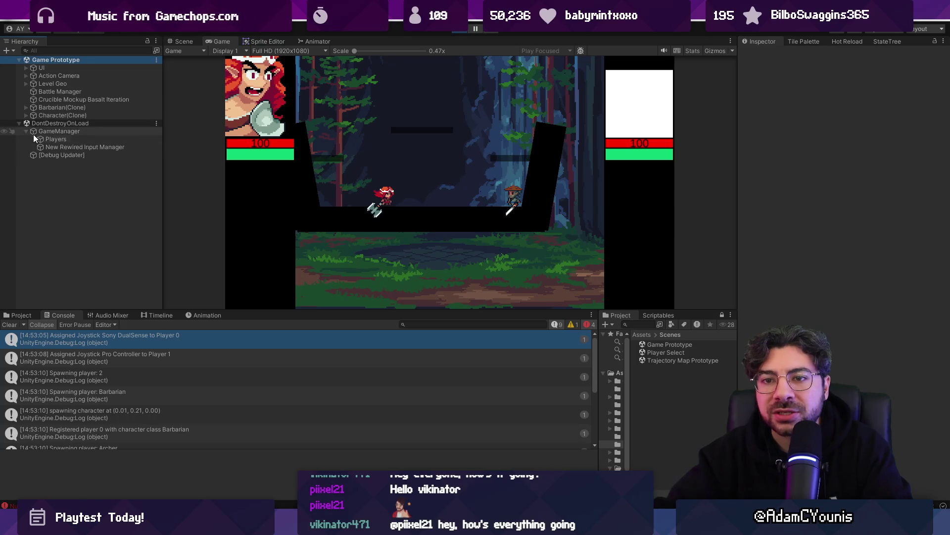
click(43, 140)
click(784, 215)
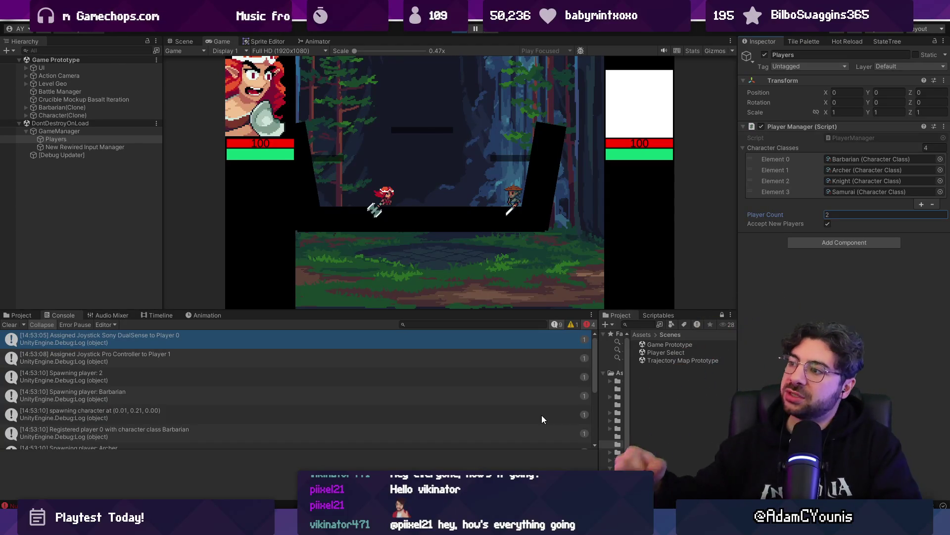
key(alt+Tab)
key(ctrl+p)
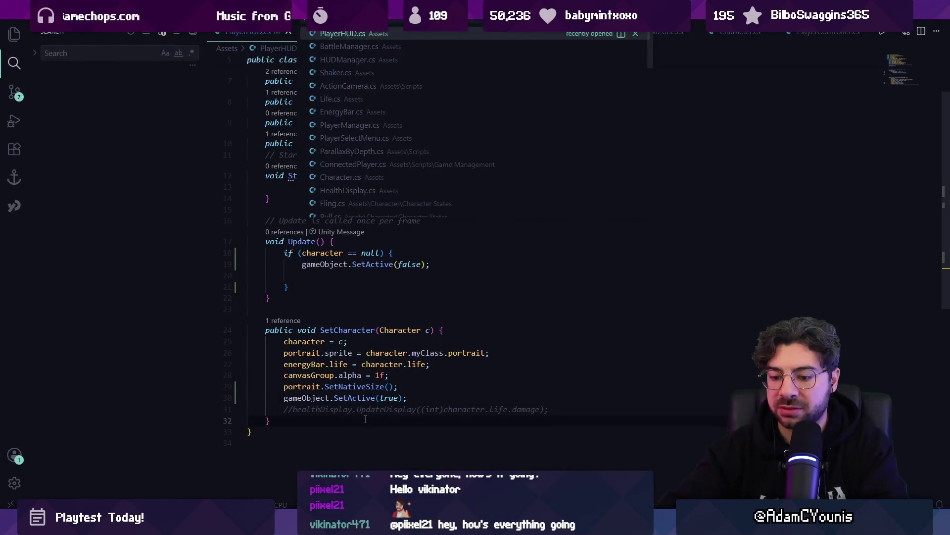
Open PlayerManager.cs and review the characterClasses, players and GamePlayer declarations.
text(playerman)
key(Return)
scroll(346, 248, up, 15)
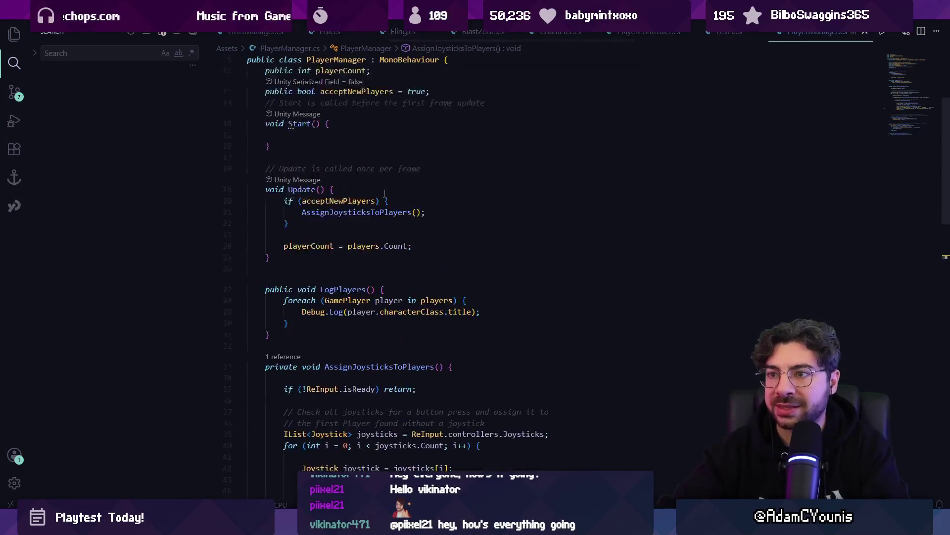
click(320, 199)
click(386, 199)
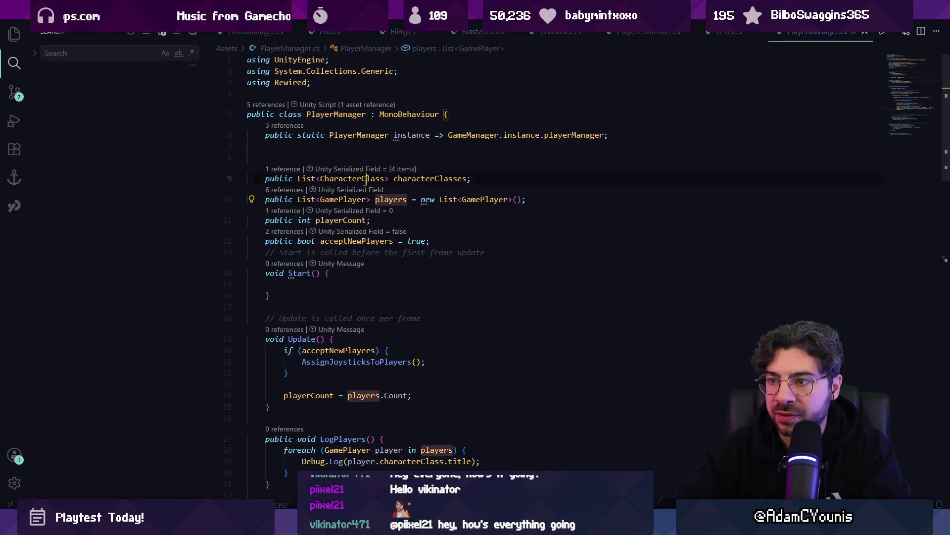
click(334, 178)
key(Down)
click(393, 199)
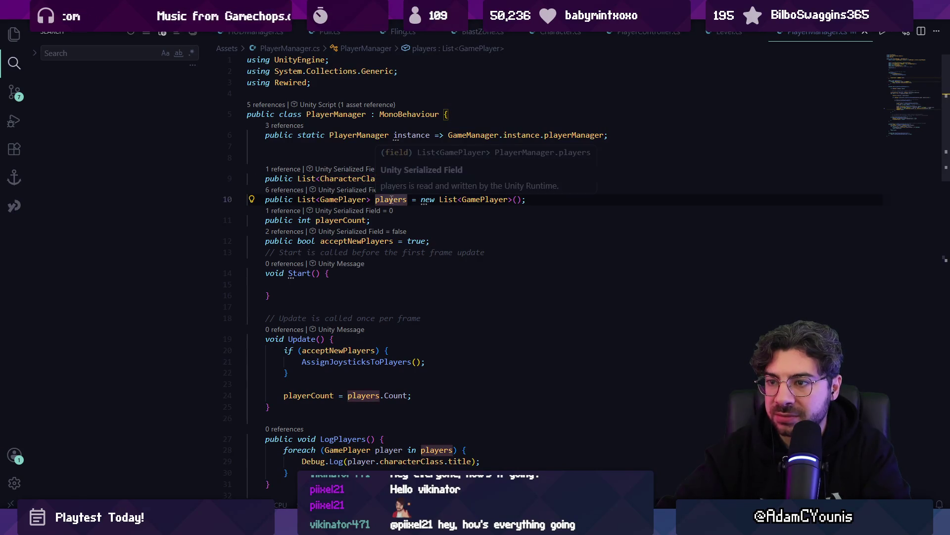
click(343, 199)
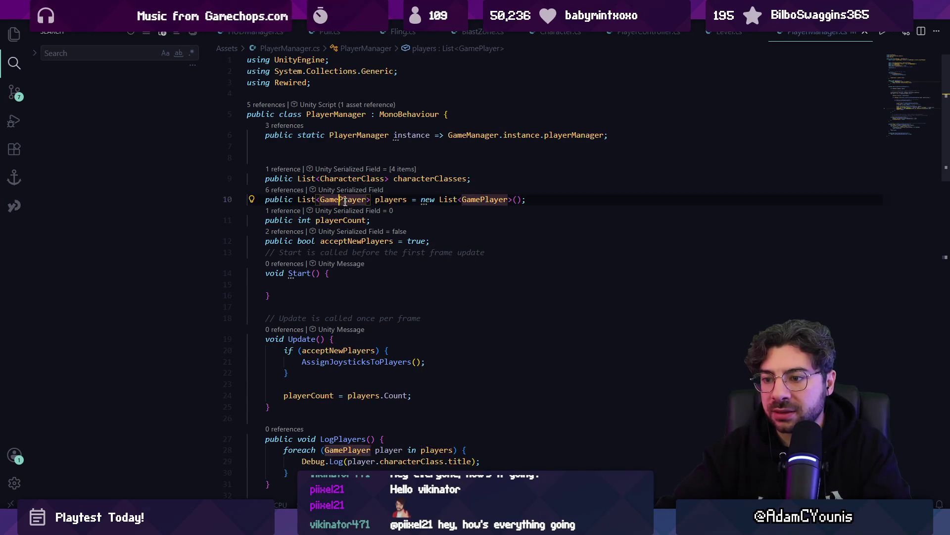
scroll(440, 259, down, 8)
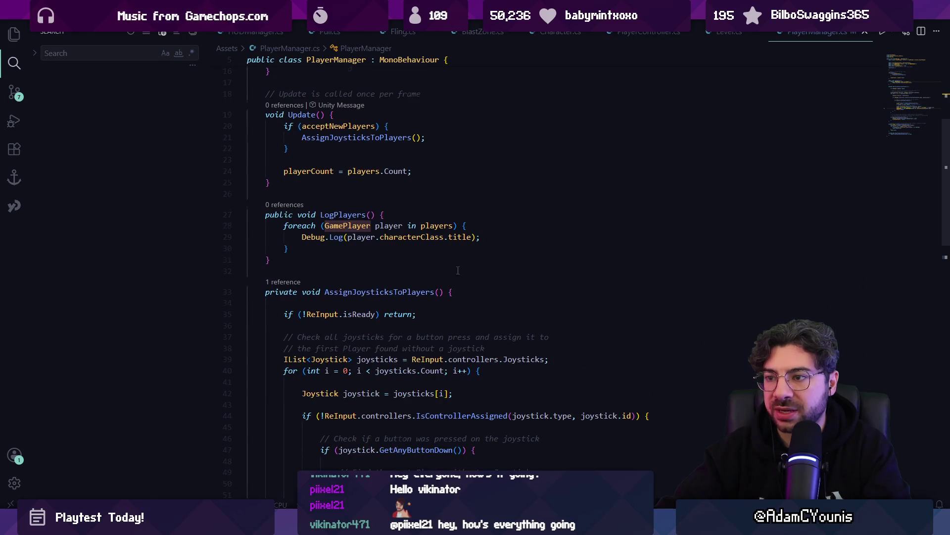
scroll(458, 271, down, 5)
Replace the joystick Debug.Log line with 'int playerIndex = players.IndexOf(player);'.
click(590, 365)
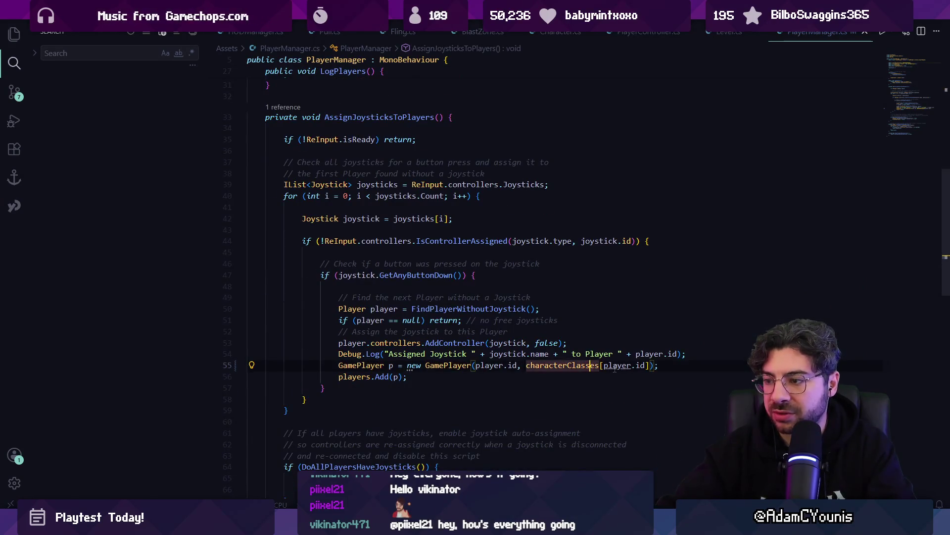
key(Up)
key(Home)
key(Home)
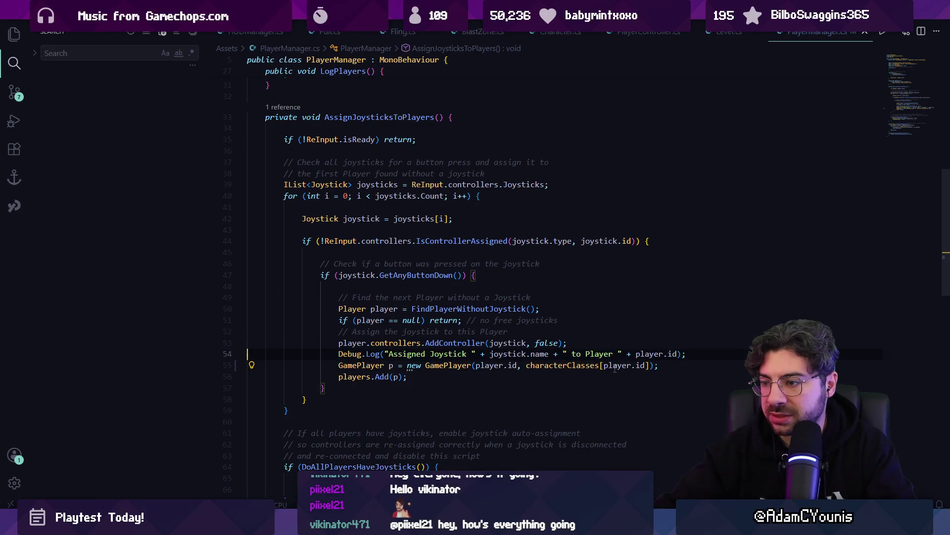
key(shift+End)
key(Delete)
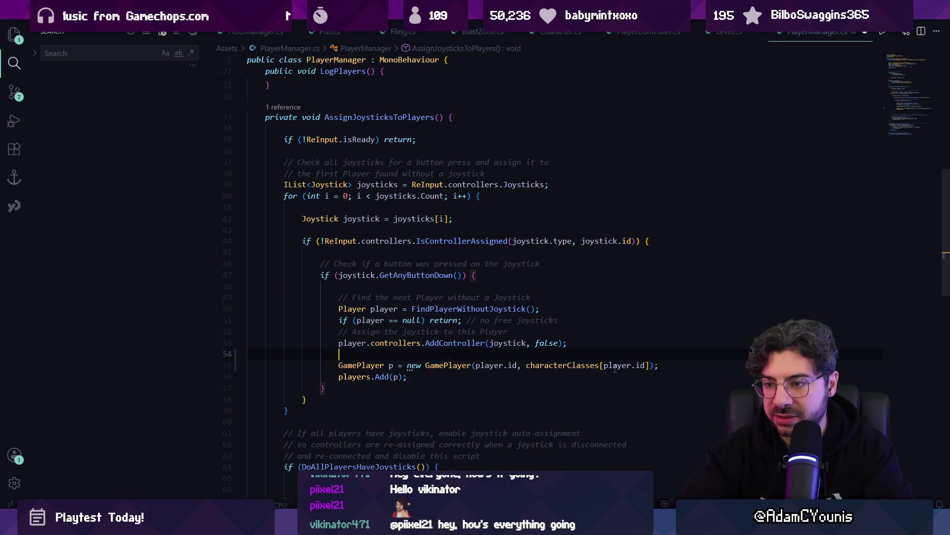
text(int playerI)
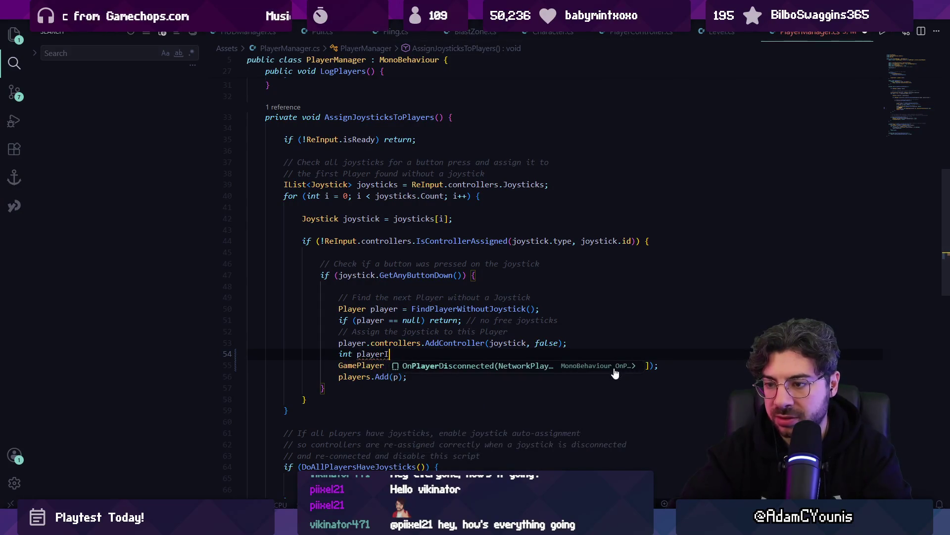
text(ndex = p)
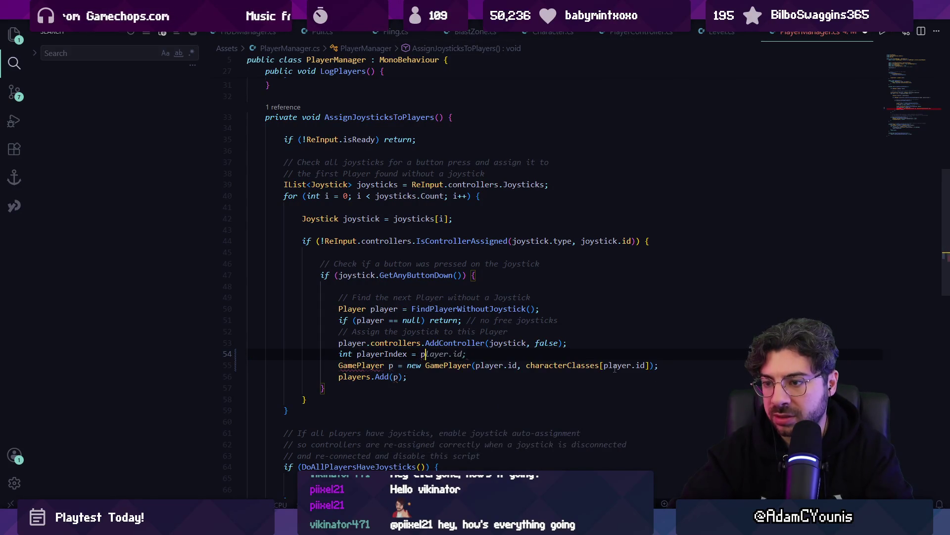
text(layers.index)
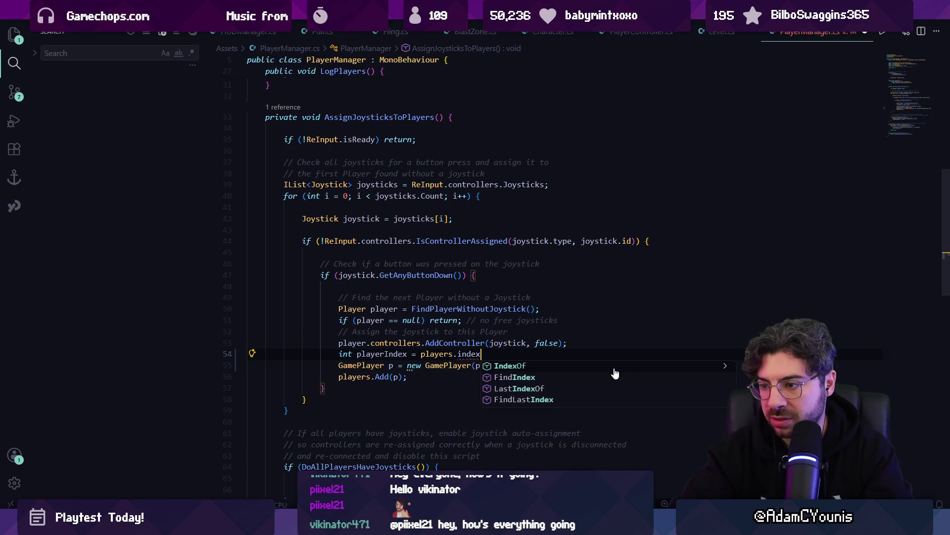
key(Tab)
text((player);)
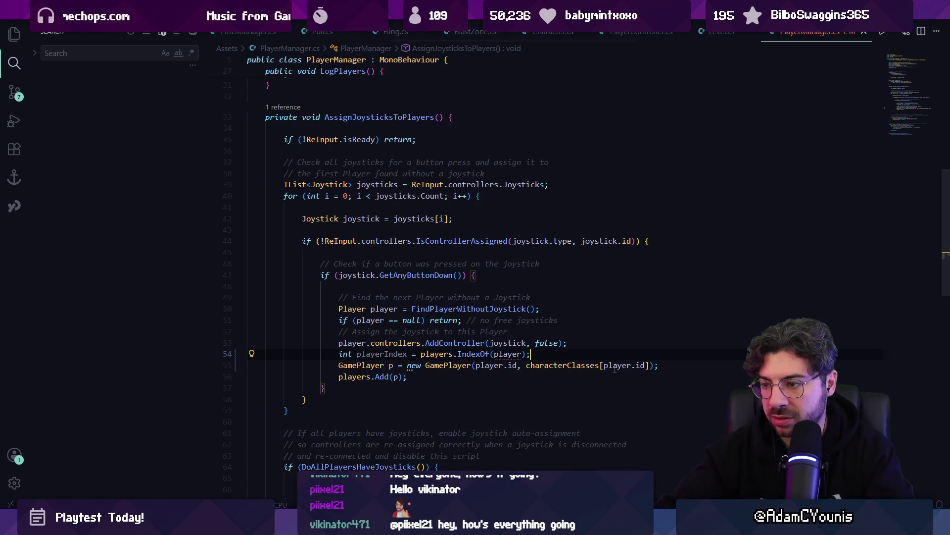
Move the players.Add and GamePlayer creation lines up and remove the IndexOf-based playerIndex line.
key(Down)
key(Down)
key(alt+Up)
key(alt+Up)
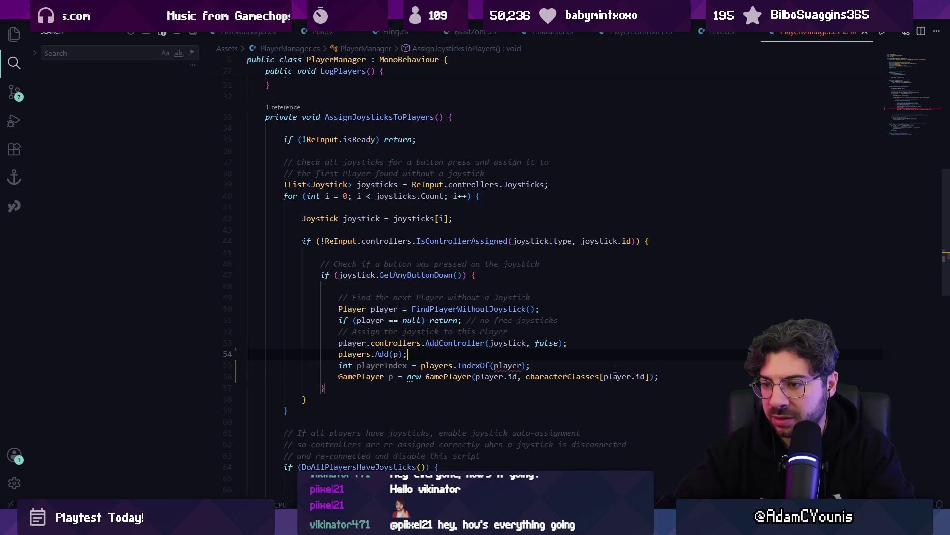
key(alt+Up)
key(alt+Up)
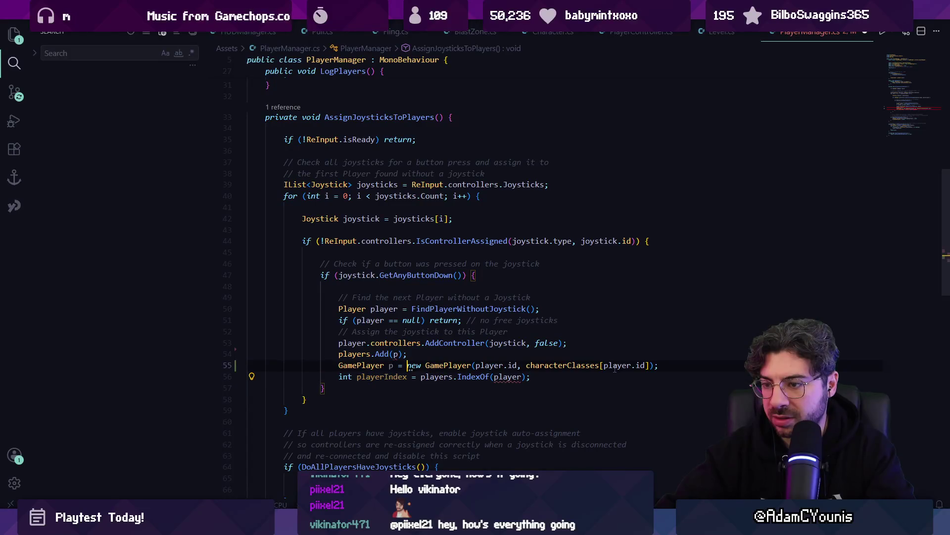
key(Down)
key(Down)
key(alt+Up)
key(alt+Up)
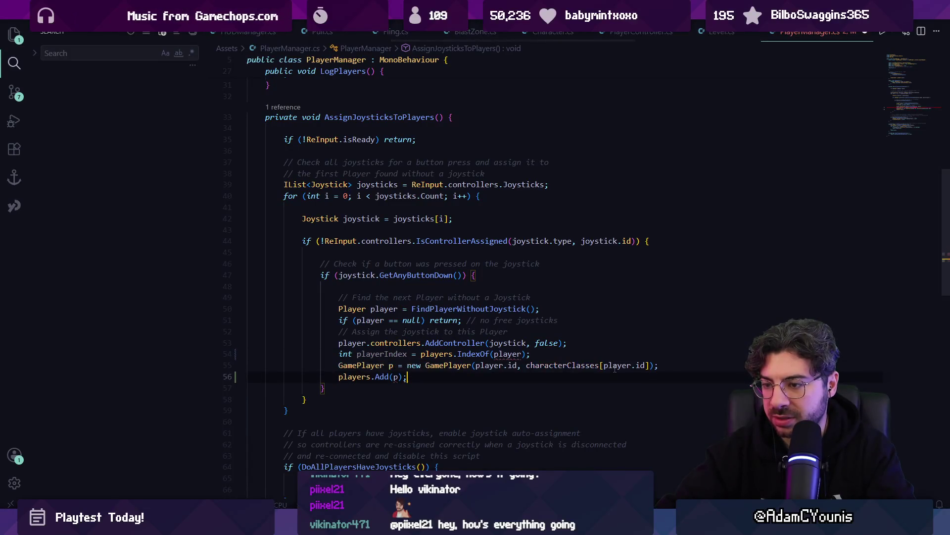
key(Up)
key(Up)
key(ctrl+shift+Return)
key(ctrl+shift+Return)
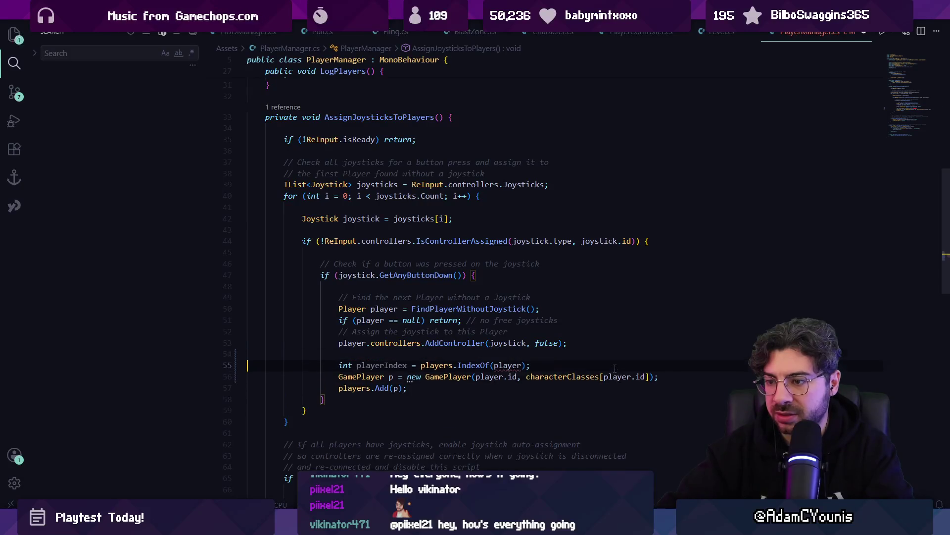
key(Up)
key(shift+End)
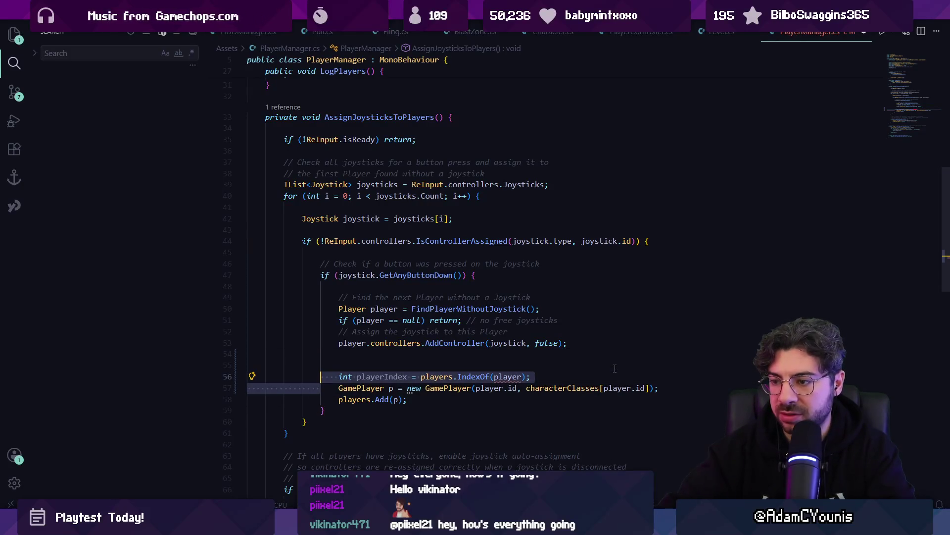
key(BackSpace)
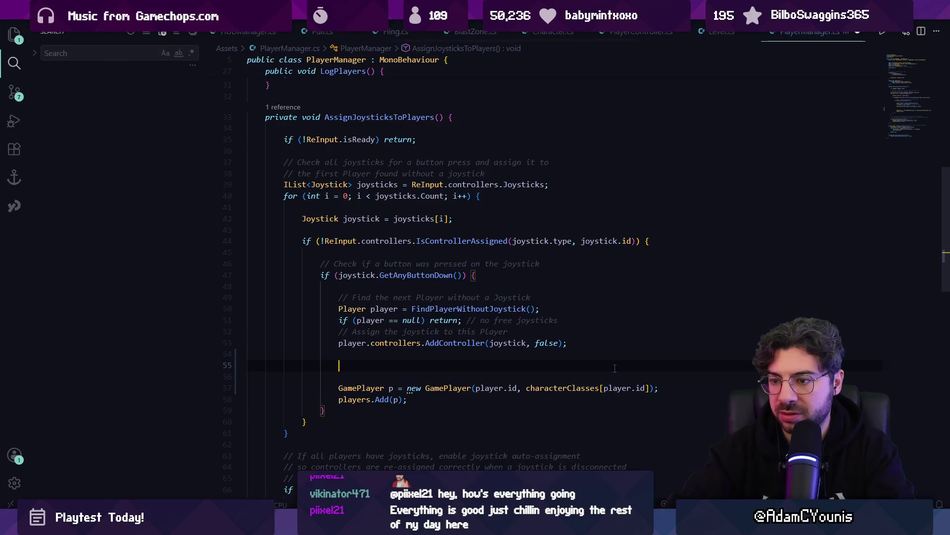
Write 'int playerIndex = players.Count;' above the GamePlayer creation.
text(int pl)
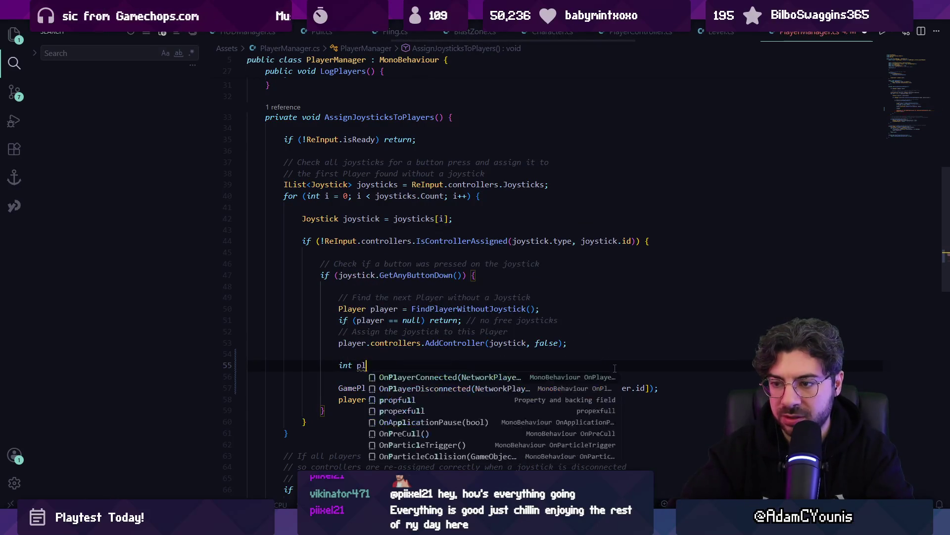
text(ayerIndex = )
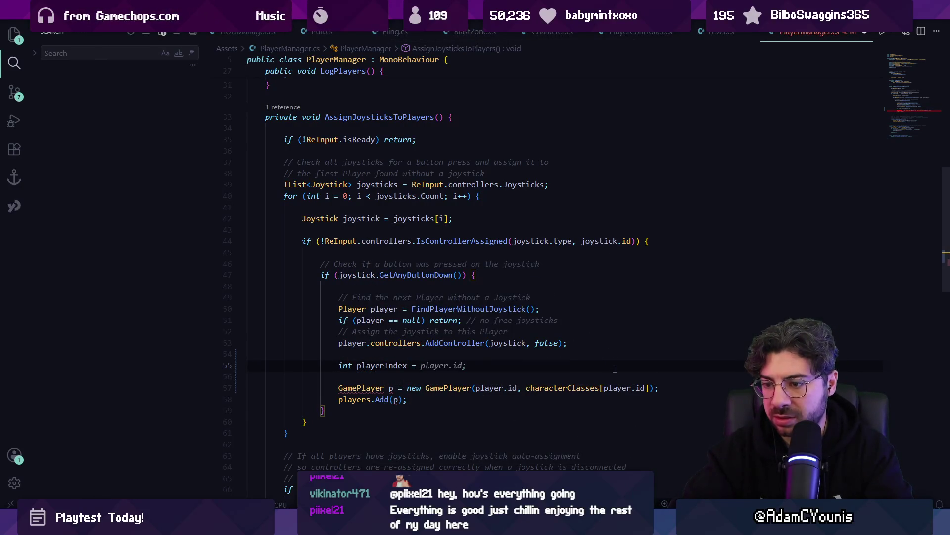
text(players.Count+)
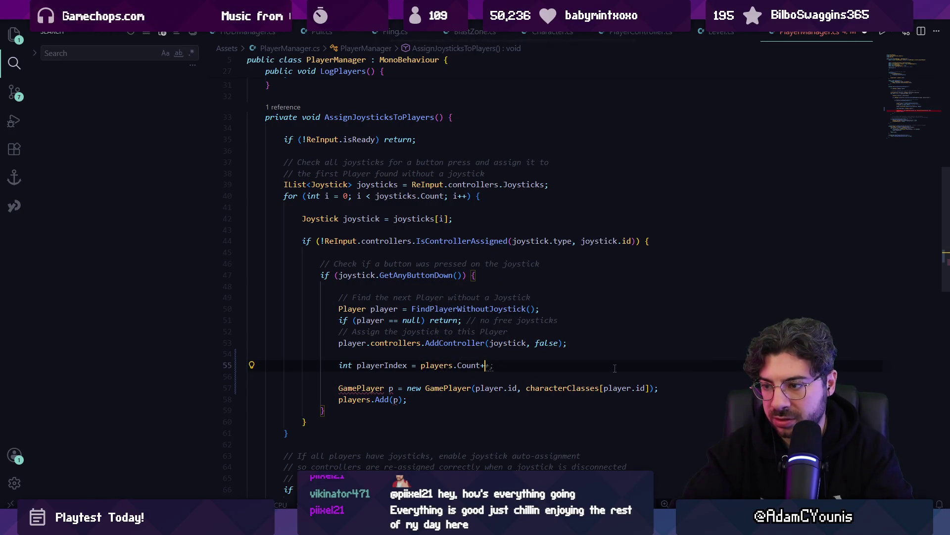
key(BackSpace)
text(;)
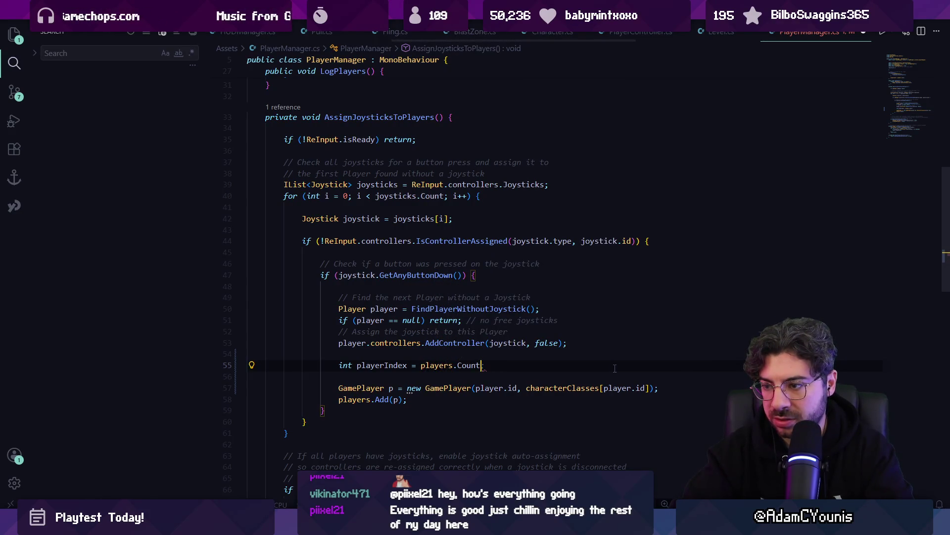
key(Return)
key(Up)
key(Down)
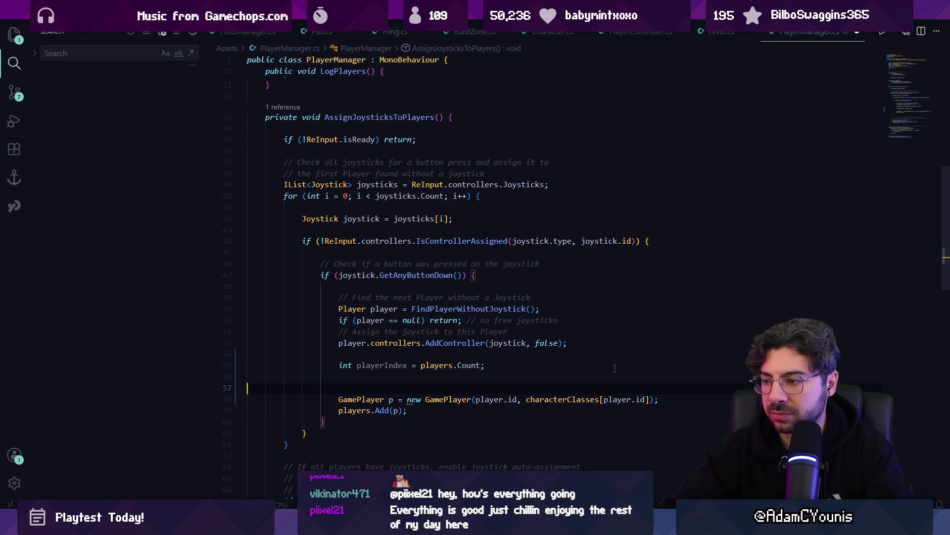
Index characterClasses with playerIndex instead of player.id and delete the extra blank lines.
key(Down)
key(End)
key(ctrl+Left)
key(ctrl+Left)
key(ctrl+Left)
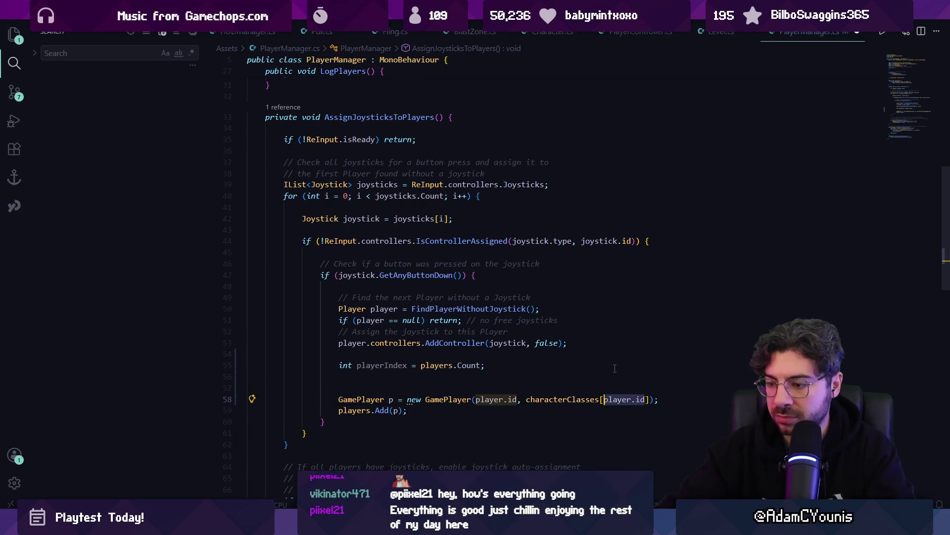
text(playerIndex)
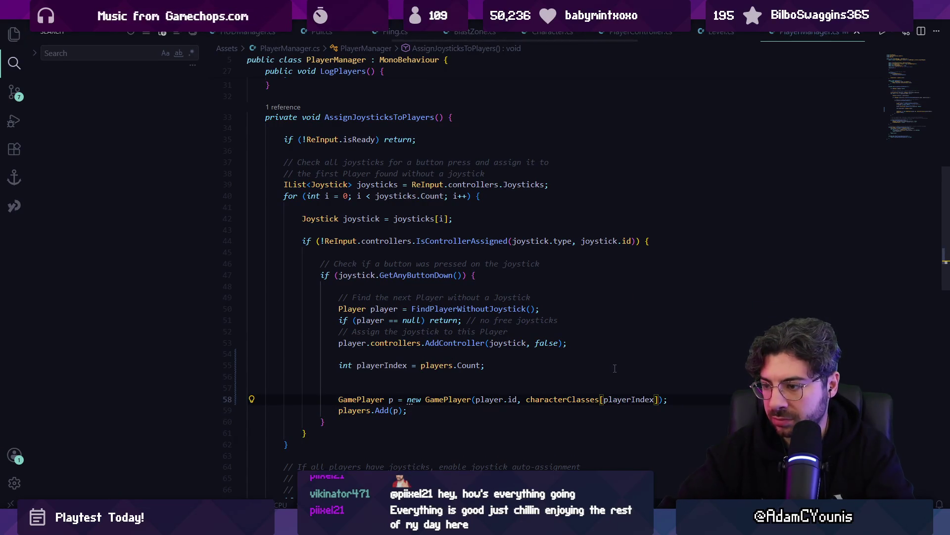
key(ctrl+Left)
key(ctrl+Left)
key(ctrl+Left)
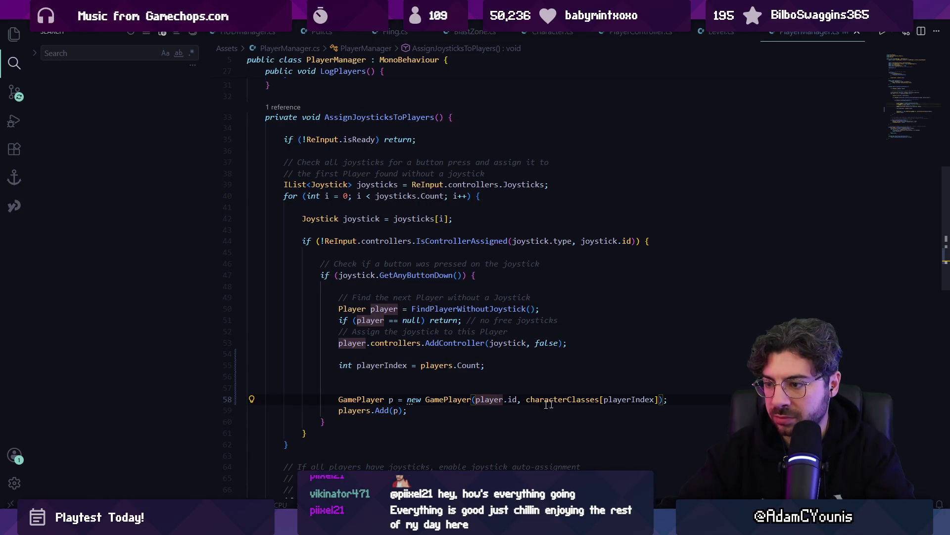
click(468, 410)
key(BackSpace)
key(BackSpace)
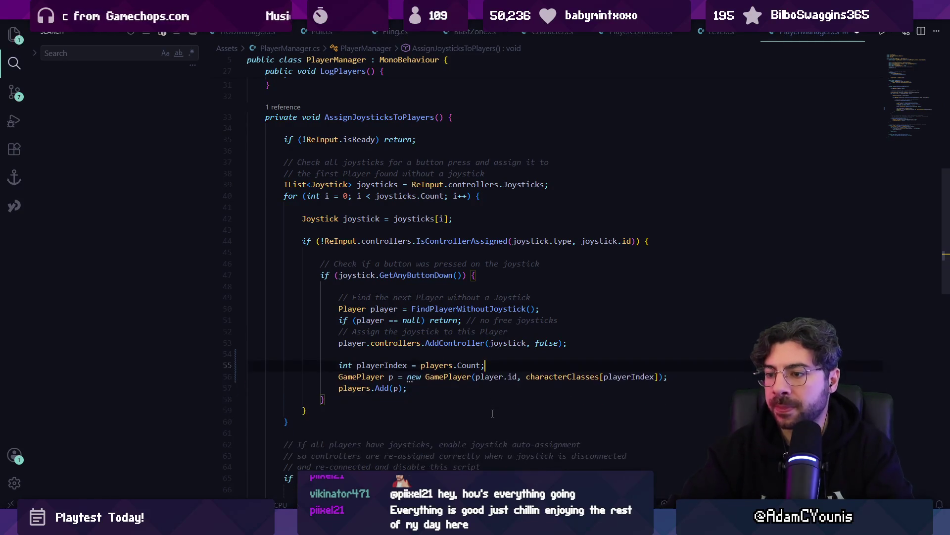
key(Down)
key(Down)
key(Left)
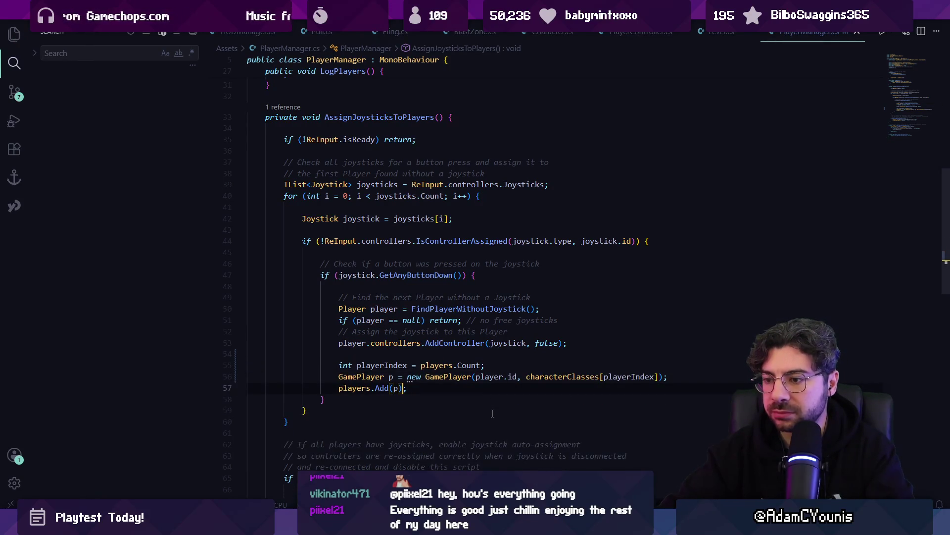
key(alt+Tab)
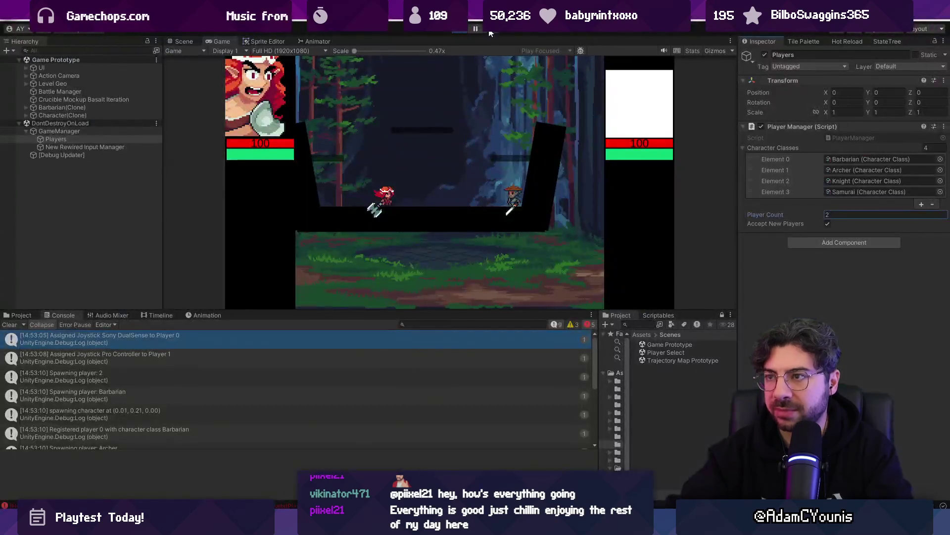
Restart Play mode and join two players, as Barbarian and Archer.
click(457, 29)
click(457, 30)
key(space)
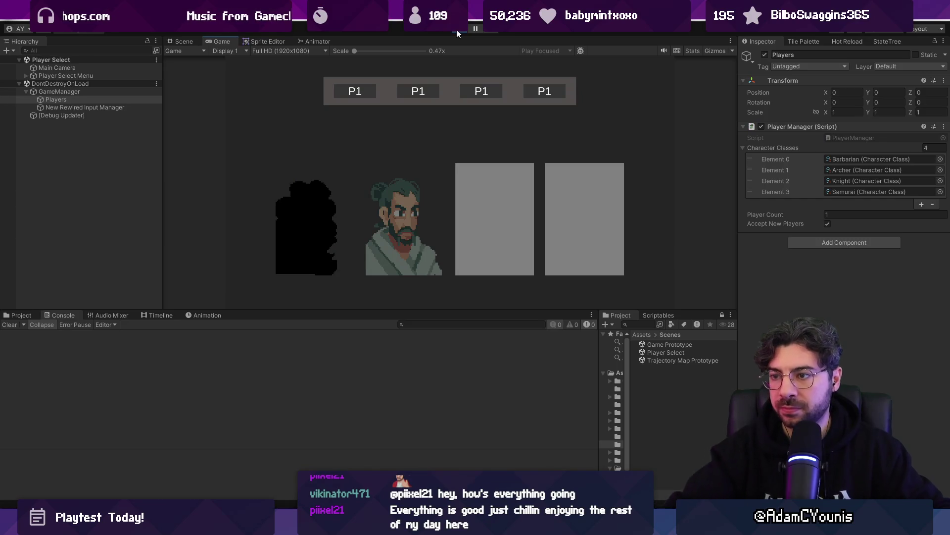
key(space)
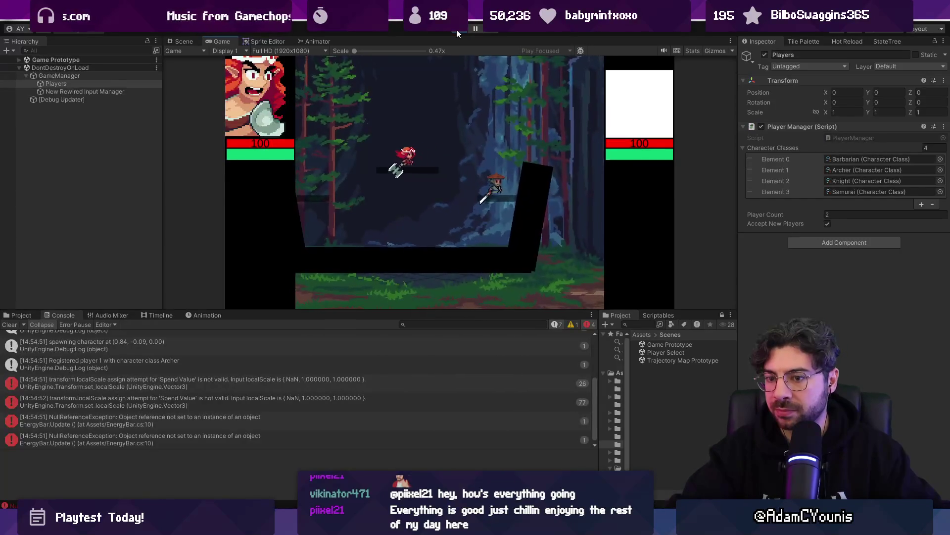
Review the Barbarian registration, Archer spawning and spawn position logs, then stop Play mode.
scroll(290, 367, up, 3)
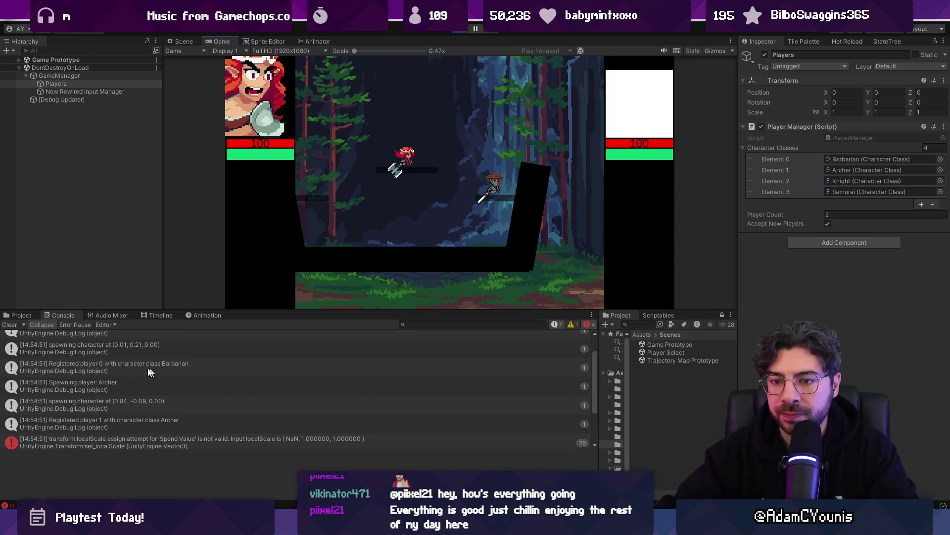
click(103, 364)
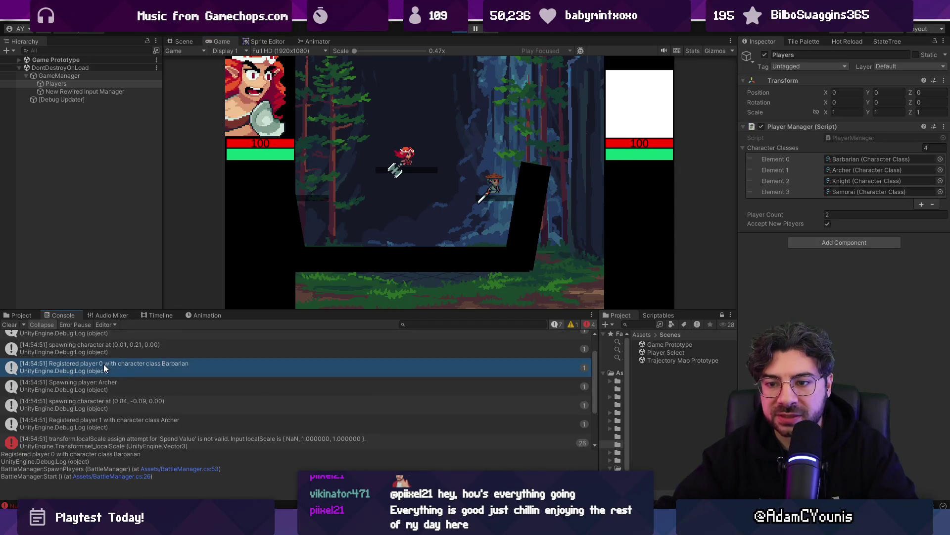
click(85, 385)
click(108, 402)
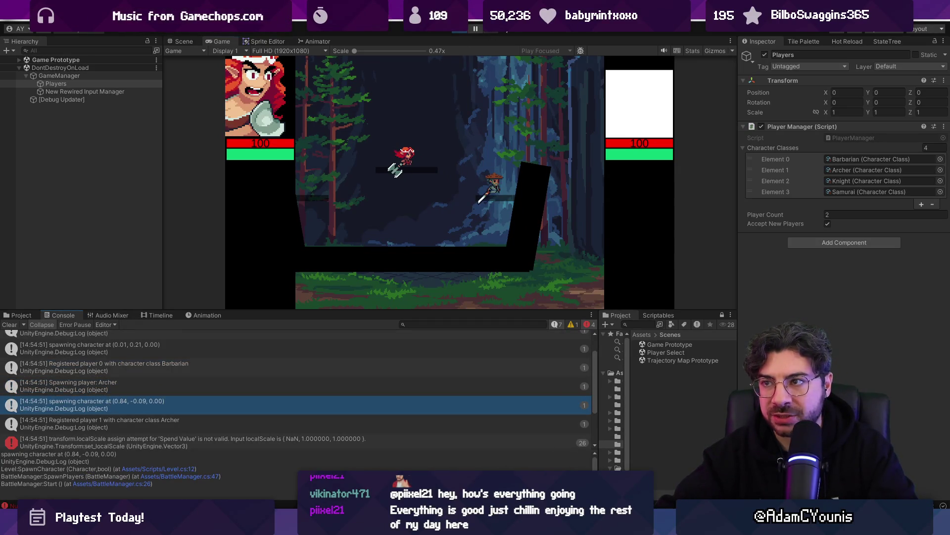
click(458, 34)
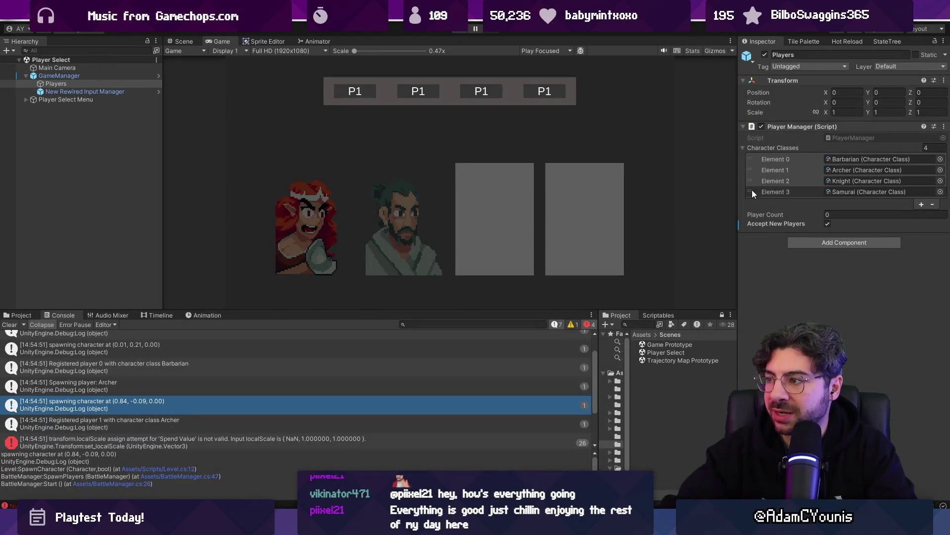
Move Samurai to Element 1 in Character Classes, apply to the GameManager prefab and save.
mouse_move(753, 189)
mouse_down()
mouse_move(749, 165)
mouse_move(746, 175)
mouse_up()
right_click(760, 148)
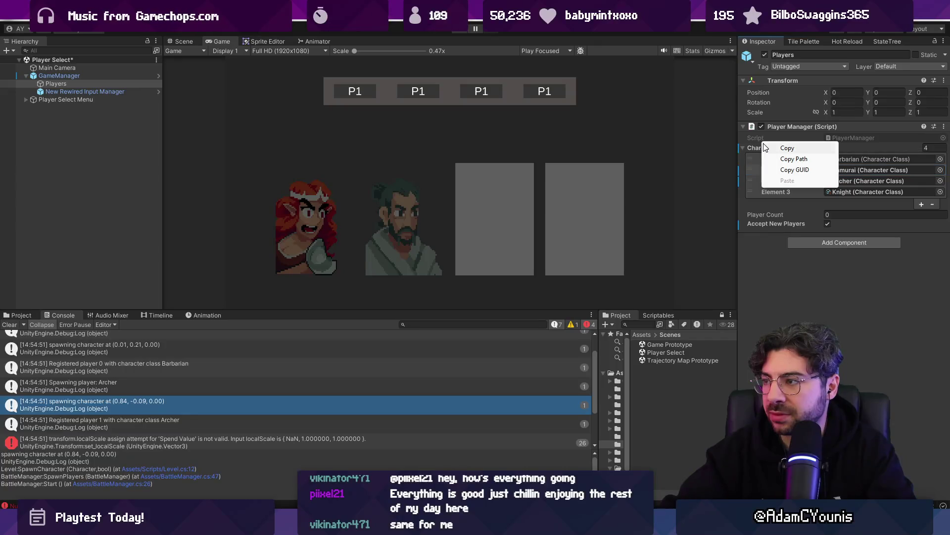
right_click(755, 152)
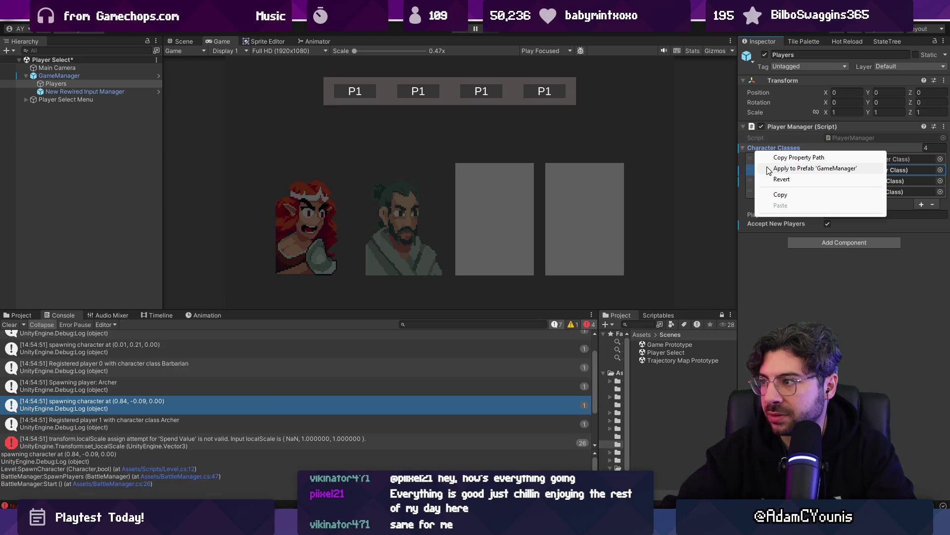
click(768, 168)
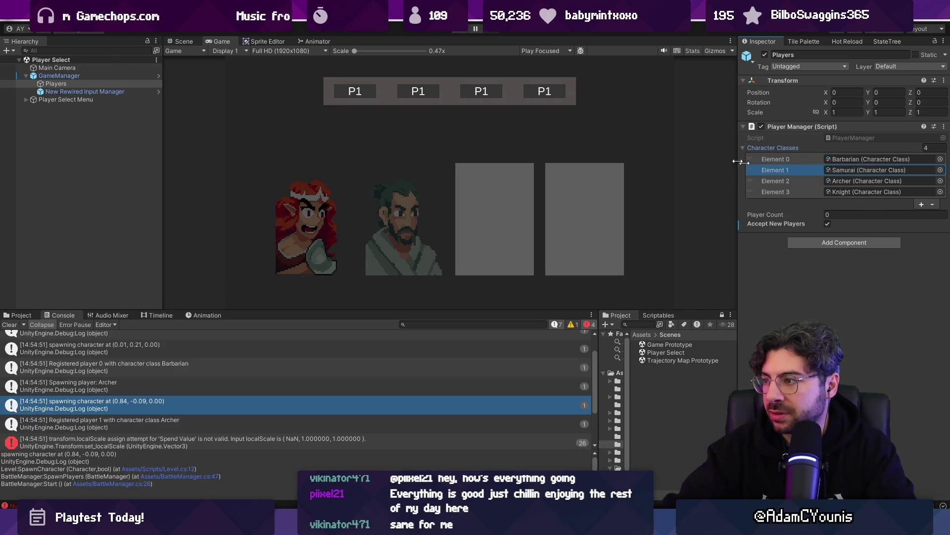
key(ctrl+s)
Play to confirm Player 1 now joins as Samurai, then return to the Scene view.
click(458, 30)
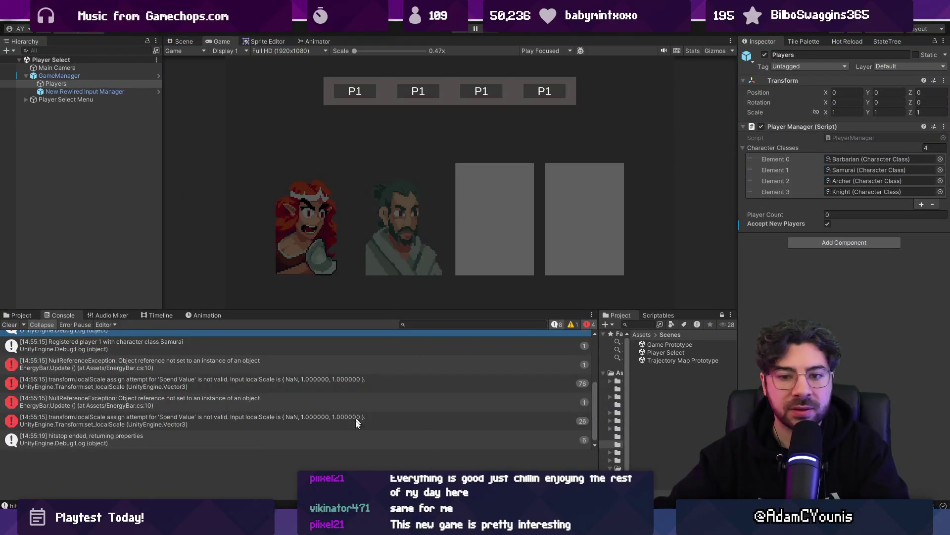
key(alt+Tab)
key(alt+Tab)
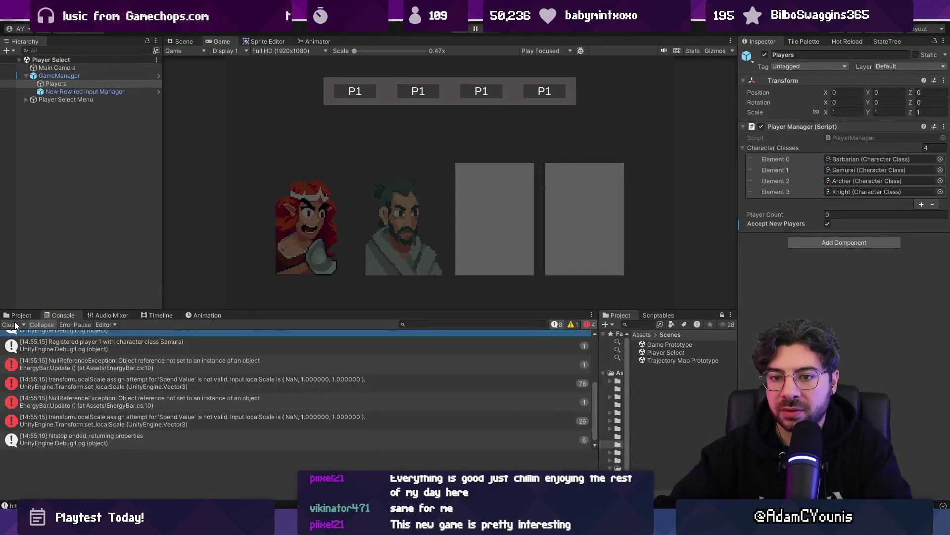
click(183, 42)
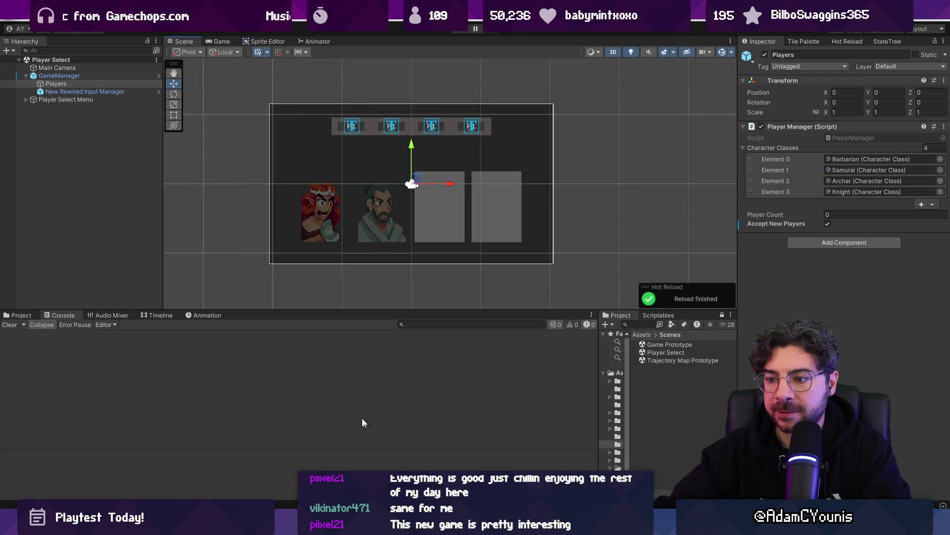
Open the Game Prototype scene from the Scenes folder.
click(84, 92)
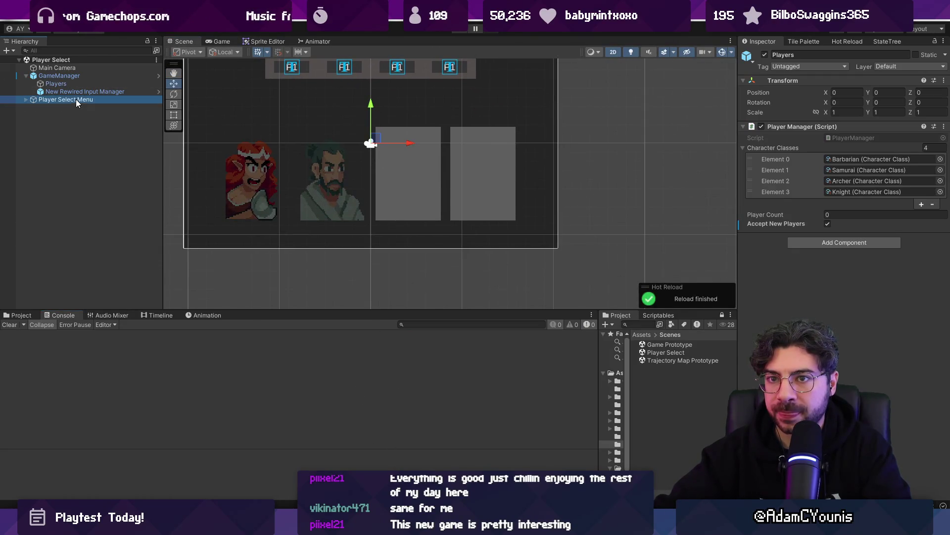
click(27, 100)
click(20, 315)
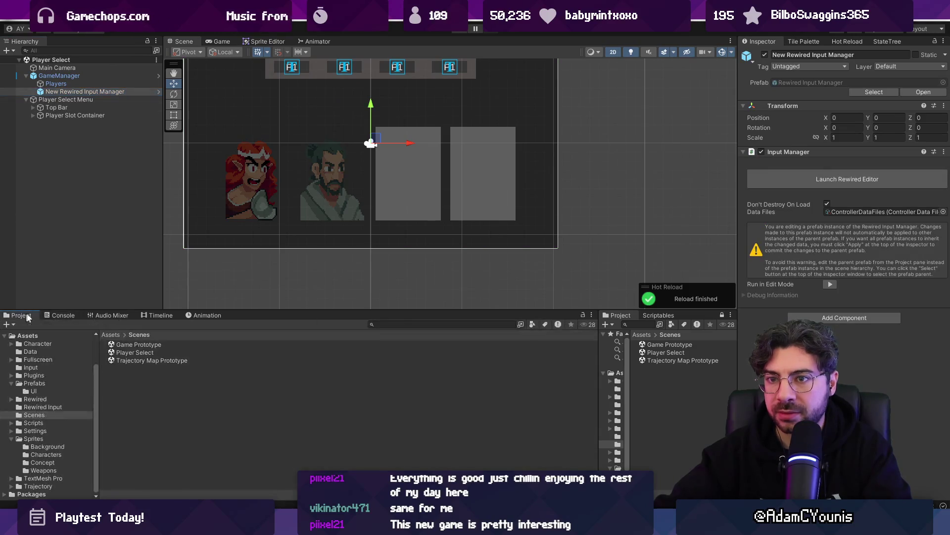
click(688, 352)
double_click(669, 344)
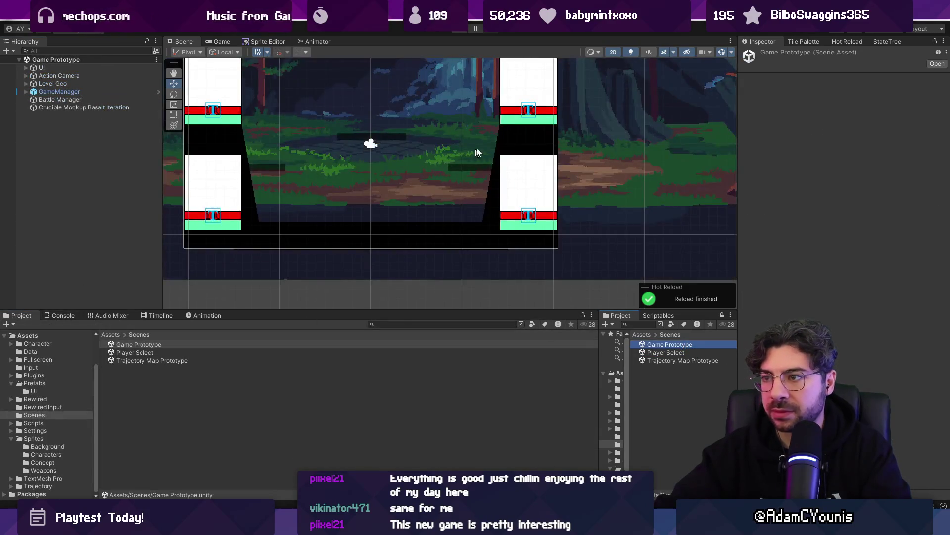
Mirror Black Bar Right with Scale X -1 and move it inward.
click(502, 144)
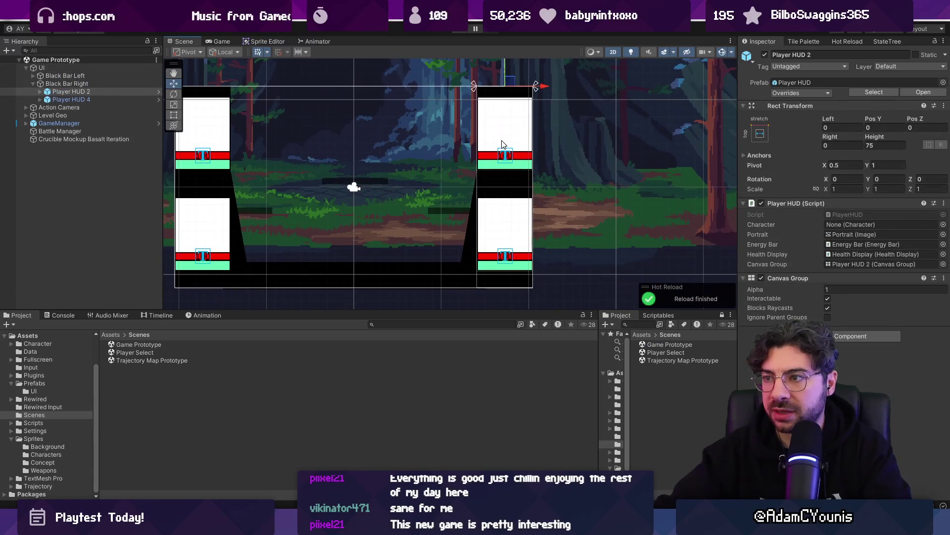
click(504, 220)
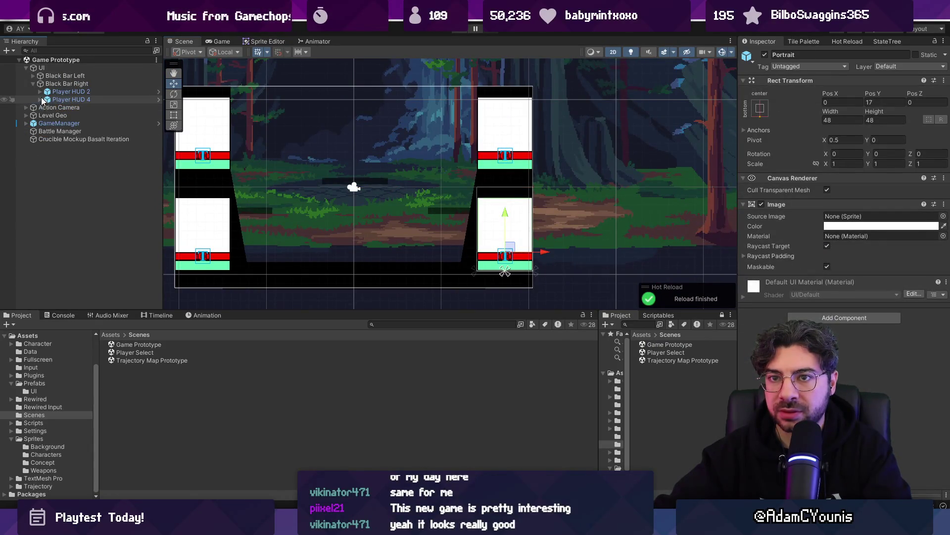
click(67, 83)
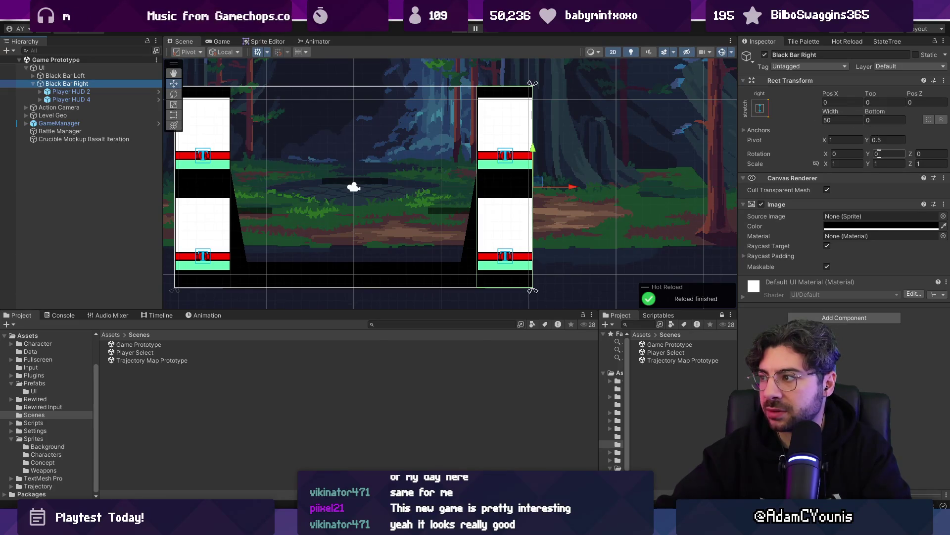
click(857, 166)
text(-1)
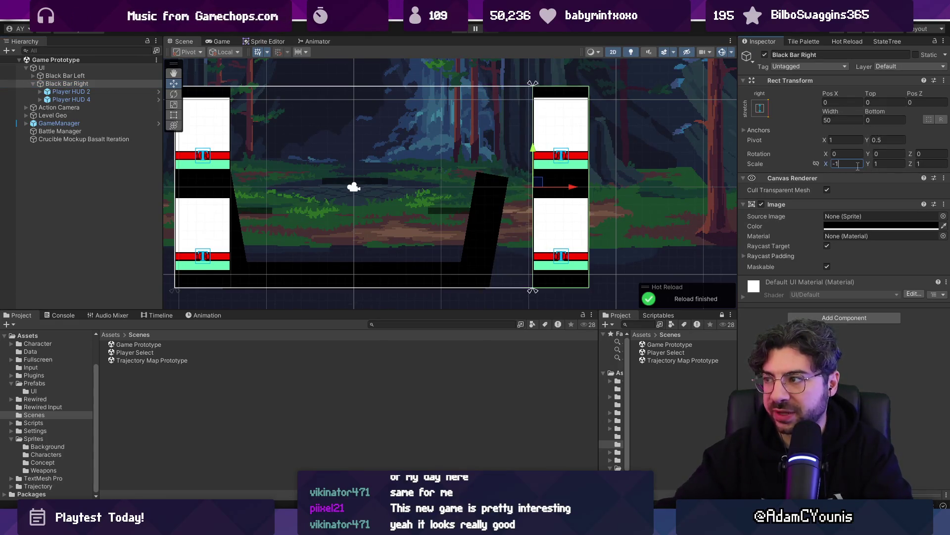
key(Return)
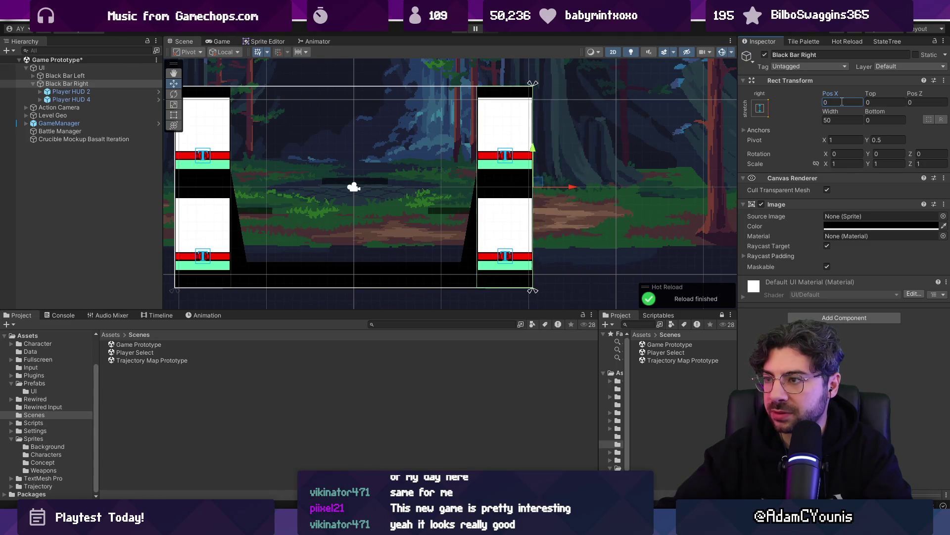
Set Player HUD 2 and Player HUD 4 to Scale X -1 and expand their children.
click(92, 99)
shift+click(93, 93)
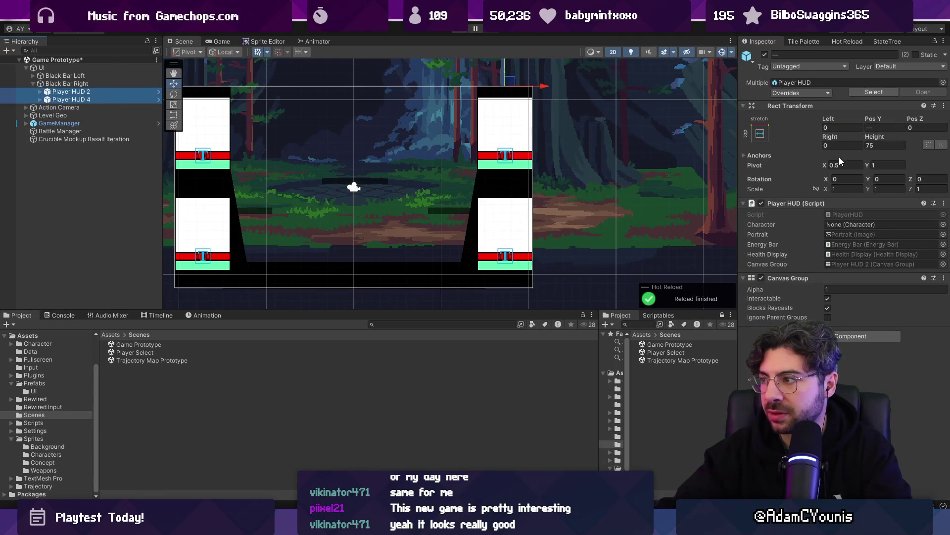
click(840, 190)
text(-1)
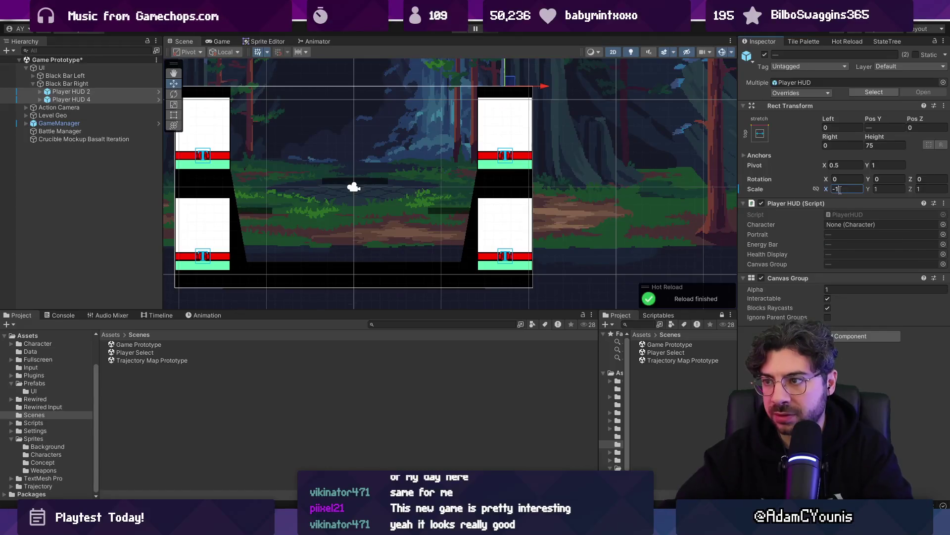
scroll(464, 151, up, 3)
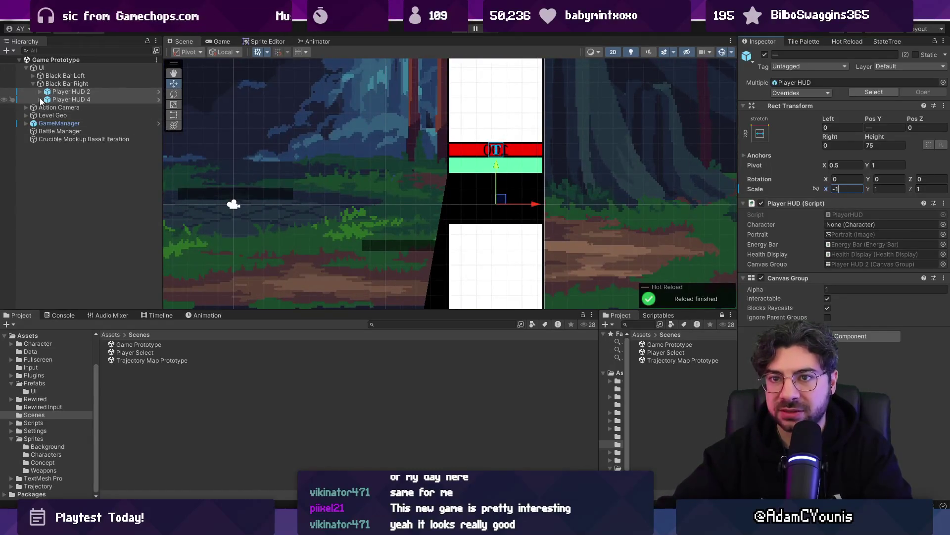
click(40, 98)
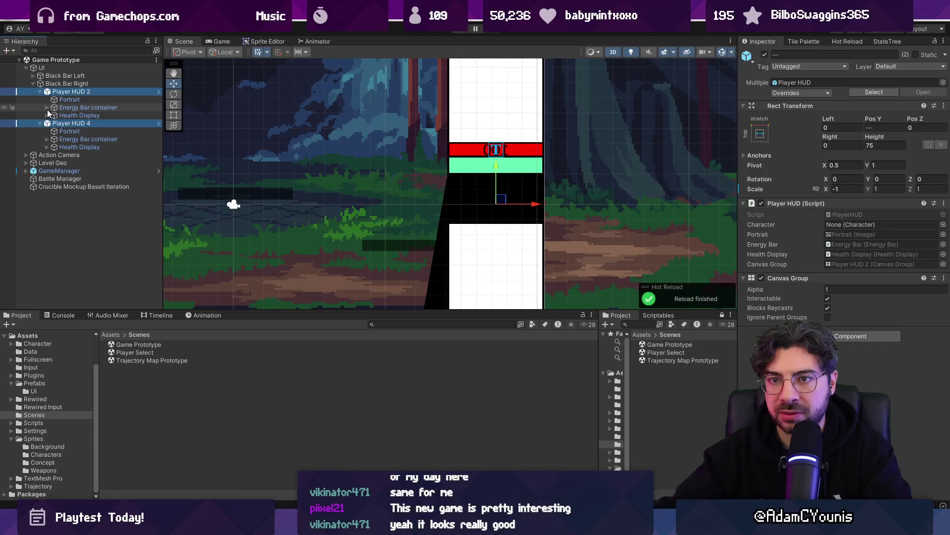
click(47, 115)
Expand Player HUD 4's Health Display > Backing to reveal its Text (TMP).
click(50, 139)
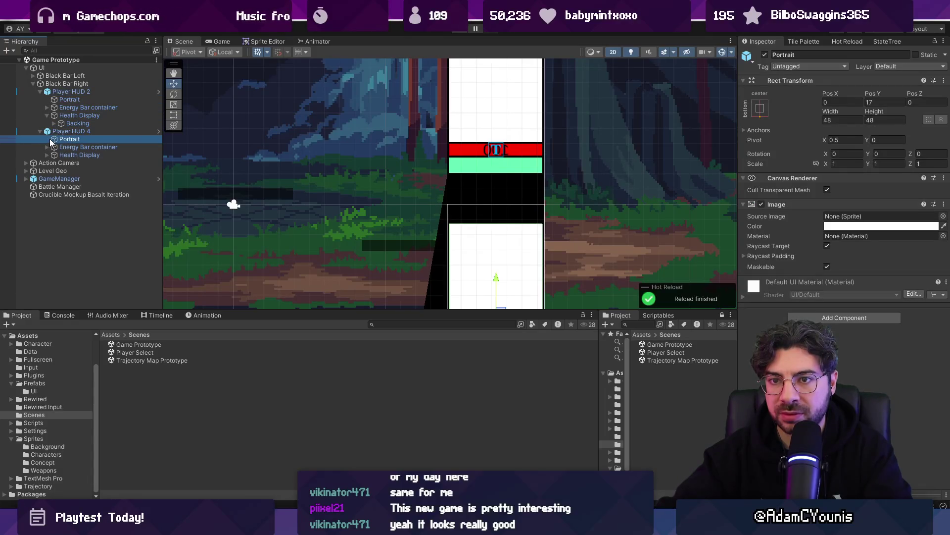
click(46, 146)
click(49, 155)
click(47, 163)
click(70, 170)
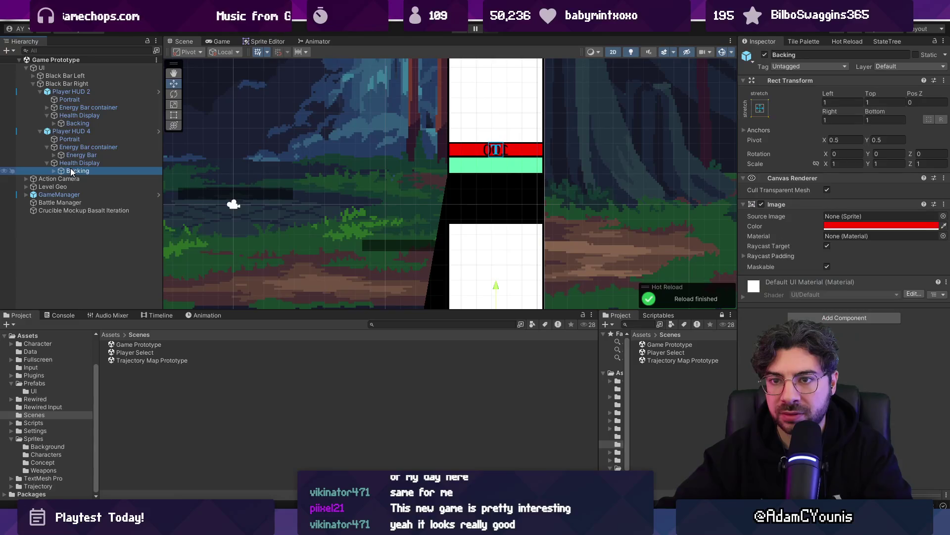
click(75, 163)
click(80, 170)
click(82, 164)
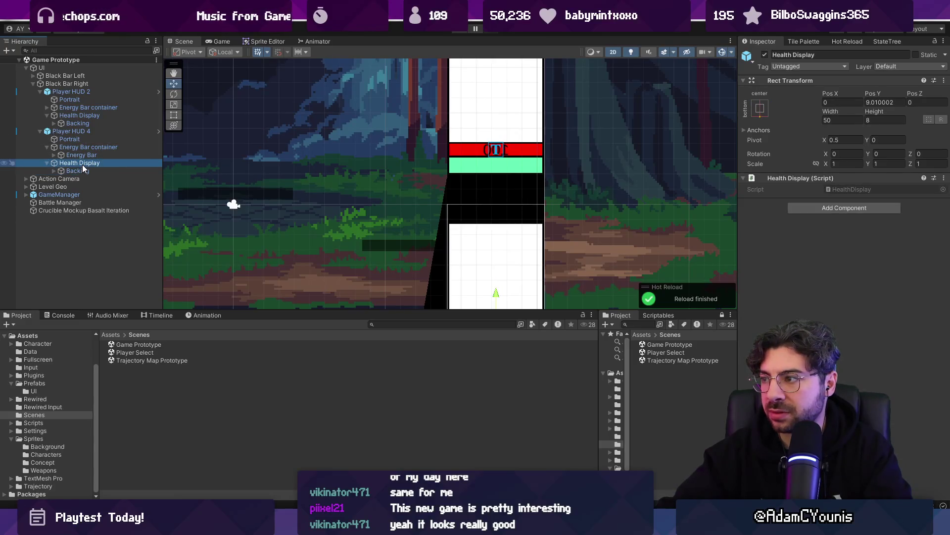
click(79, 170)
click(54, 171)
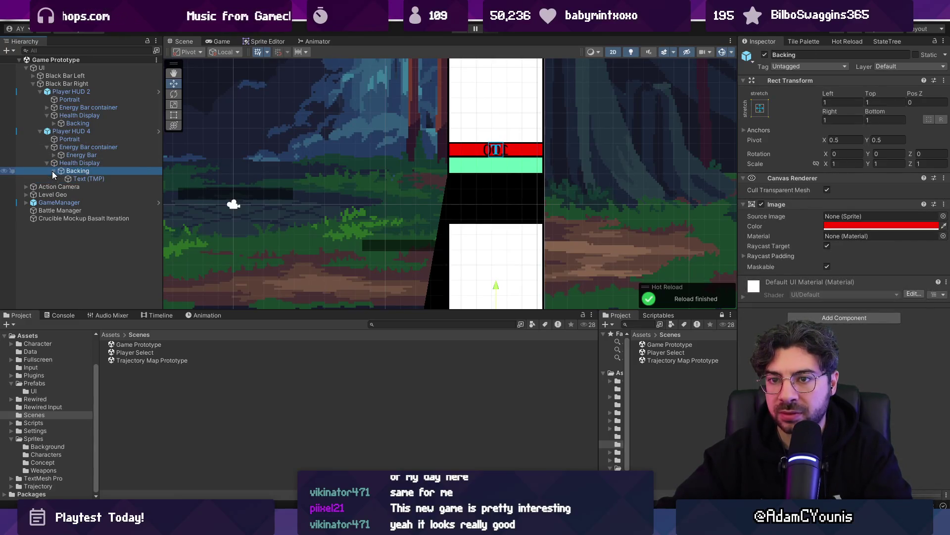
Select both HUDs' health Text (TMP) objects and set their Scale X to -1.
click(53, 124)
ctrl+click(84, 132)
ctrl+click(93, 186)
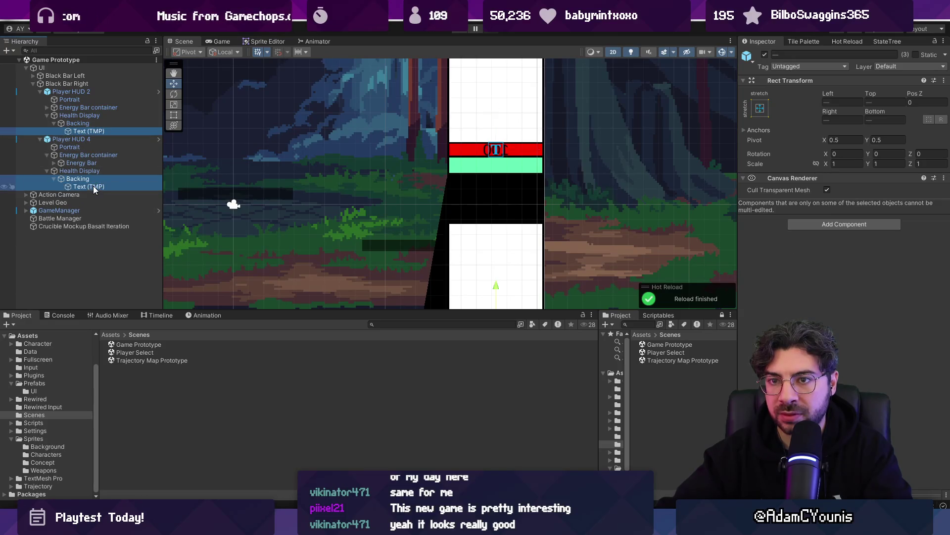
ctrl+click(97, 181)
click(840, 163)
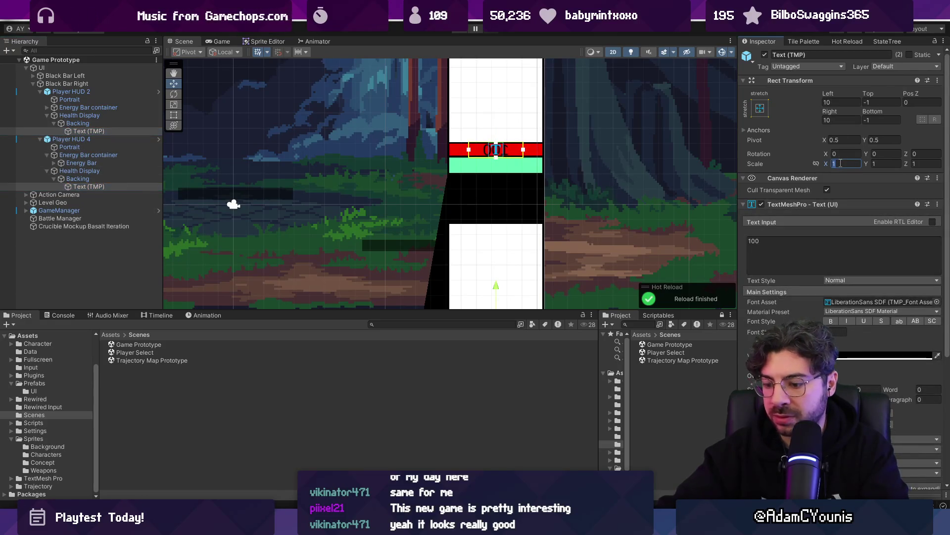
text(-1)
Playtest the un-mirrored 100 health readouts, then stop and collapse the HUD hierarchy.
click(461, 29)
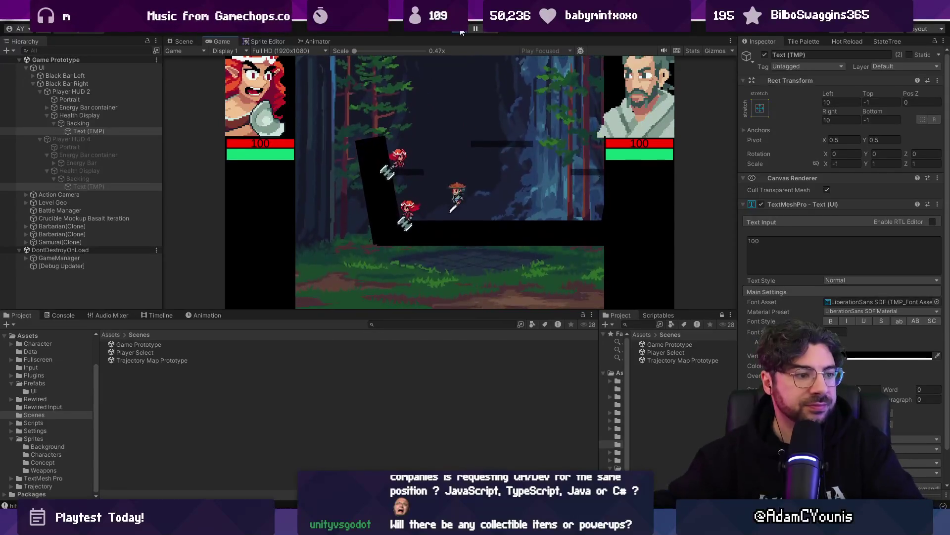
click(458, 30)
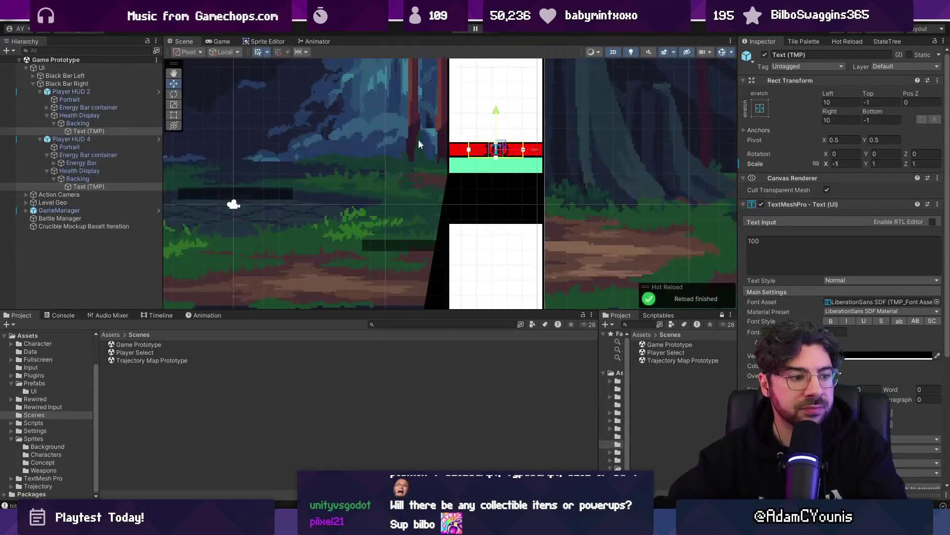
scroll(314, 168, down, 2)
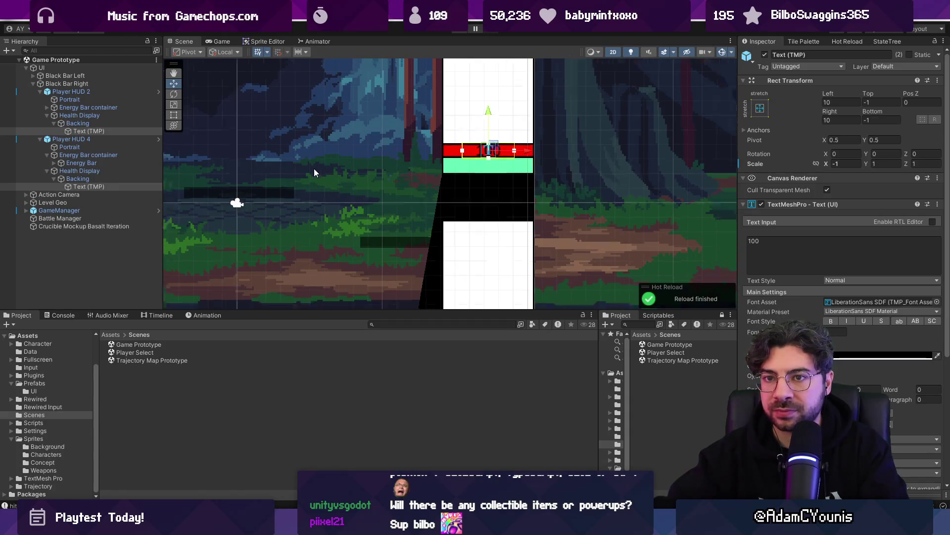
click(39, 139)
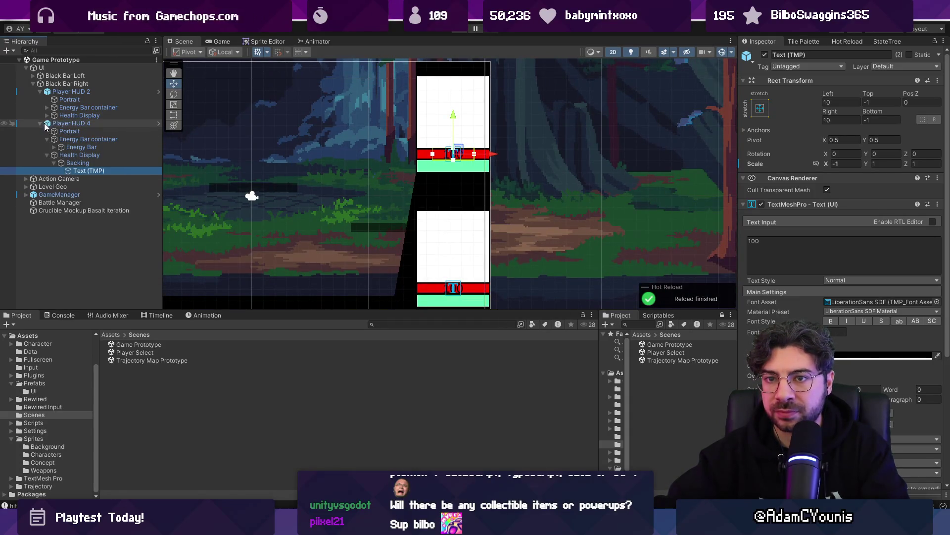
click(39, 91)
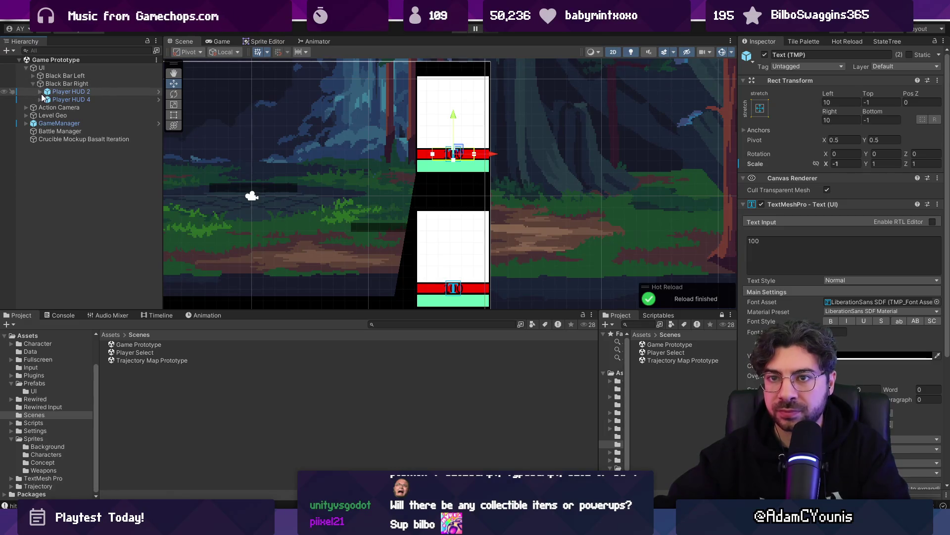
click(56, 76)
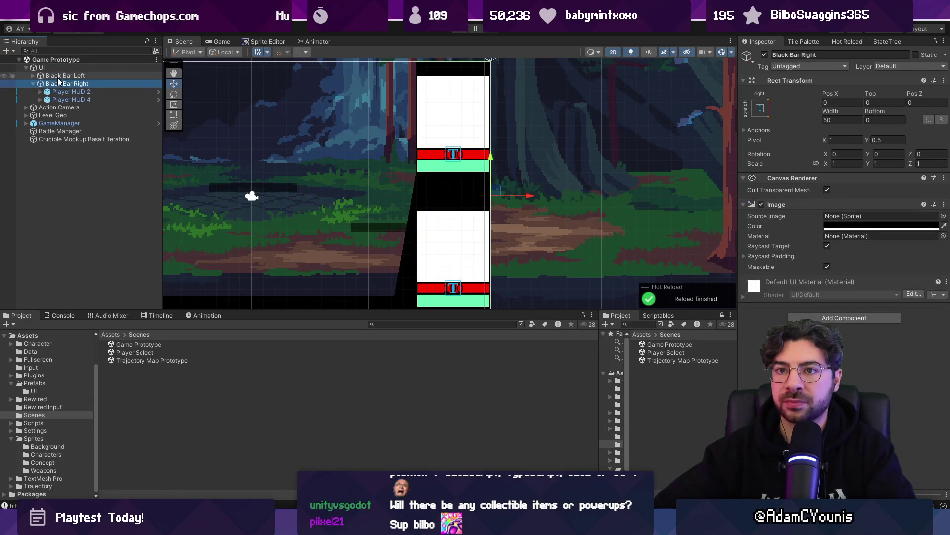
click(33, 84)
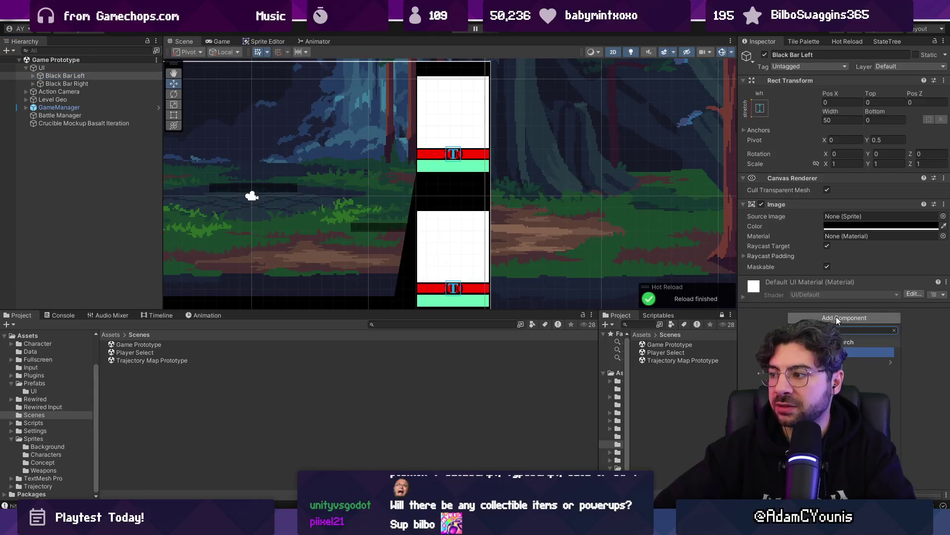
Add a Vertical Layout Group to Black Bar Left with Middle Center child alignment.
scroll(520, 188, down, 3)
scroll(520, 188, up, 2)
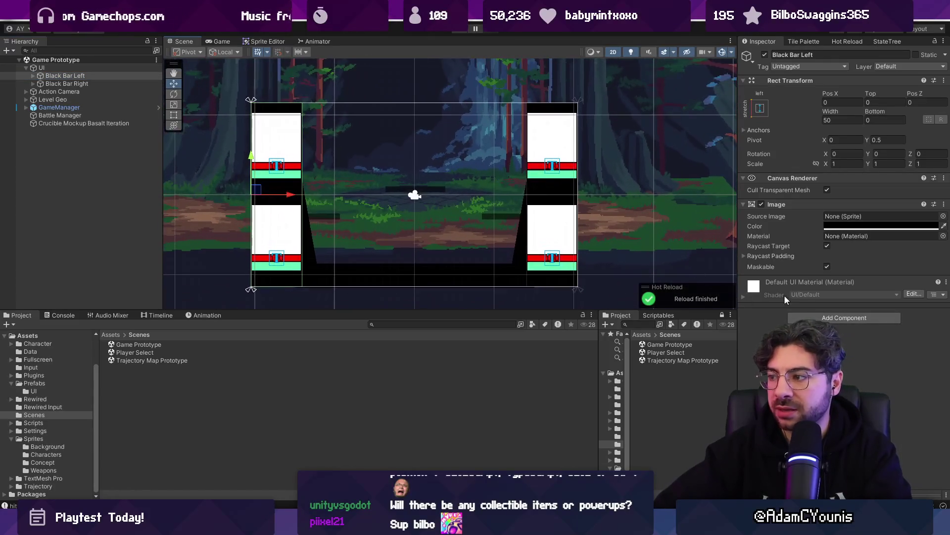
click(808, 318)
key(Return)
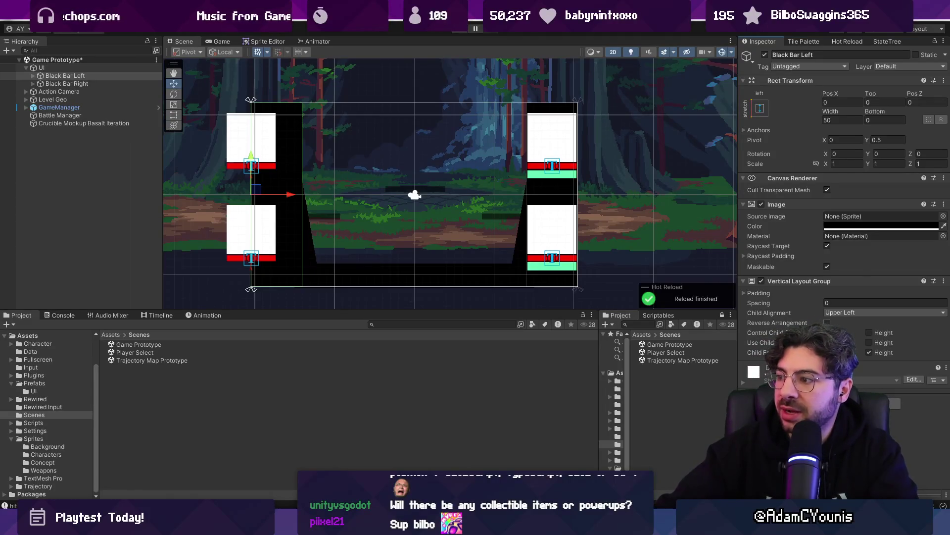
click(854, 312)
click(863, 367)
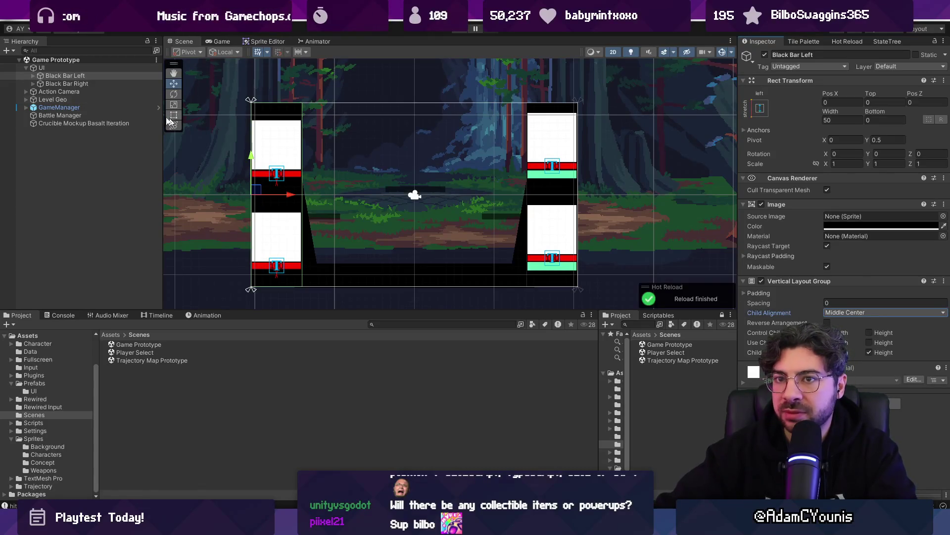
Briefly hide and reshow Black Bar Right, then expand Black Bar Left to inspect Player HUD 1.
click(67, 83)
click(765, 55)
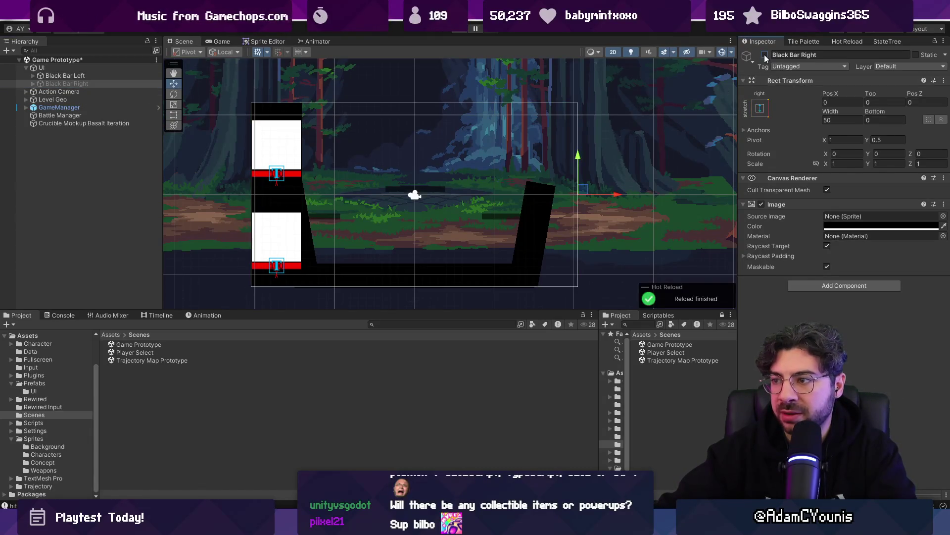
click(765, 54)
click(75, 77)
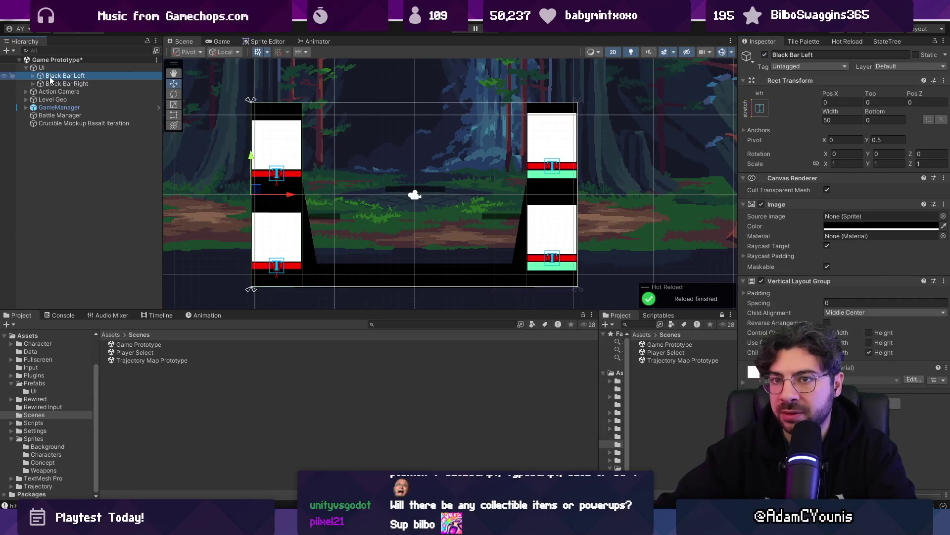
click(33, 75)
click(64, 83)
click(172, 102)
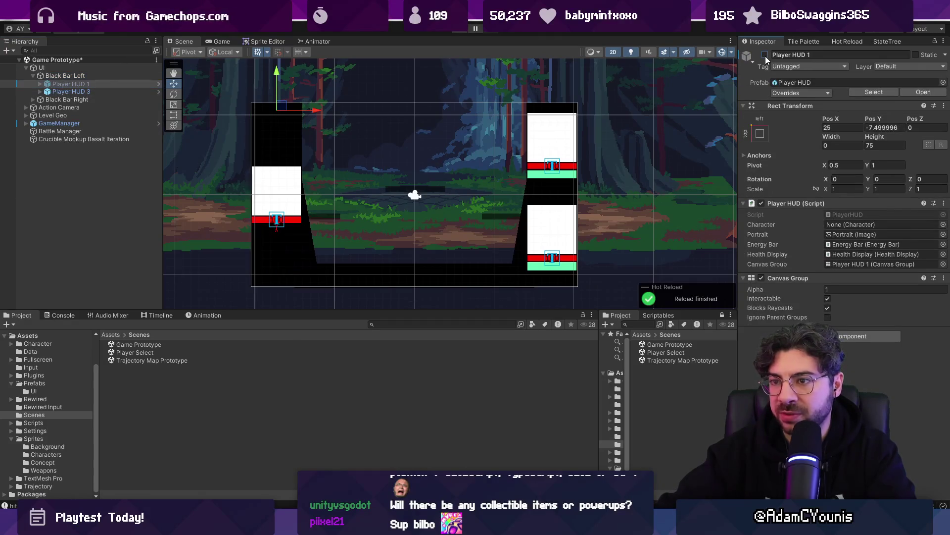
scroll(238, 164, up, 5)
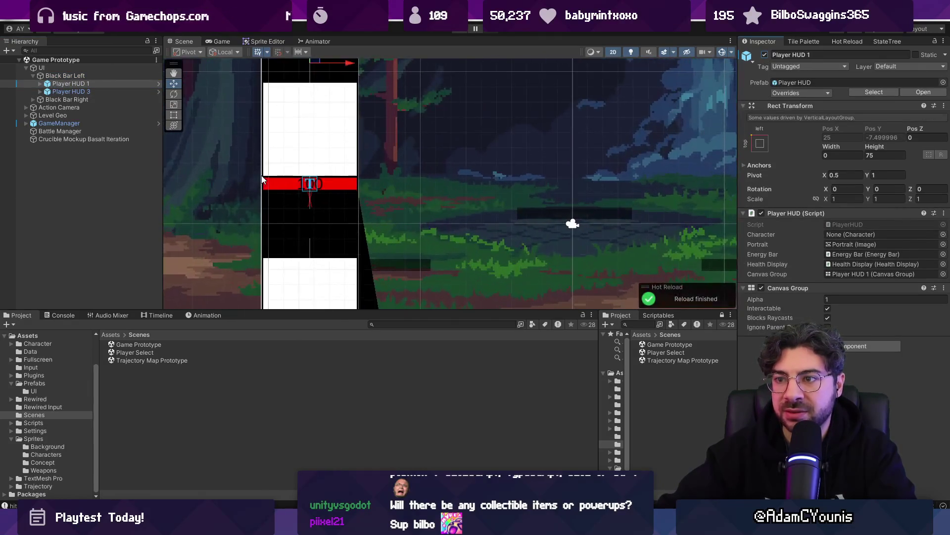
Stop the layout from controlling child height, enable Use Child Scale height, and save the scene.
click(72, 76)
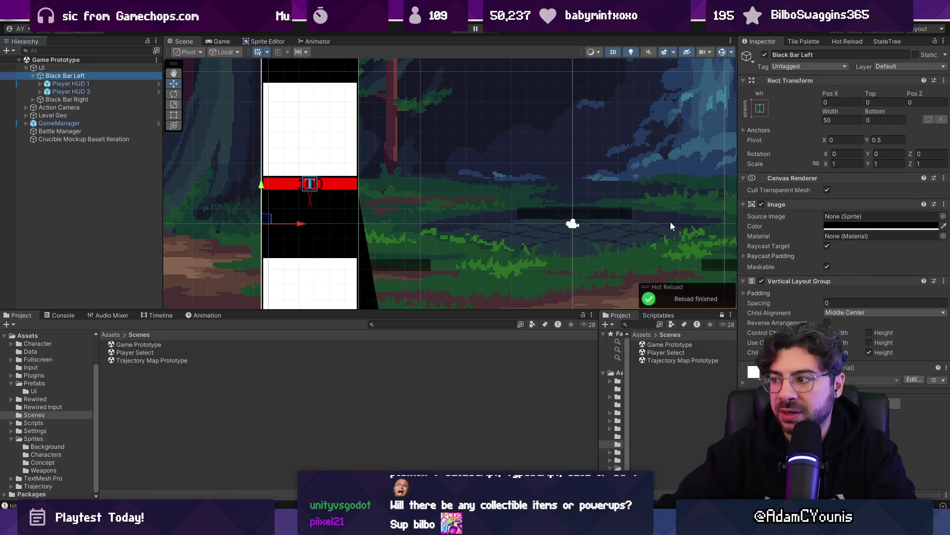
click(870, 353)
scroll(533, 227, down, 3)
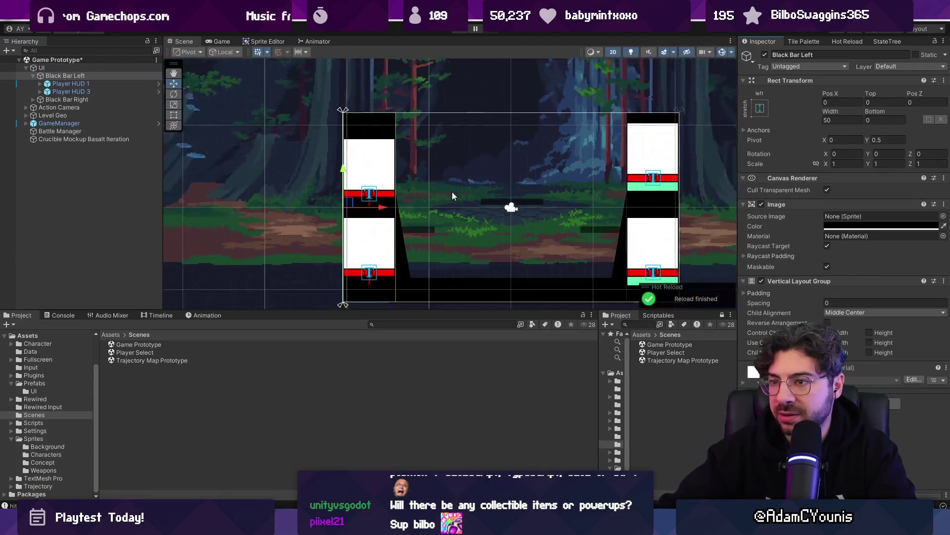
scroll(452, 191, up, 2)
key(ctrl+s)
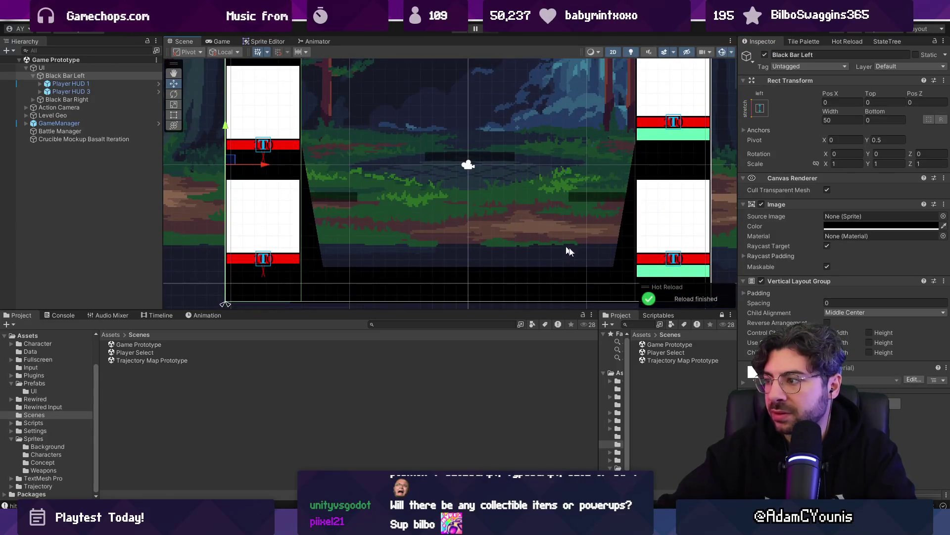
click(869, 342)
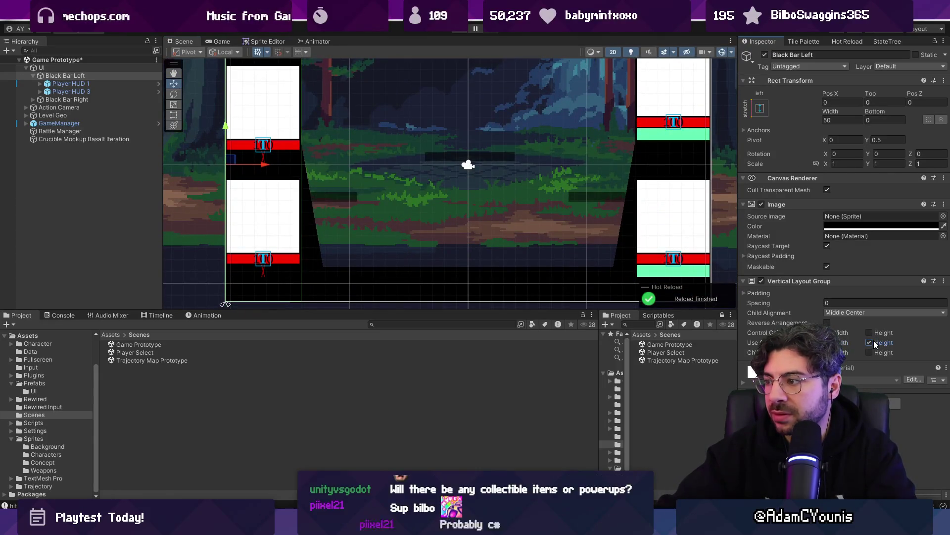
click(42, 84)
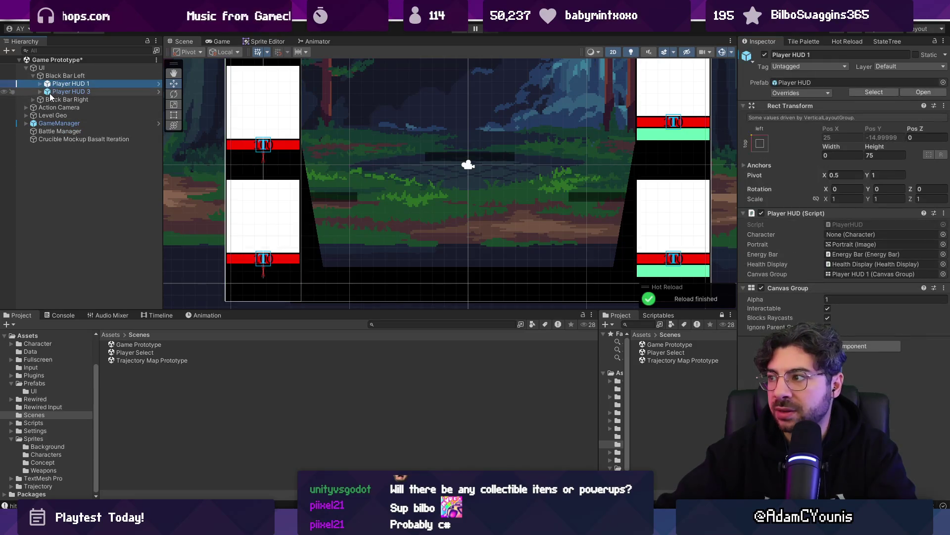
Expand Player HUD 1 and Player HUD 3 and inspect their Energy Bar container and Health Display.
click(40, 83)
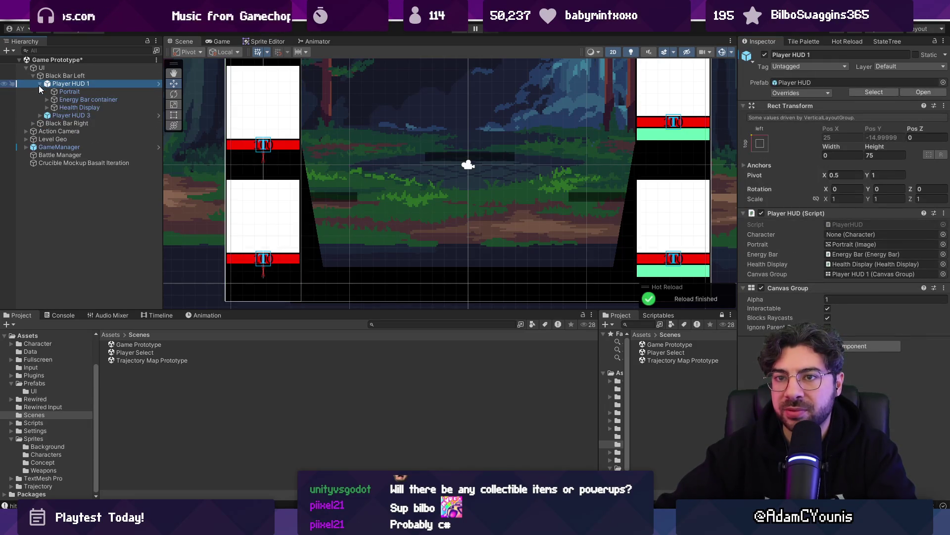
click(40, 115)
click(63, 108)
click(69, 100)
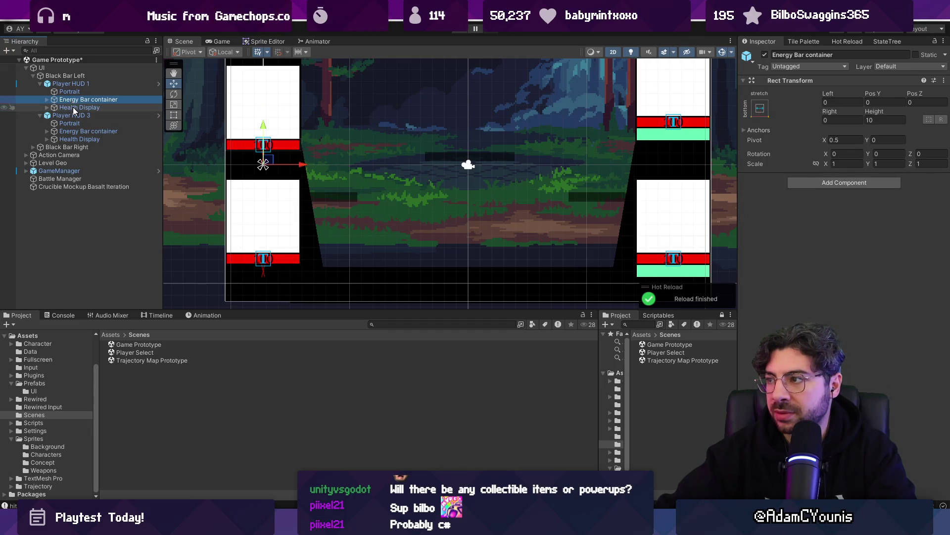
click(74, 107)
Review Player HUD 1's prefab overrides against its prefab source.
right_click(76, 84)
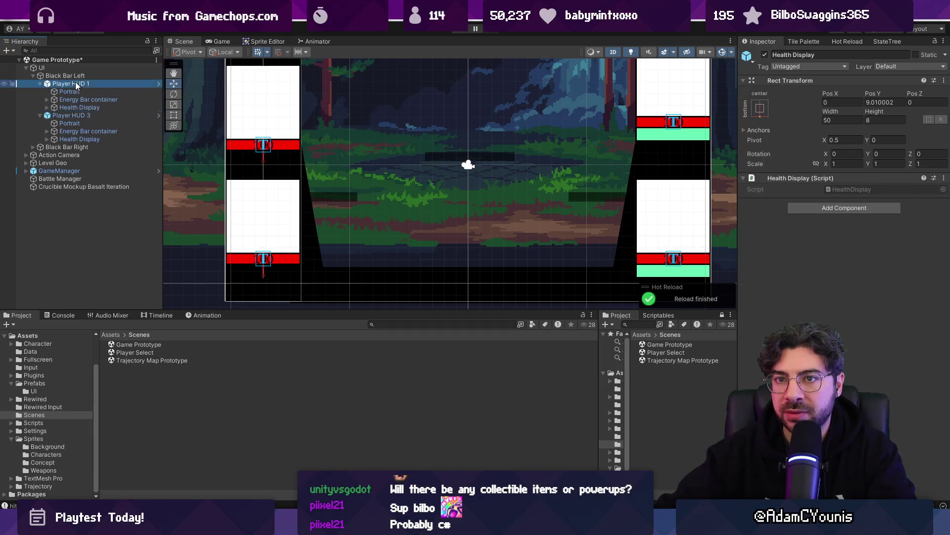
click(809, 93)
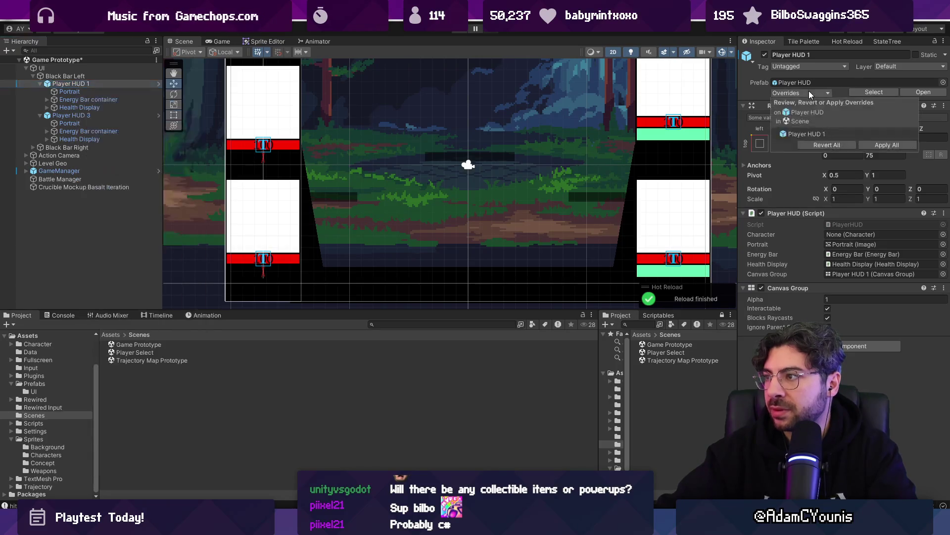
click(799, 134)
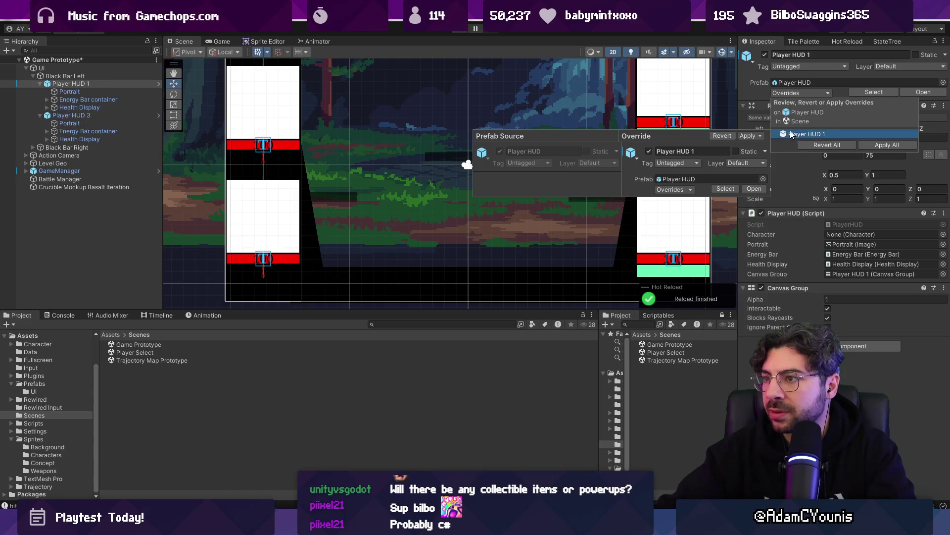
key(Escape)
key(Escape)
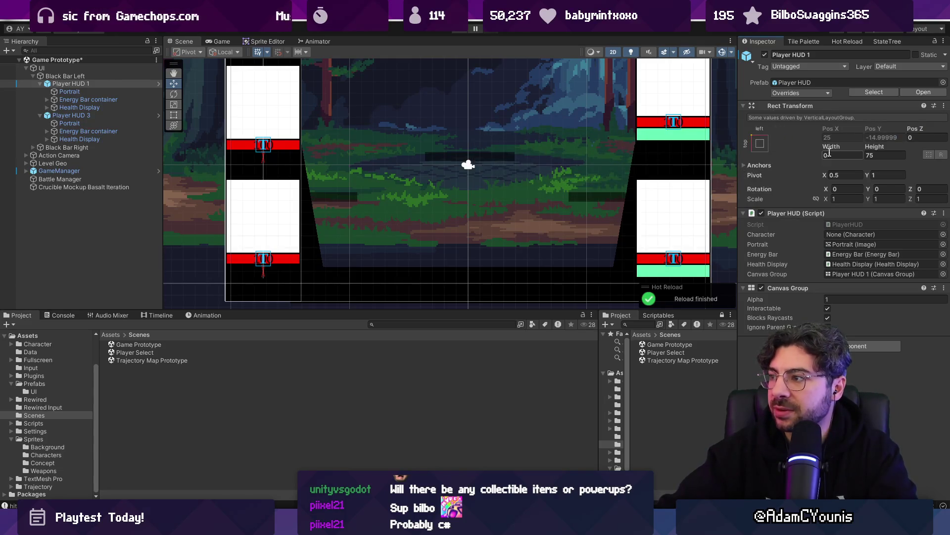
Check the property options for Player HUD 1's width and pivot without changing them.
right_click(839, 149)
right_click(840, 149)
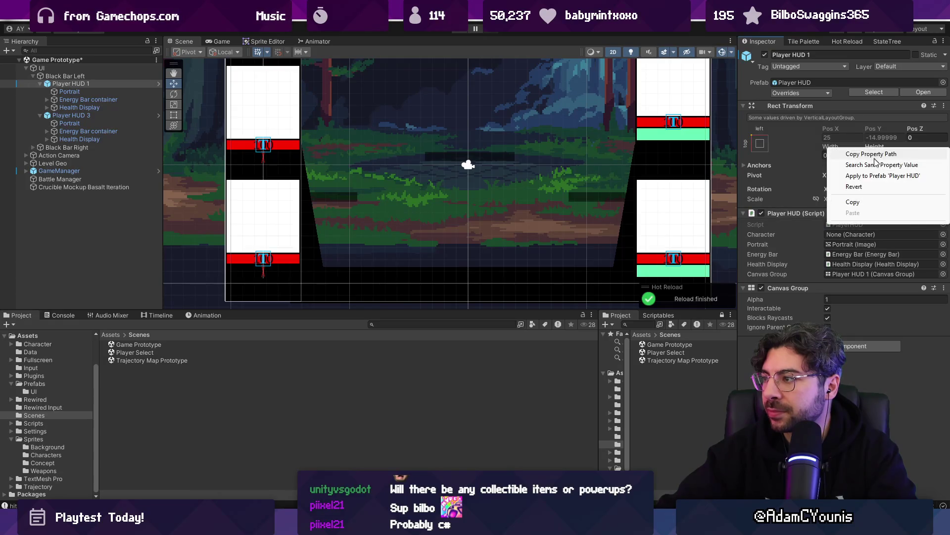
click(871, 188)
right_click(826, 176)
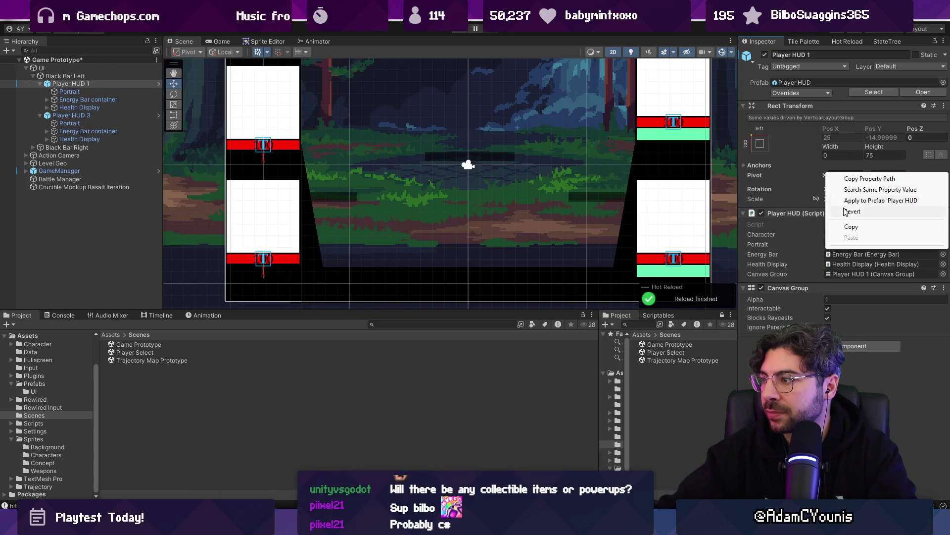
click(863, 210)
click(853, 216)
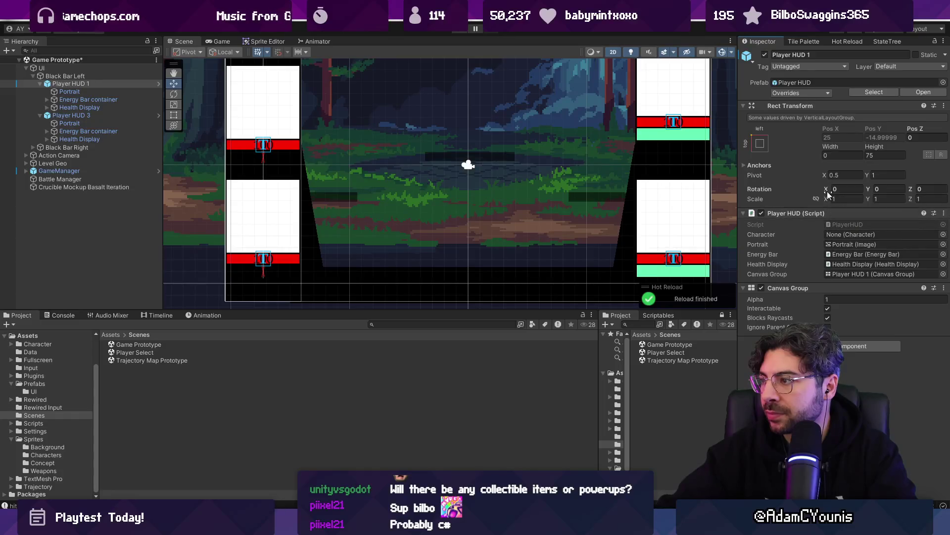
Revert Player HUD 1's rotation and neighbouring transform overrides to the prefab values.
right_click(827, 191)
click(850, 231)
right_click(870, 188)
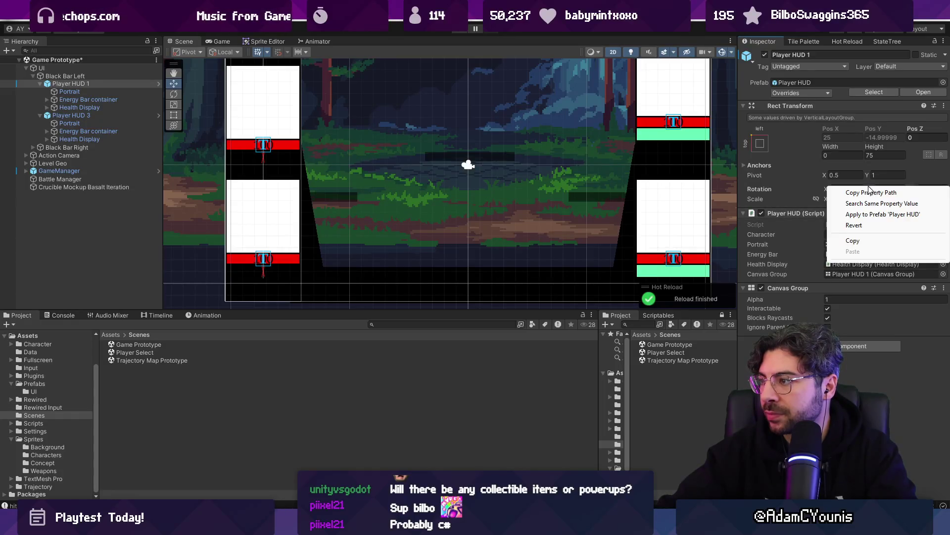
click(867, 227)
right_click(879, 133)
click(880, 169)
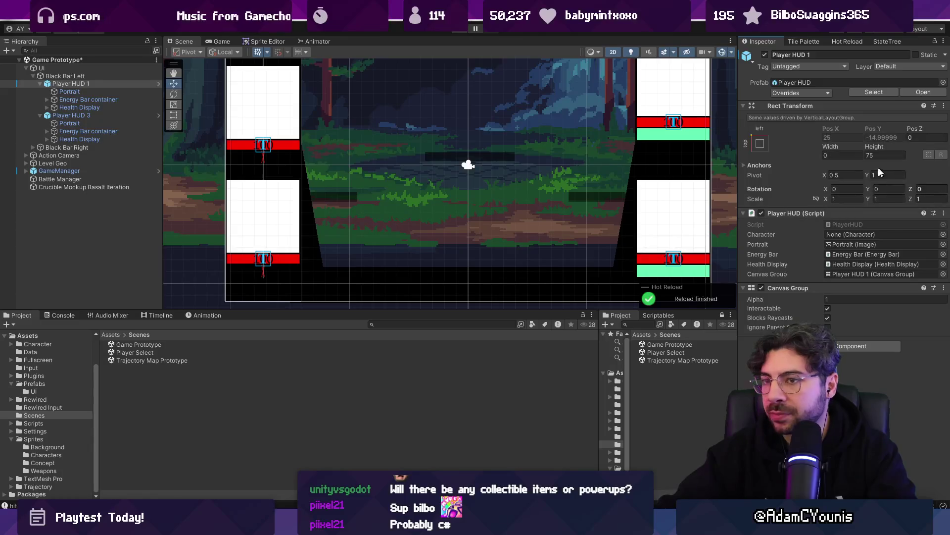
click(117, 92)
click(117, 99)
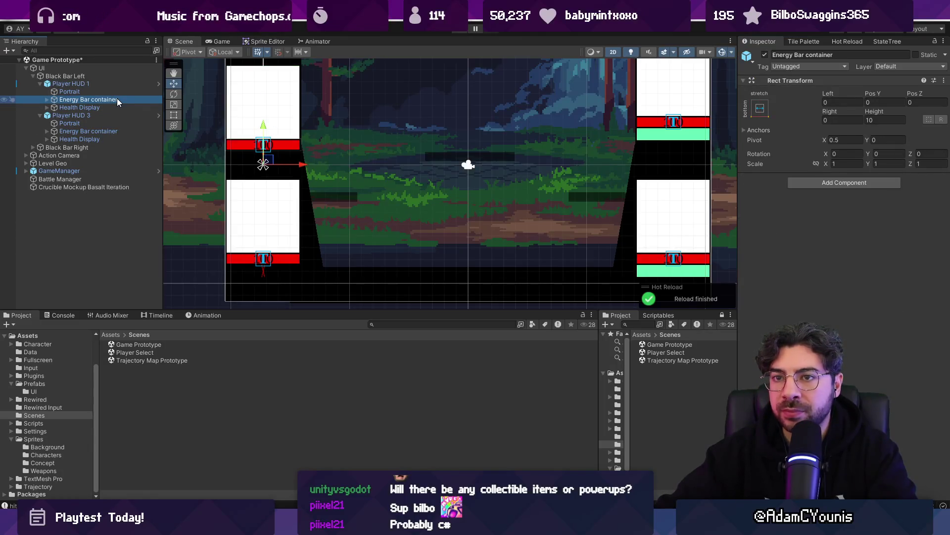
Expand the Energy Bar container, Energy Bar and Fill Value in the Hierarchy to reveal Spend Value.
key(Down)
key(Up)
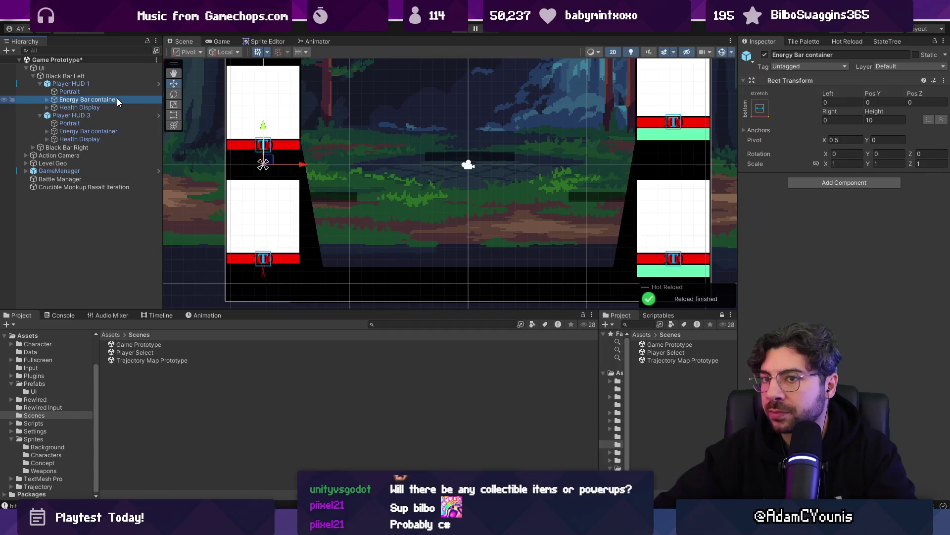
key(Right)
key(Down)
key(Right)
key(Down)
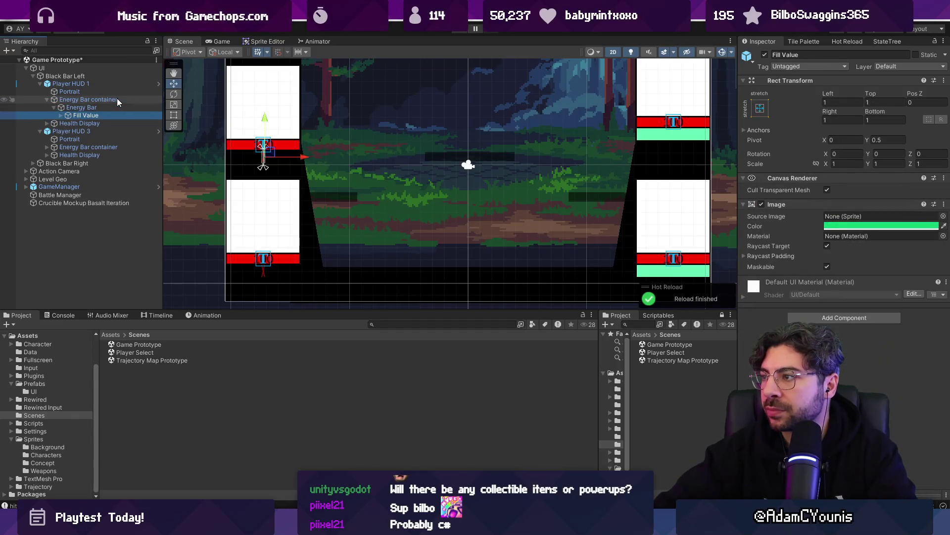
key(Right)
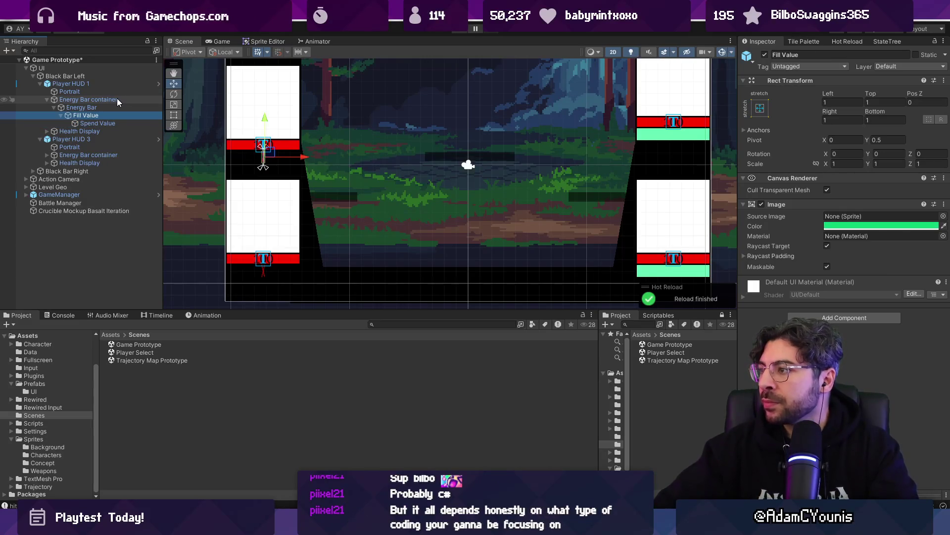
key(Up)
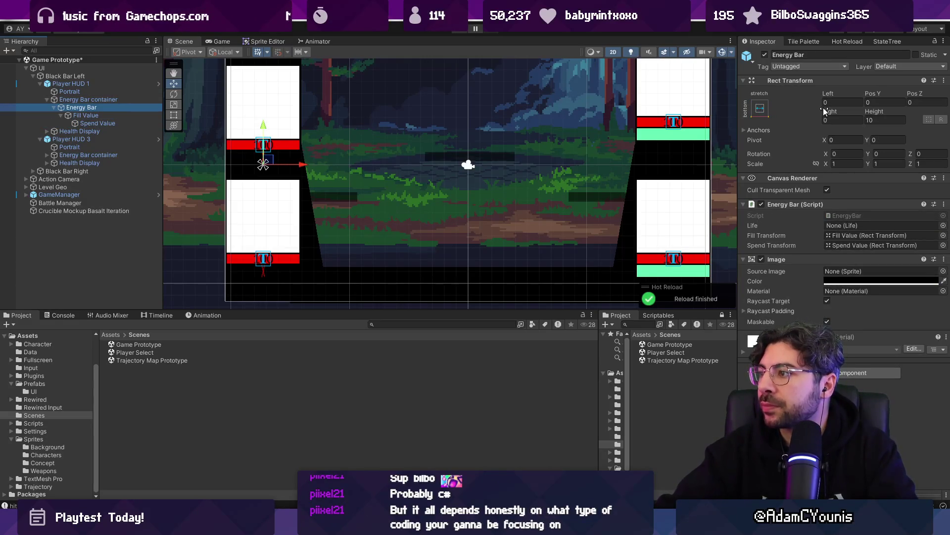
Try a Right offset of 1 on the Energy Bar, then revert it to 0.
click(831, 119)
text(1)
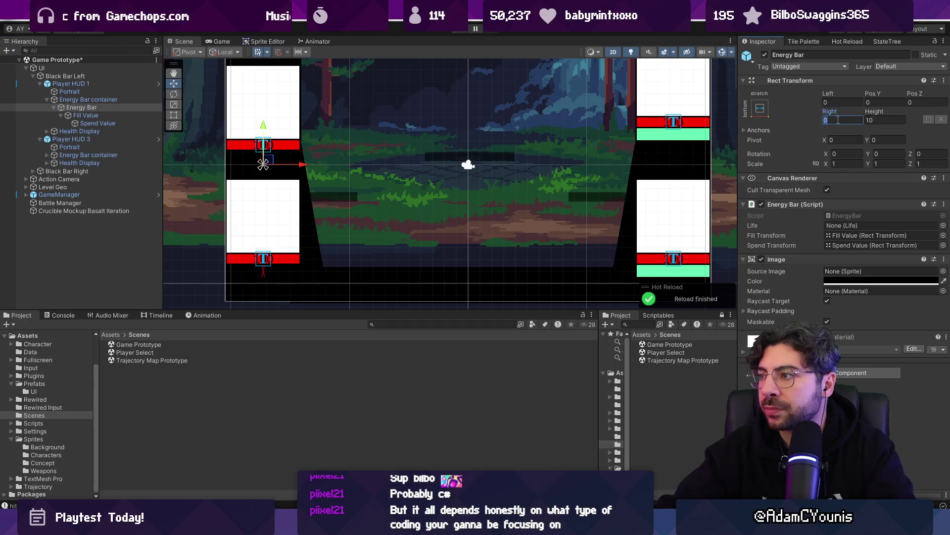
right_click(838, 119)
click(818, 121)
right_click(815, 113)
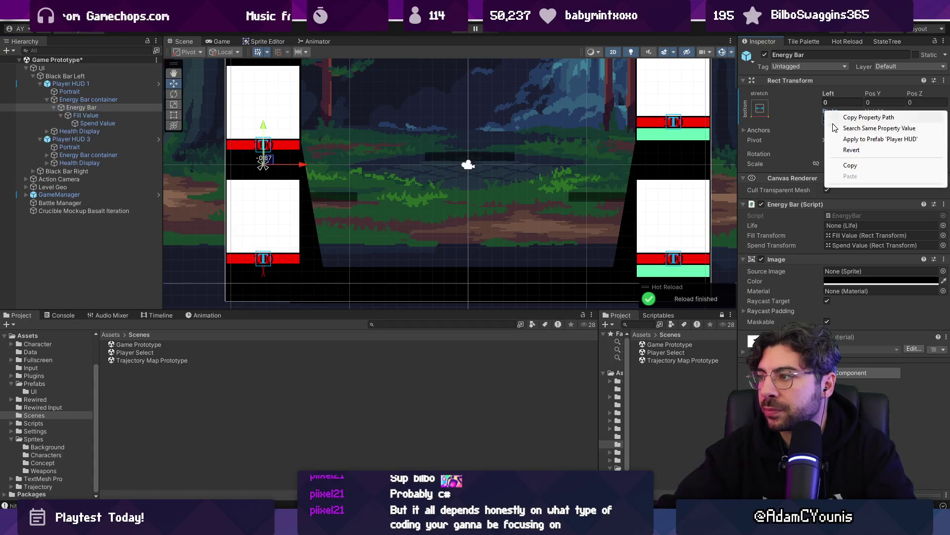
click(818, 143)
Drag the Energy Bar container's Right offset, then enter 50 for Player HUD 1's width.
scroll(263, 118, up, 5)
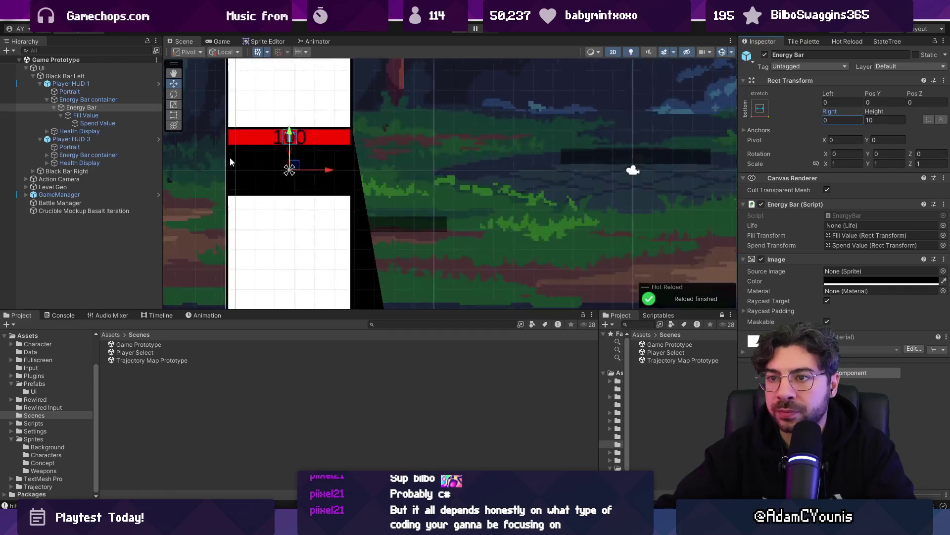
click(272, 122)
drag(836, 115, 839, 115)
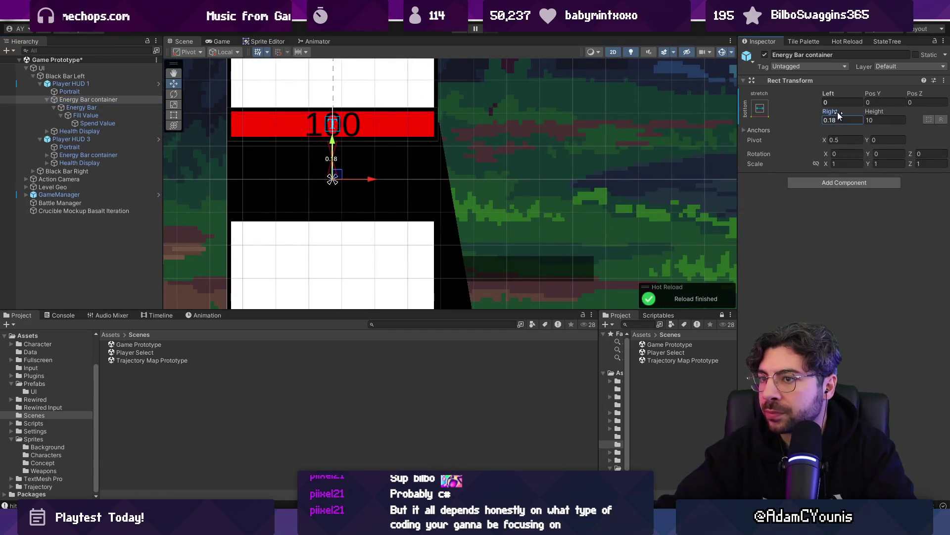
click(94, 83)
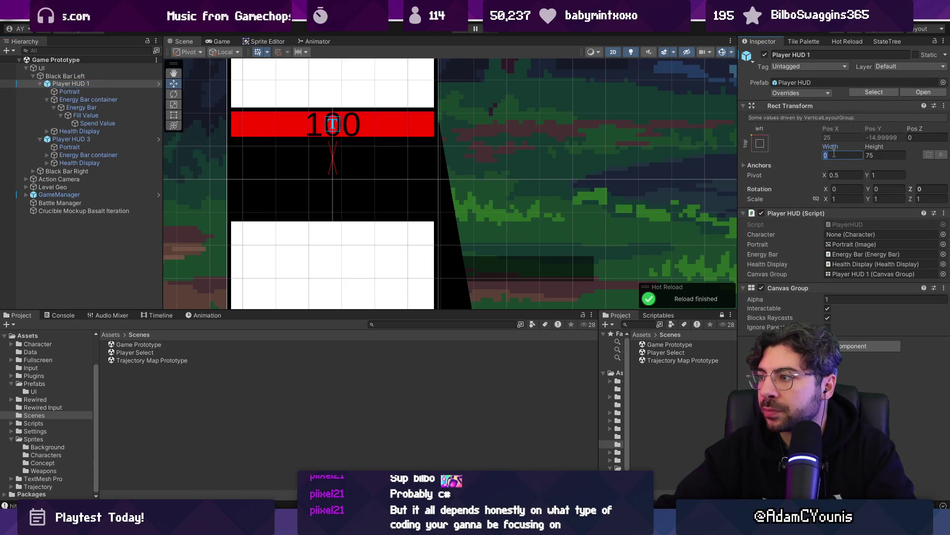
text(50)
key(Escape)
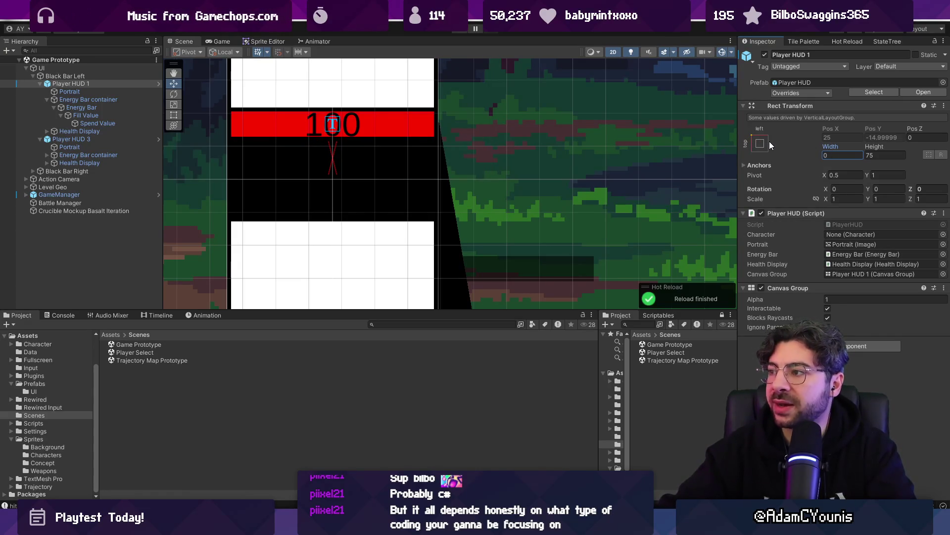
click(65, 75)
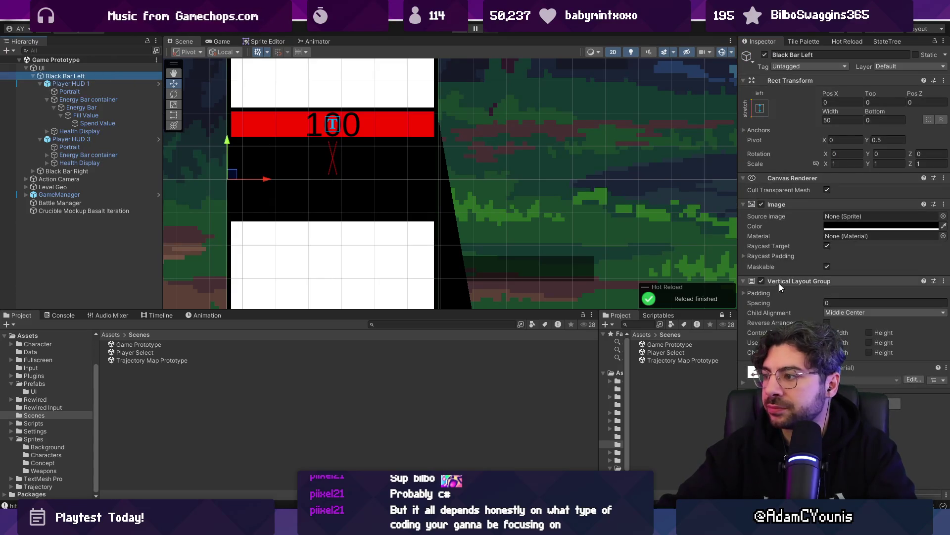
Toggle Control Child Size Width on Black Bar Left's Vertical Layout Group so the left energy bars appear.
click(841, 352)
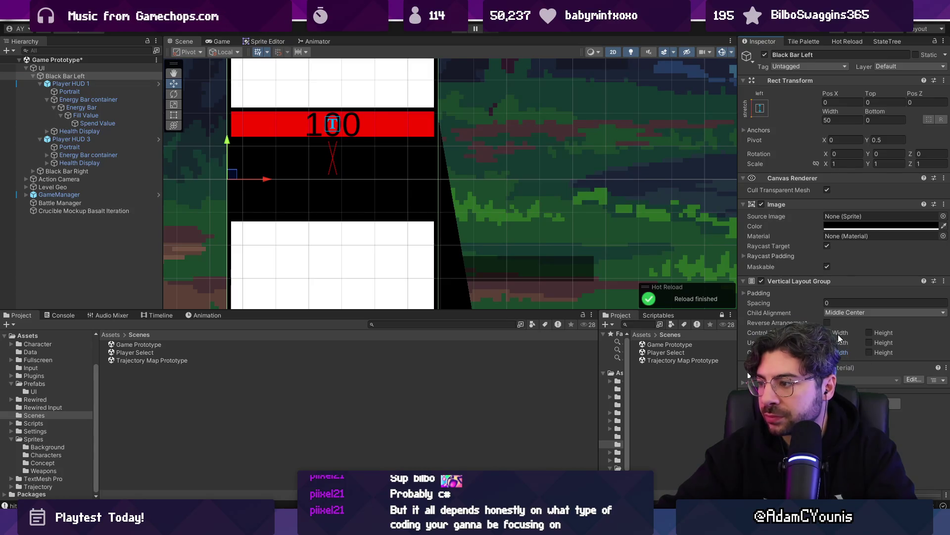
scroll(576, 203, down, 5)
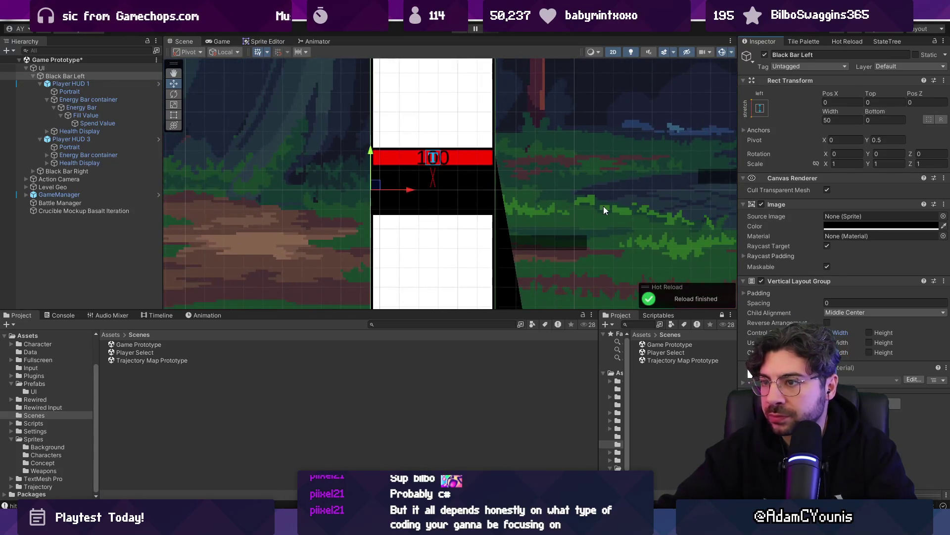
click(112, 76)
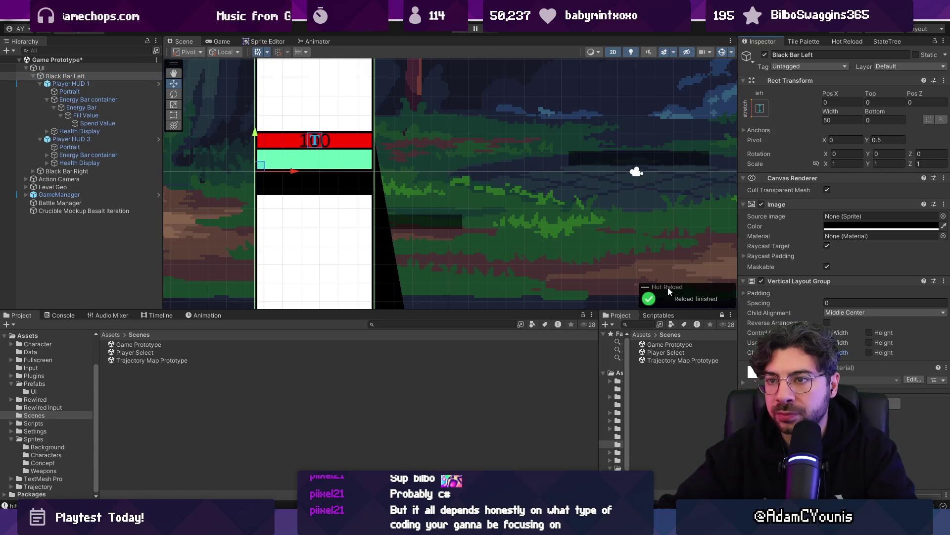
scroll(409, 191, down, 5)
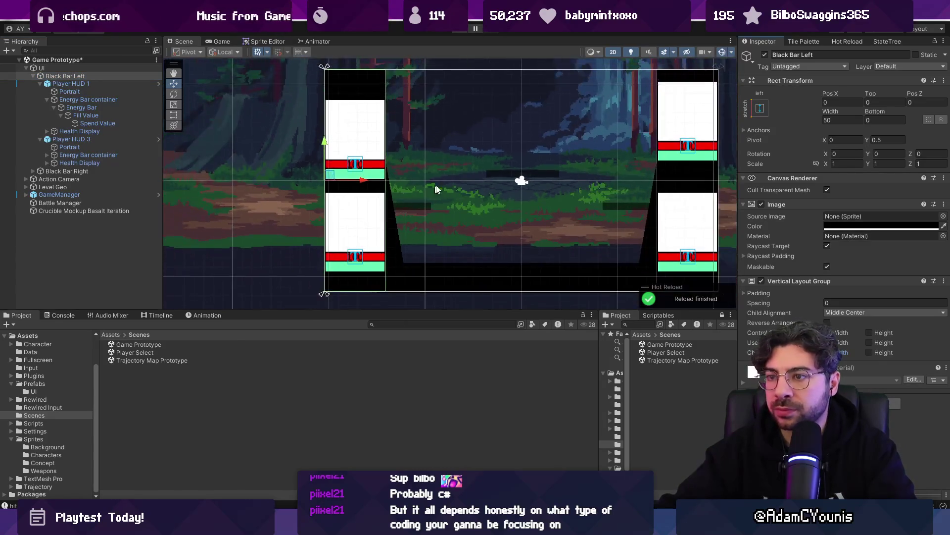
right_click(792, 281)
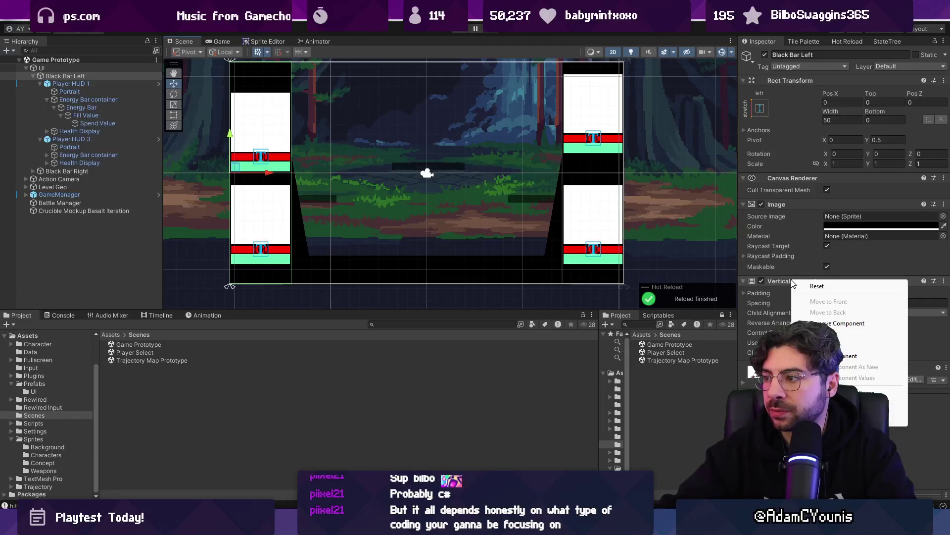
click(751, 372)
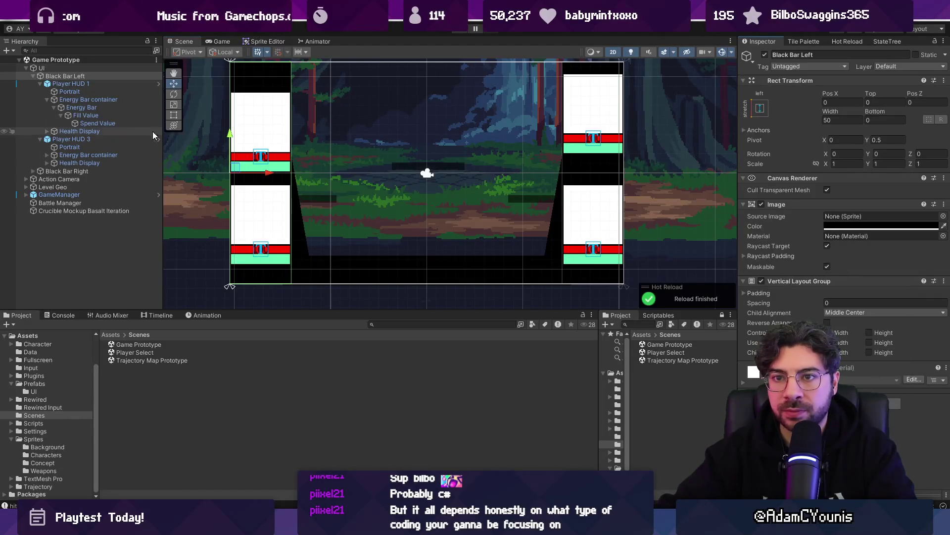
click(33, 77)
click(44, 84)
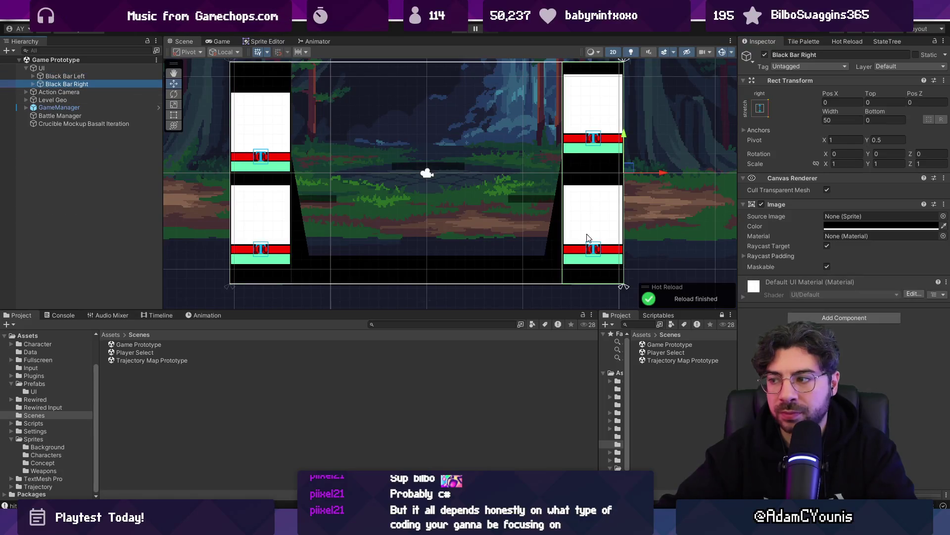
Paste the copied Vertical Layout Group onto Black Bar Right as a new component and start Play mode.
right_click(793, 305)
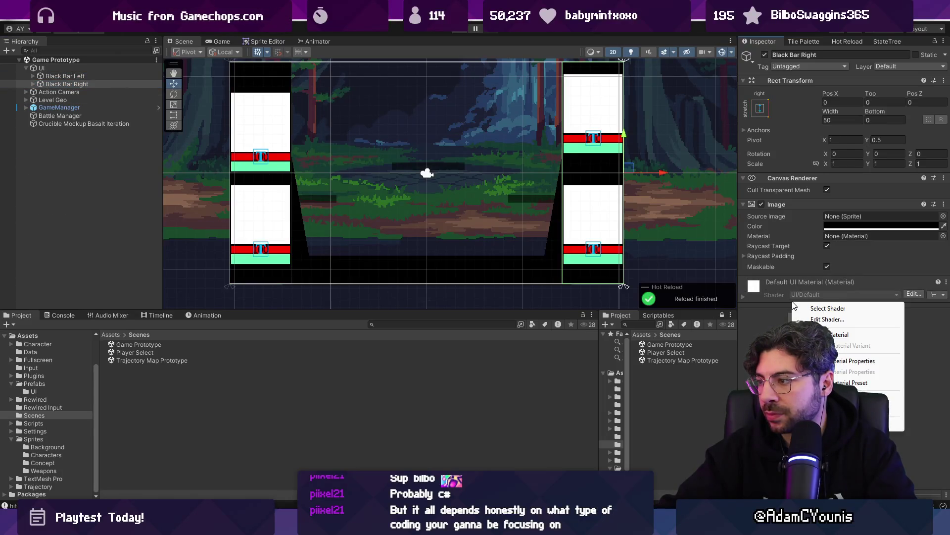
right_click(805, 80)
mouse_move(840, 179)
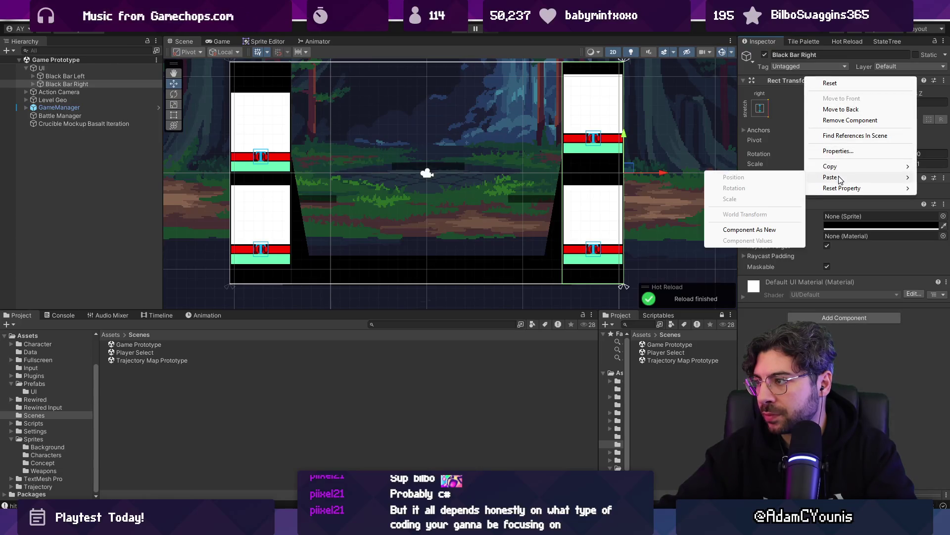
click(753, 229)
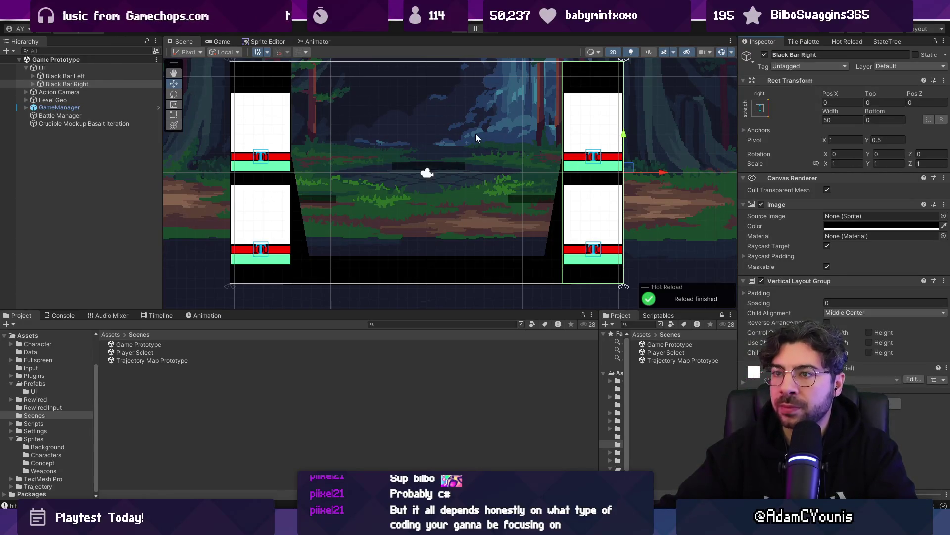
click(461, 30)
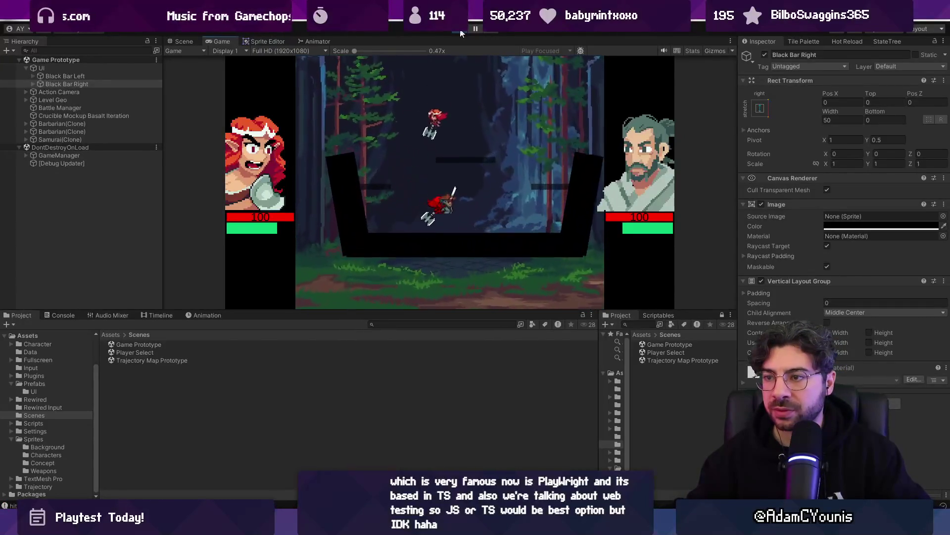
Stop the current test, open the Player Select scene and play-test the game from there.
click(461, 33)
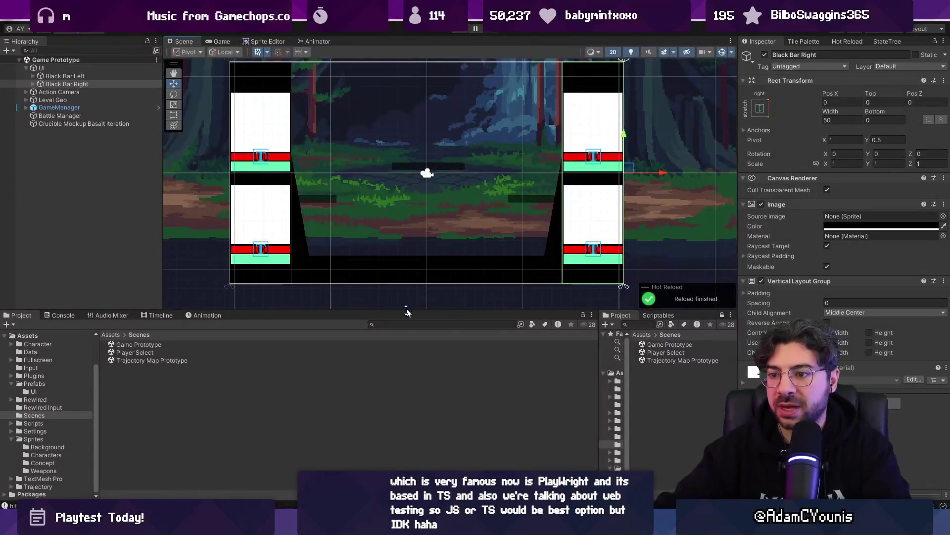
double_click(144, 352)
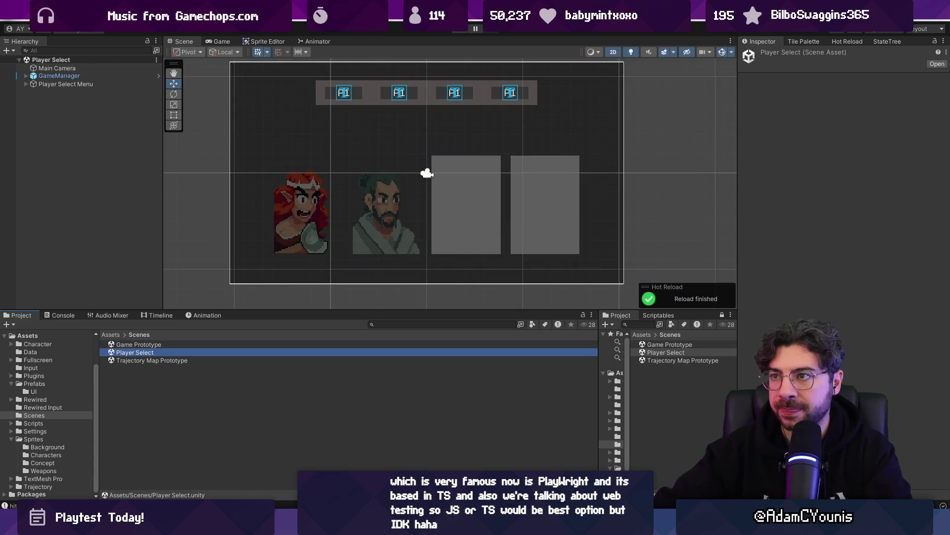
click(458, 31)
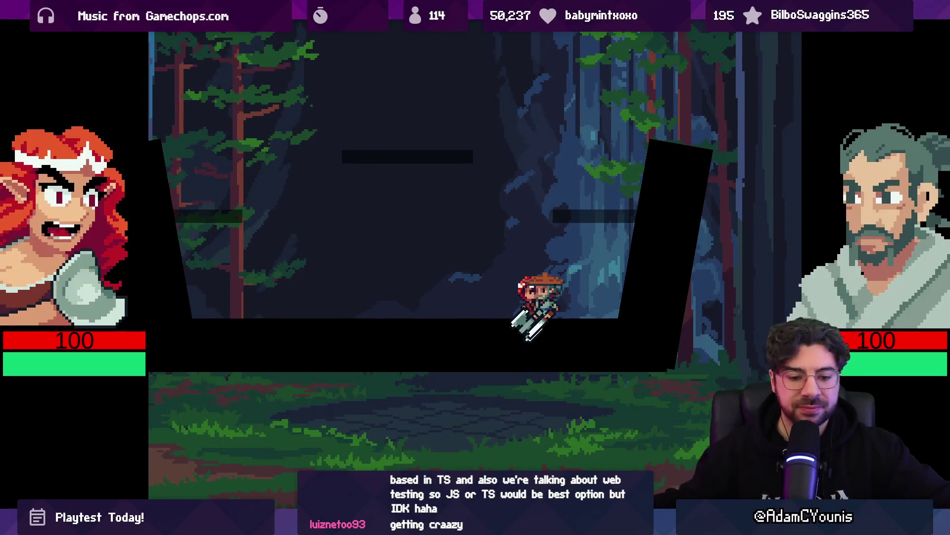
key(ctrl+p)
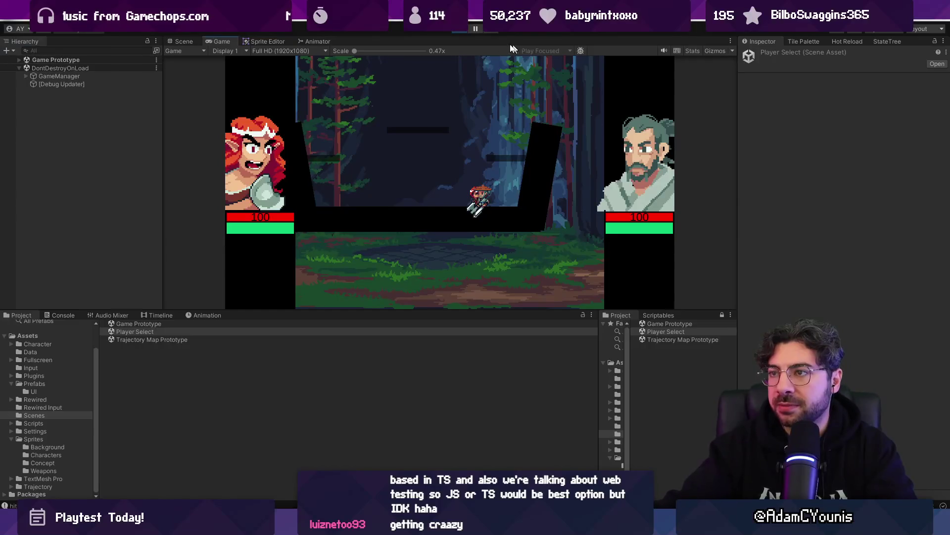
key(alt+Tab)
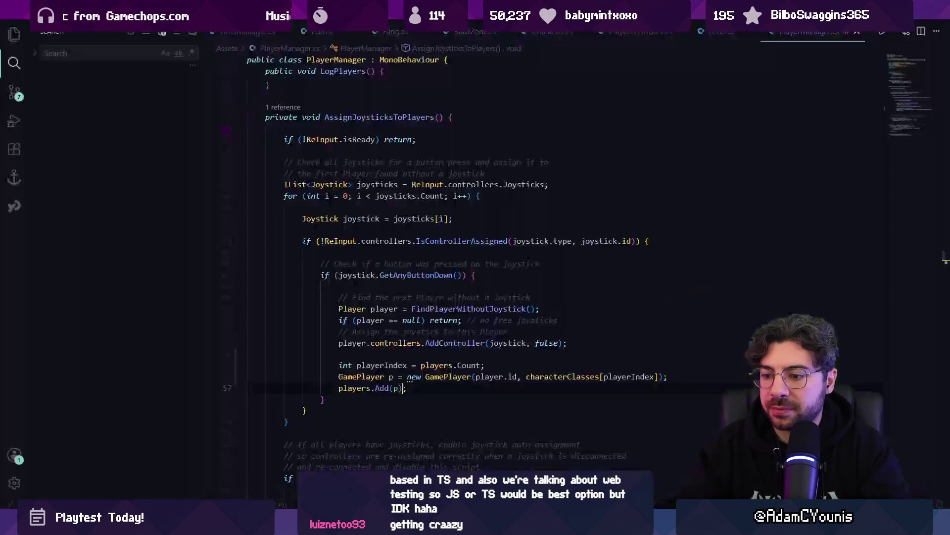
Open HealthDisplay.cs and add the 'using UnityEngine;' and 'using TMPro;' lines.
key(ctrl+p)
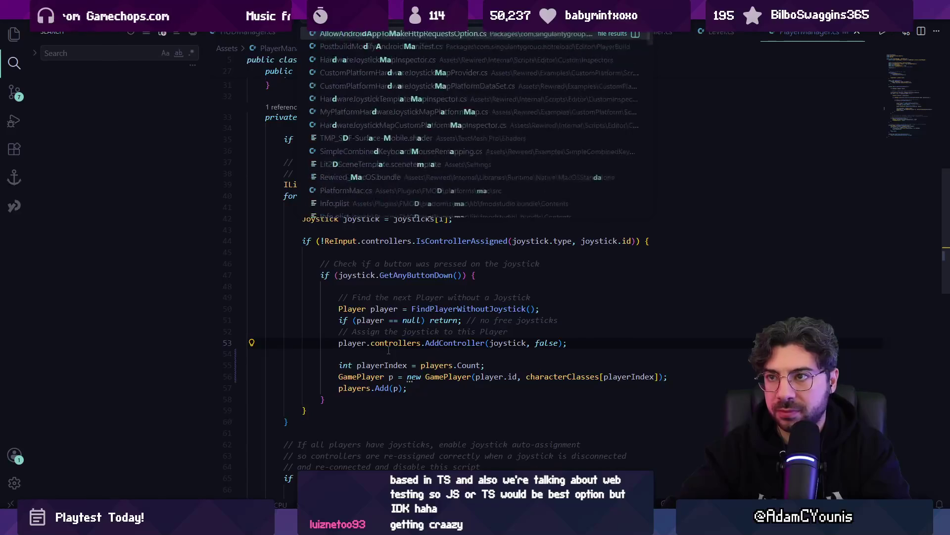
text(health)
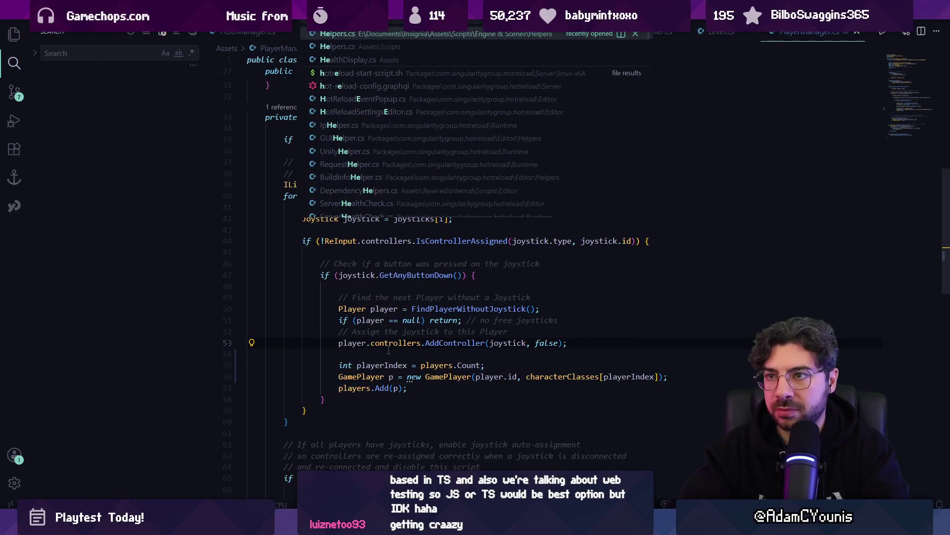
key(Return)
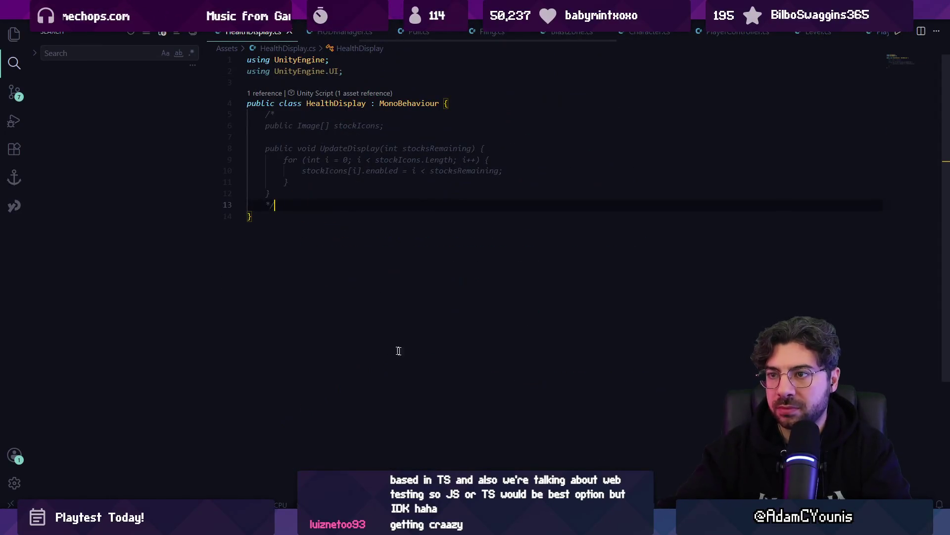
key(Return)
key(Up)
key(Up)
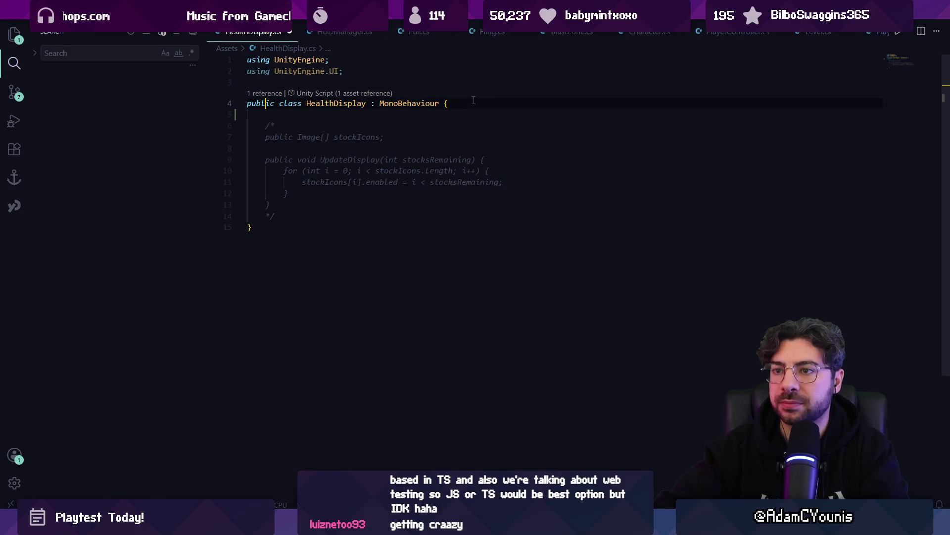
key(Up)
key(Up)
key(Tab)
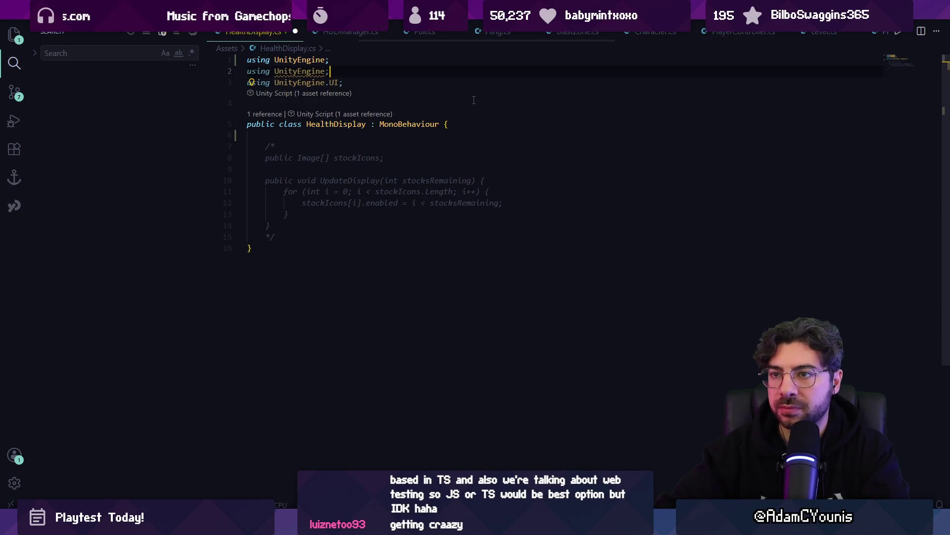
key(Down)
key(Return)
text(using TMPro;)
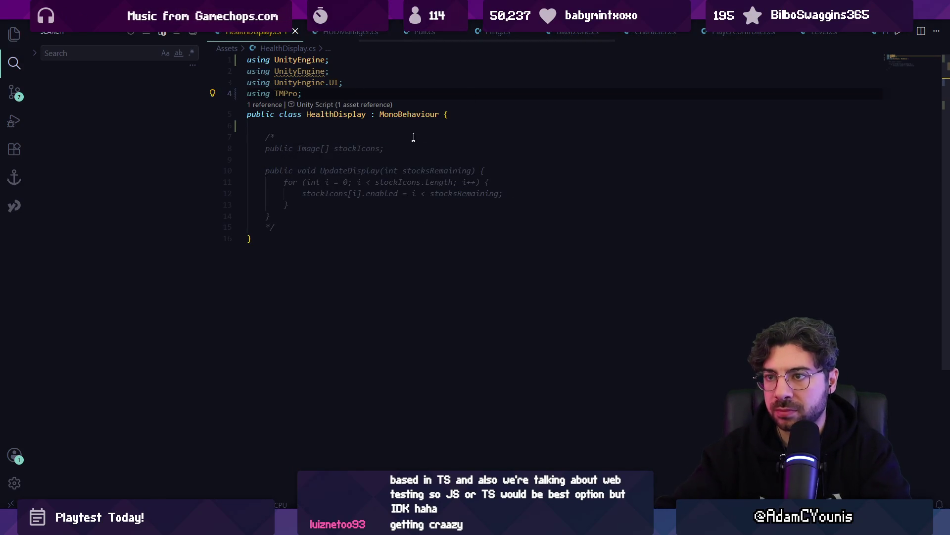
Declare a public TMP_Text text field and start a public Update method.
key(Tab)
text(public TMPro)
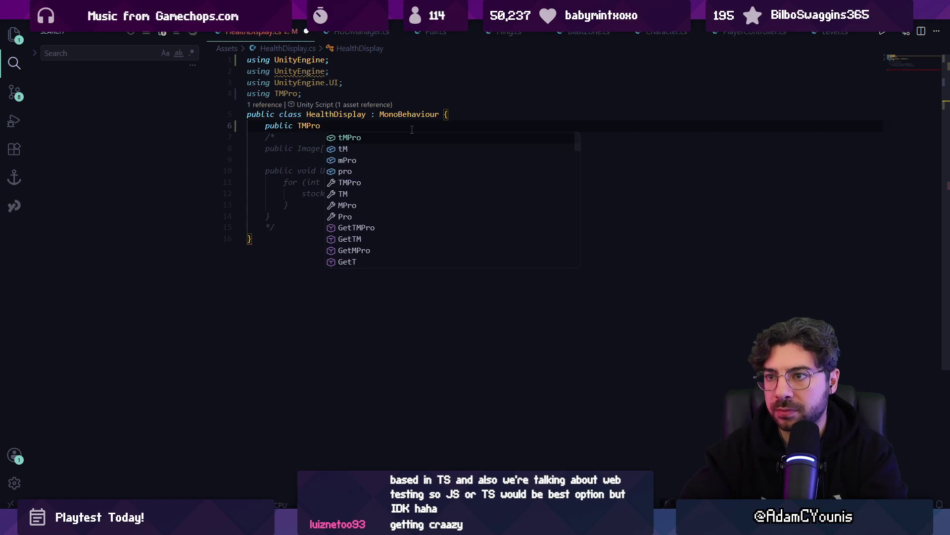
key(BackSpace)
text(.text)
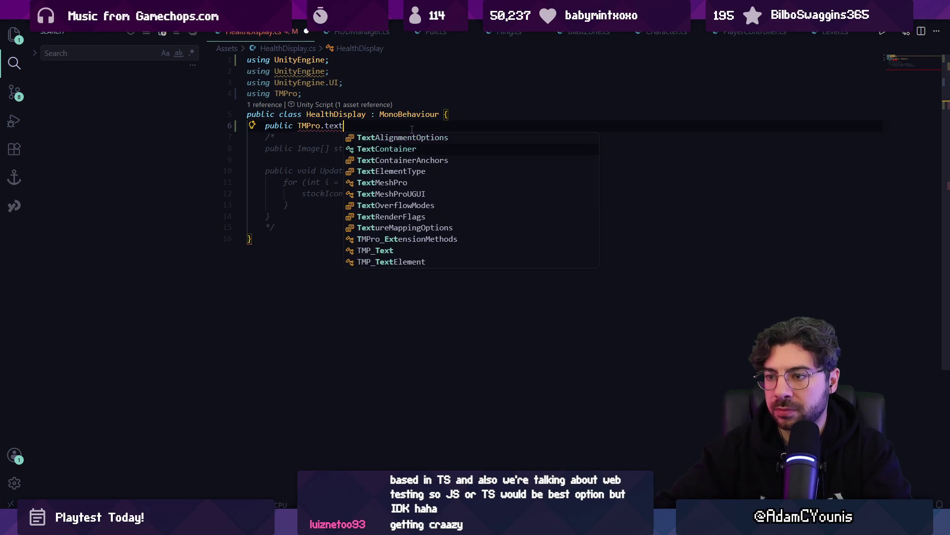
key(Up)
key(Return)
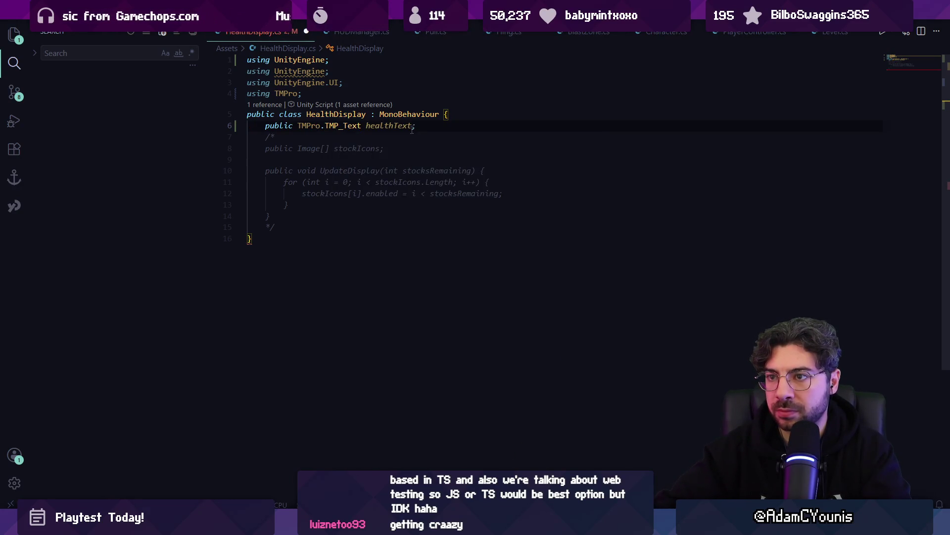
key(ctrl+Left)
key(ctrl+Left)
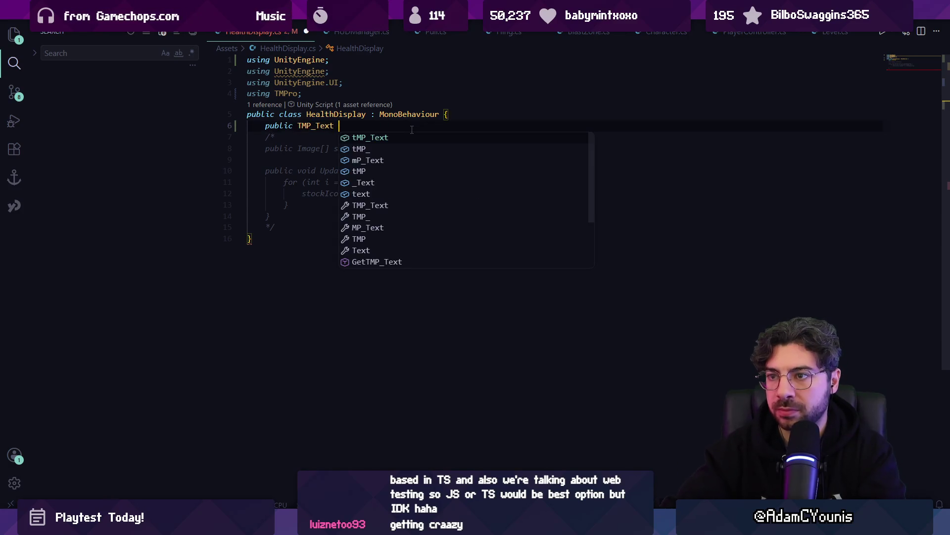
text(ext;)
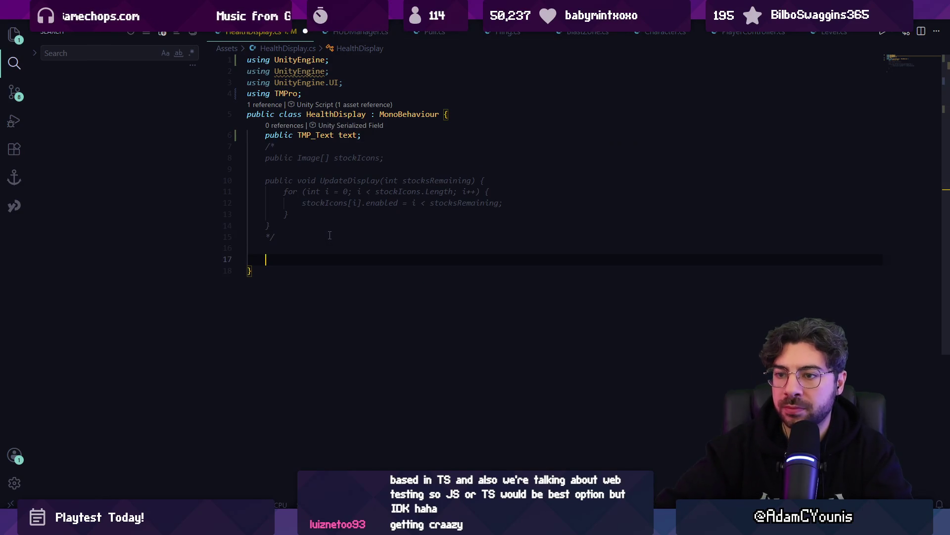
text(public void Update)
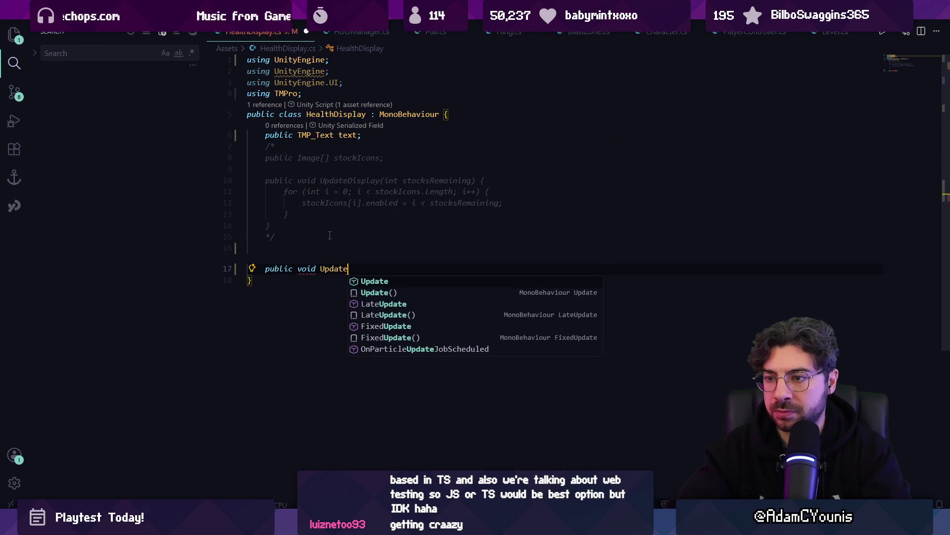
text(() {)
key(Return)
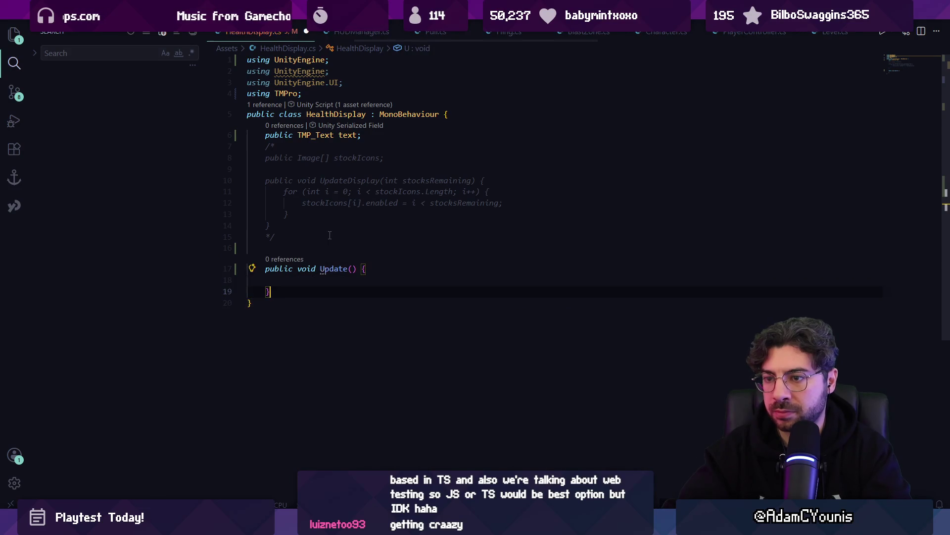
Add a public PlayerHUD hud field and begin reading hud.player inside Update.
key(Return)
text(public HUD)
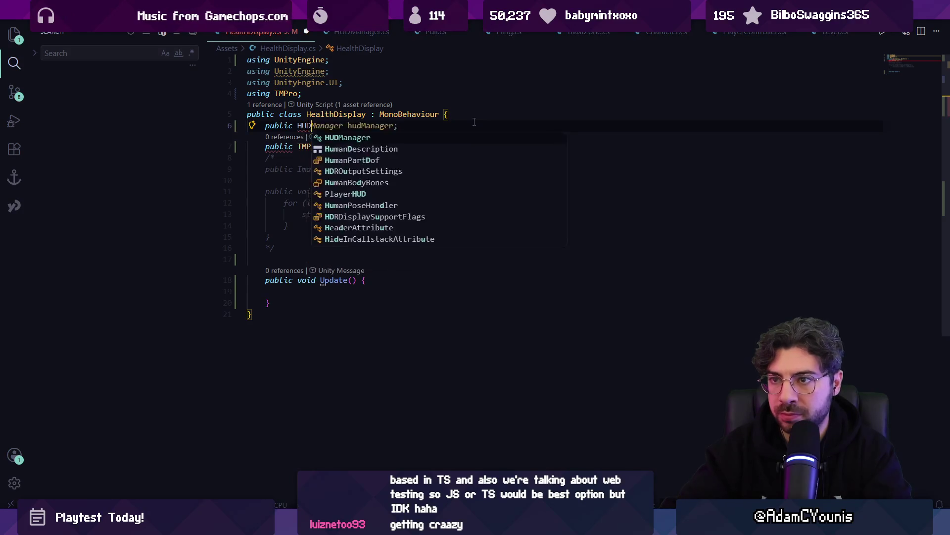
key(BackSpace)
key(BackSpace)
key(BackSpace)
text(public PlayerHU)
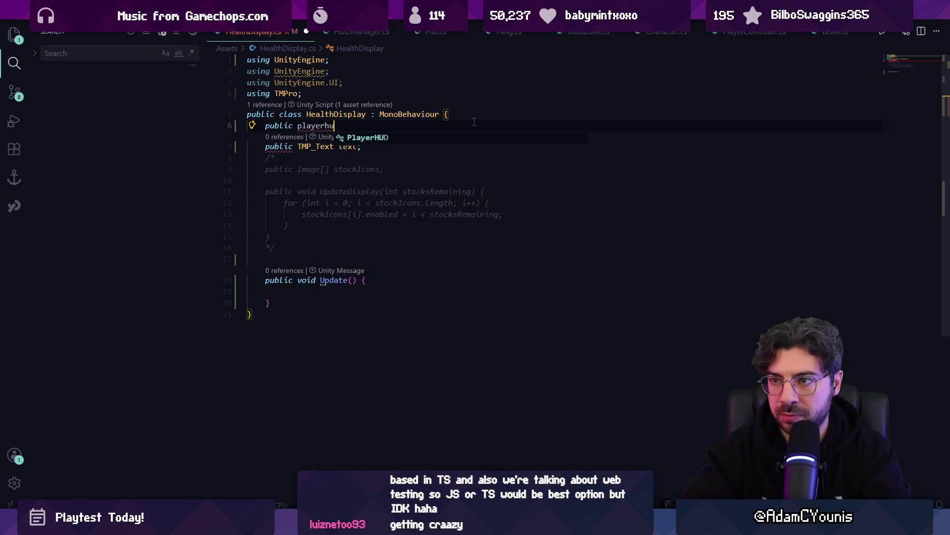
key(Tab)
text(hud;)
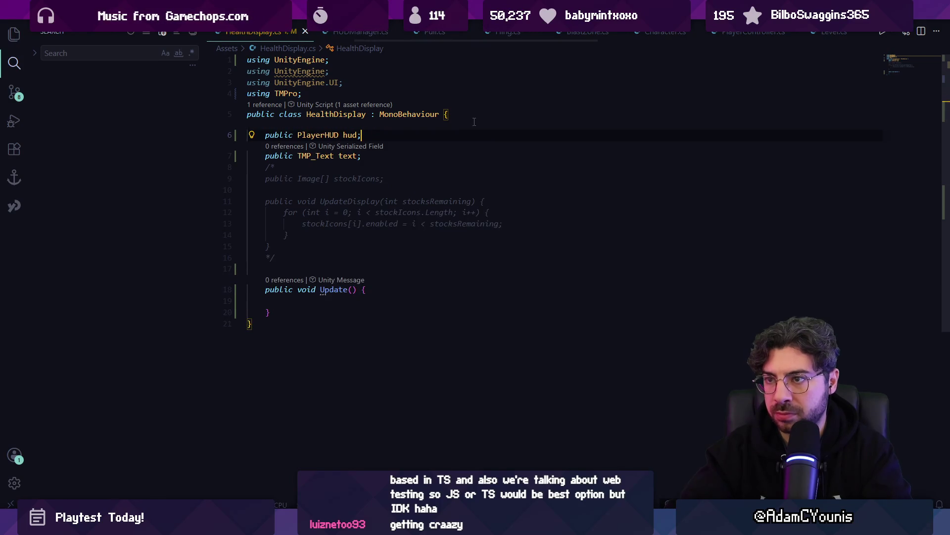
text('u)
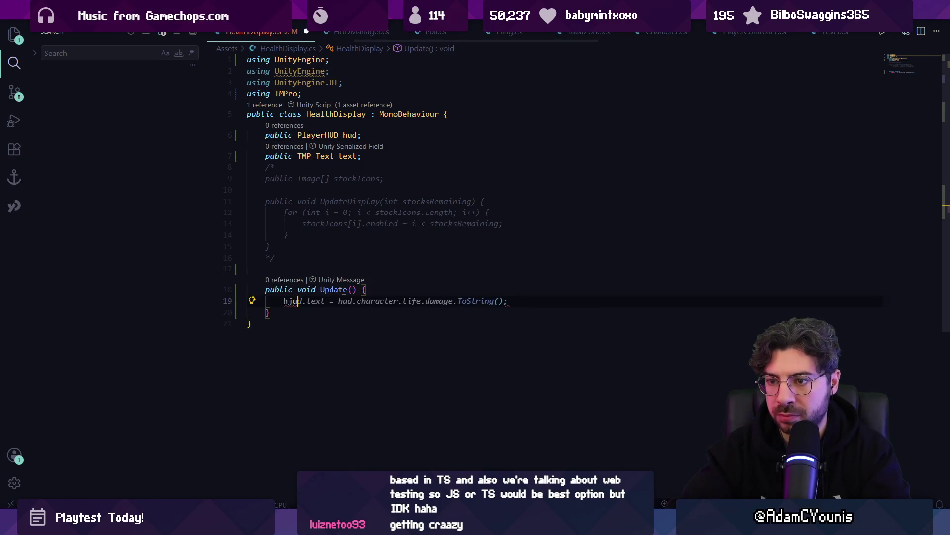
key(BackSpace)
key(BackSpace)
text(ud.)
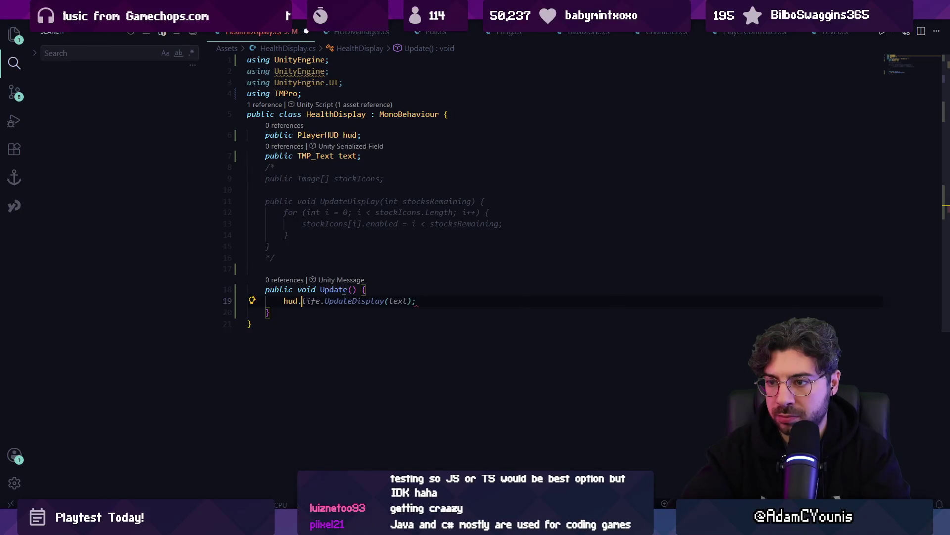
text(player)
In PlayerHUD.cs, delete the unwanted 'public Life' field line, then return to HealthDisplay.cs.
ctrl+click(317, 135)
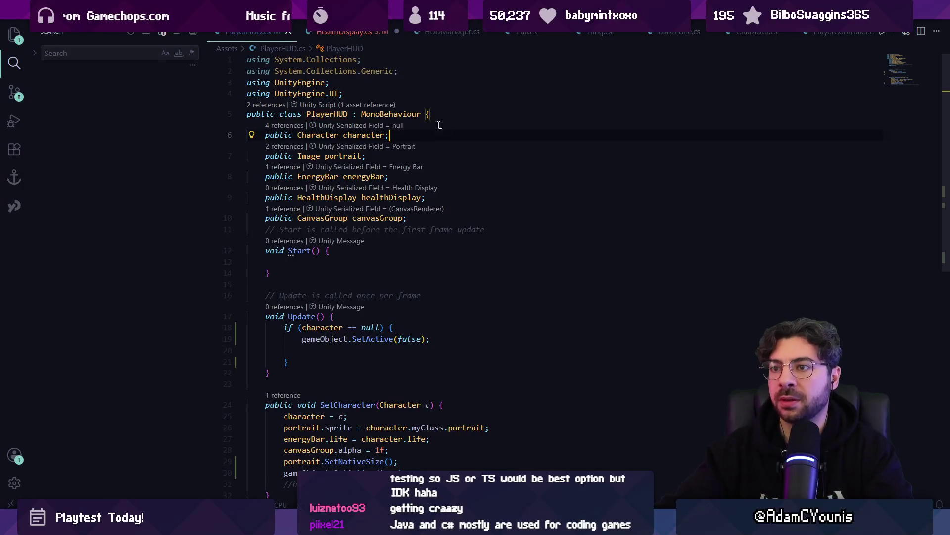
key(Return)
text(publi)
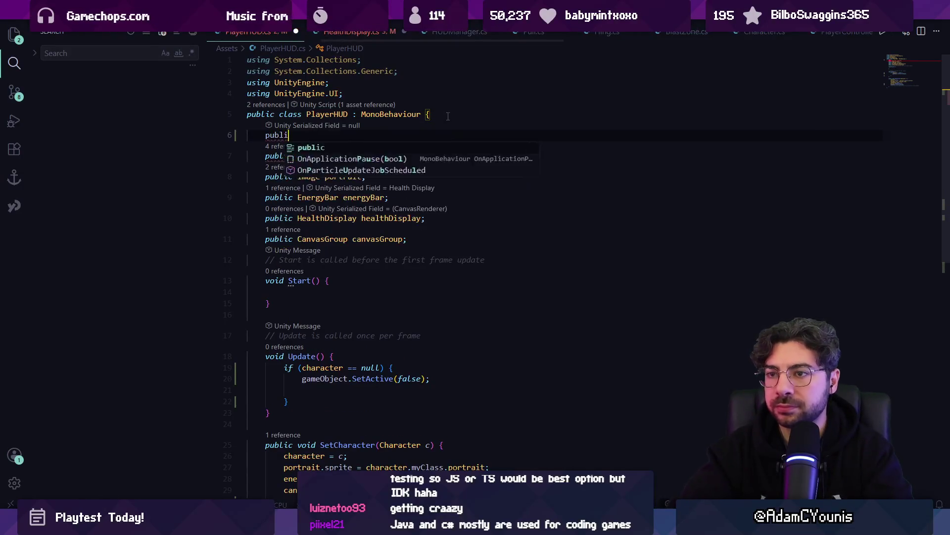
text(c Life life;)
key(Escape)
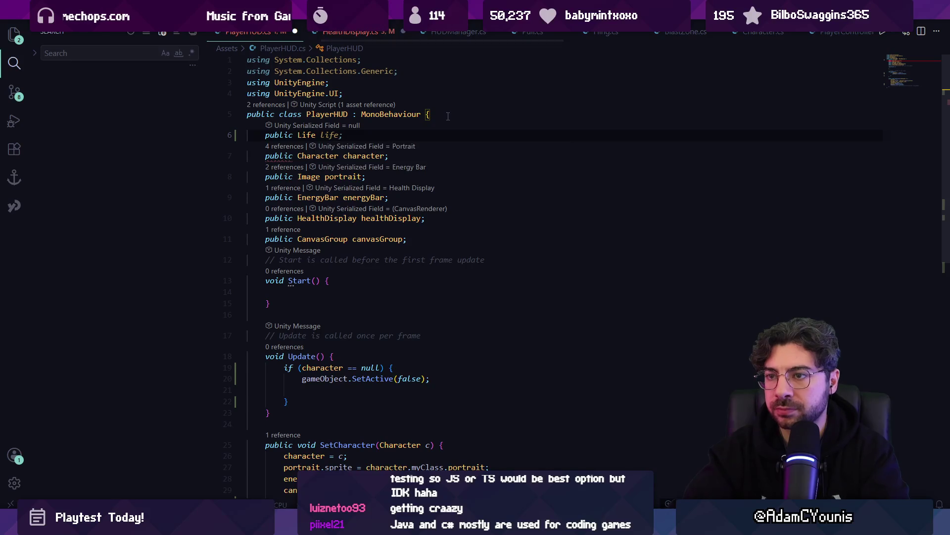
key(shift+Home)
key(BackSpace)
key(BackSpace)
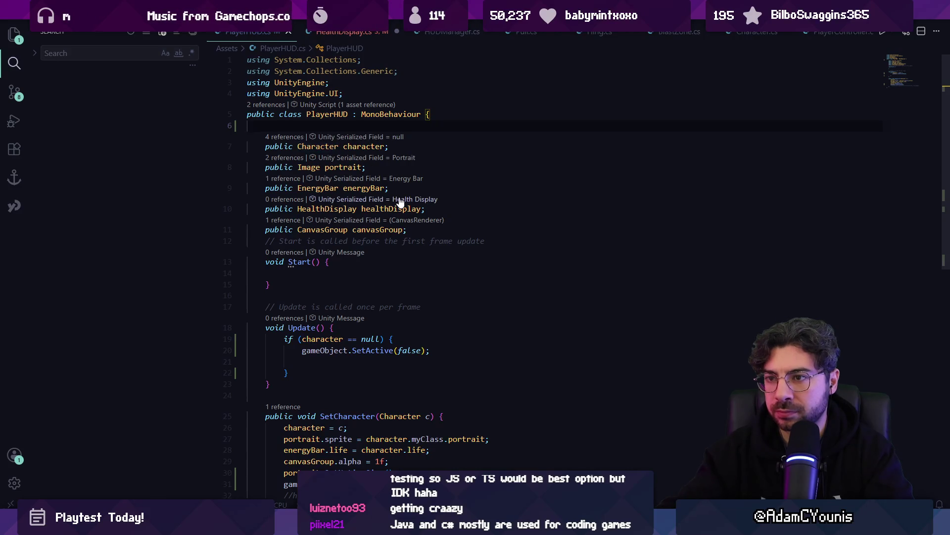
key(ctrl+Tab)
key(End)
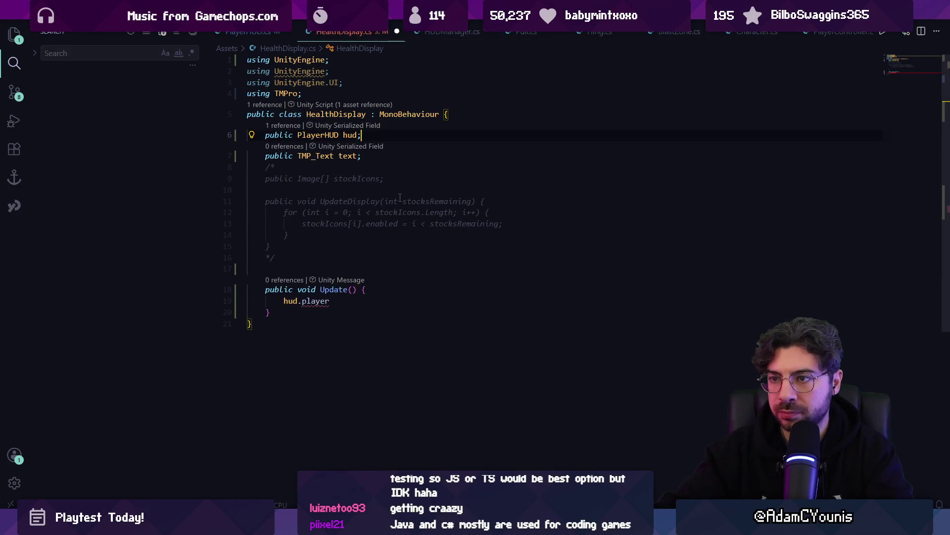
Add a 'public Life life => hud.character.life;' property to HealthDisplay.
key(Return)
text(public List)
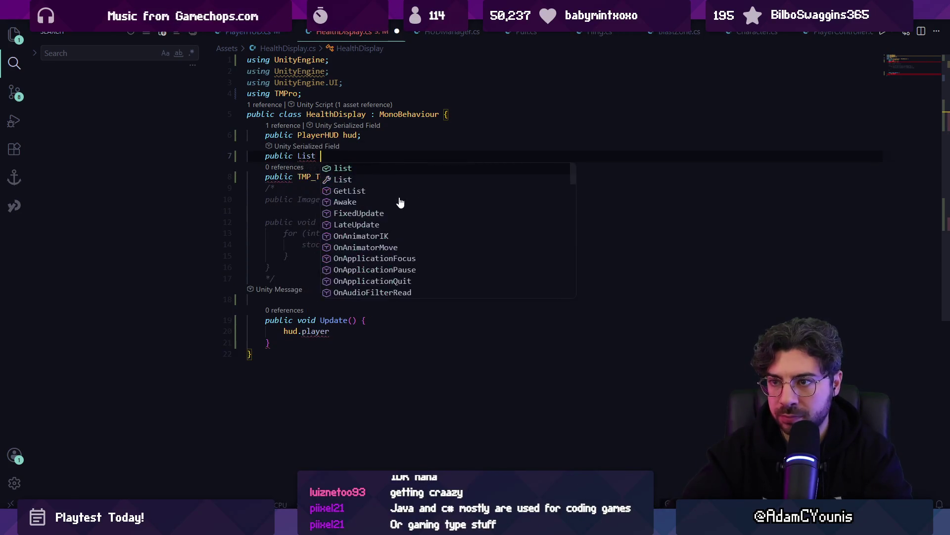
key(BackSpace)
key(BackSpace)
text(fe => hud.character.life;)
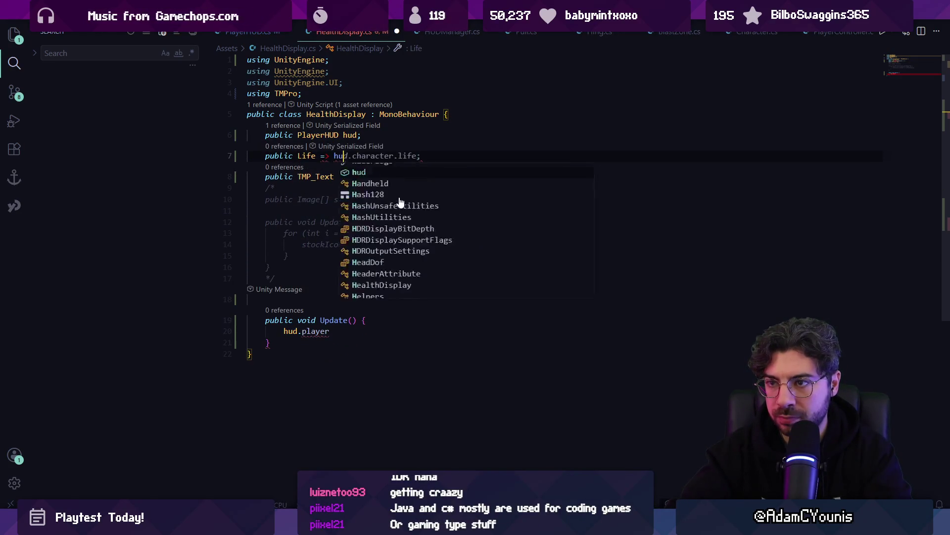
click(318, 156)
text(life)
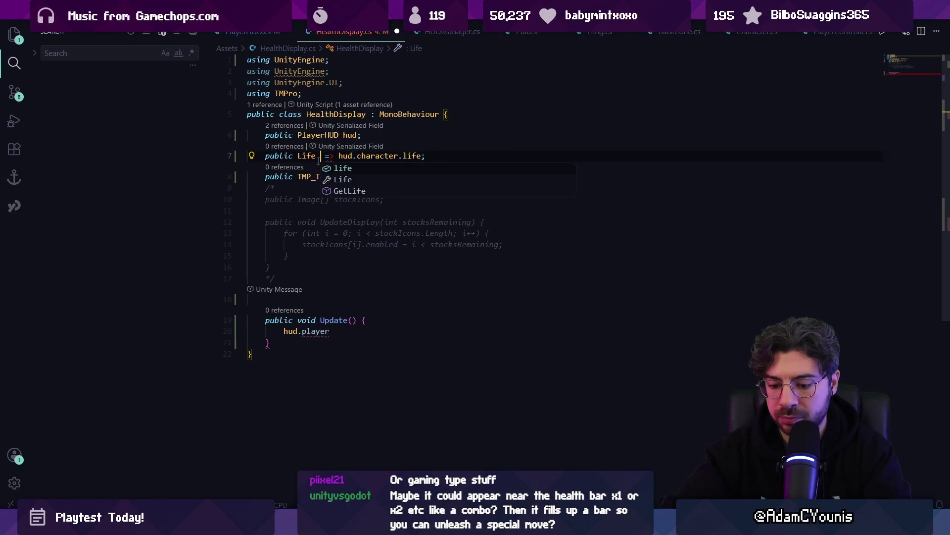
Rewrite the Update line so text.text is assigned from life's damage.
click(350, 326)
key(ctrl+shift+Left)
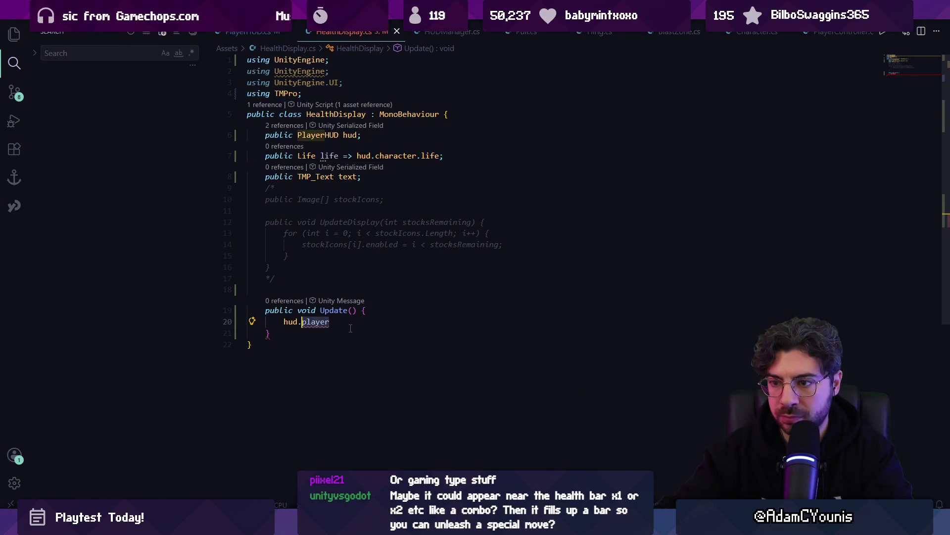
text(life.)
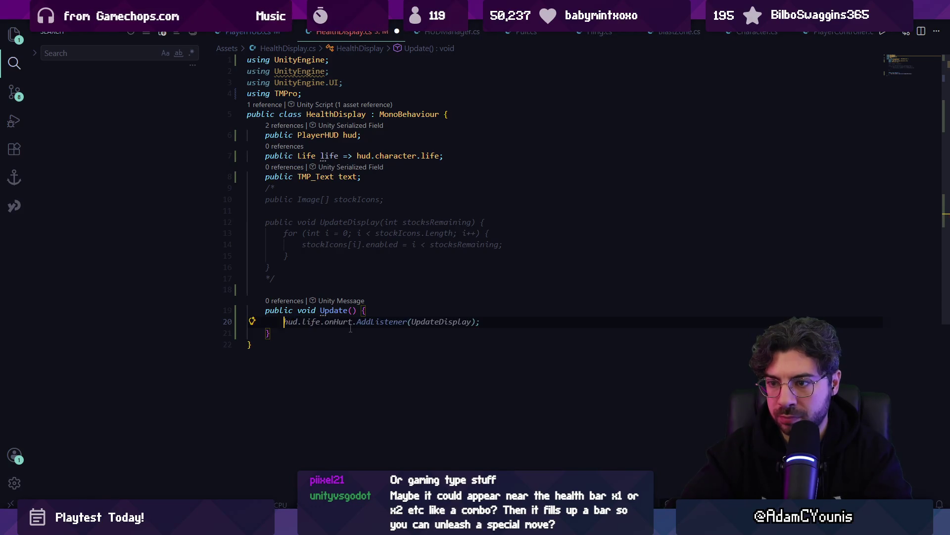
text(life)
key(ctrl+shift+Left)
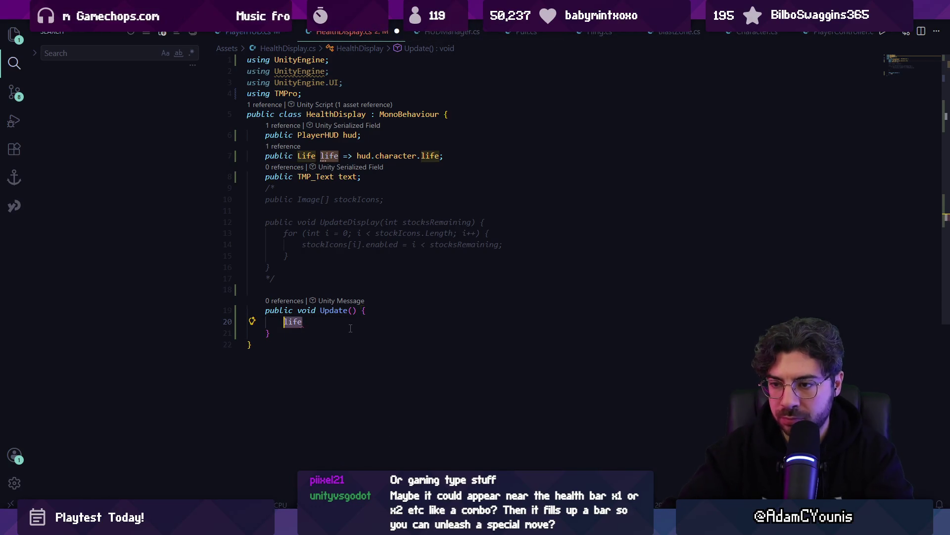
text(text =)
key(BackSpace)
key(BackSpace)
key(BackSpace)
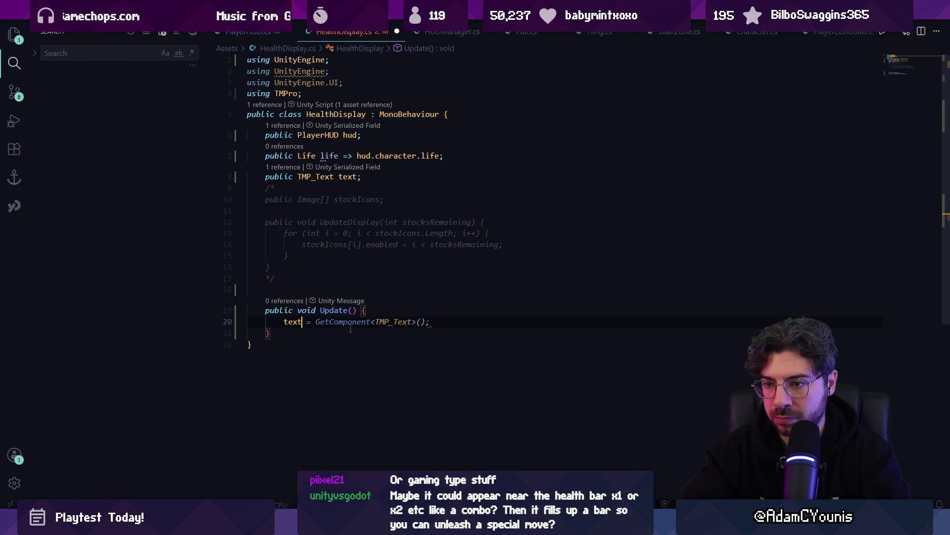
text(.text)
key(Tab)
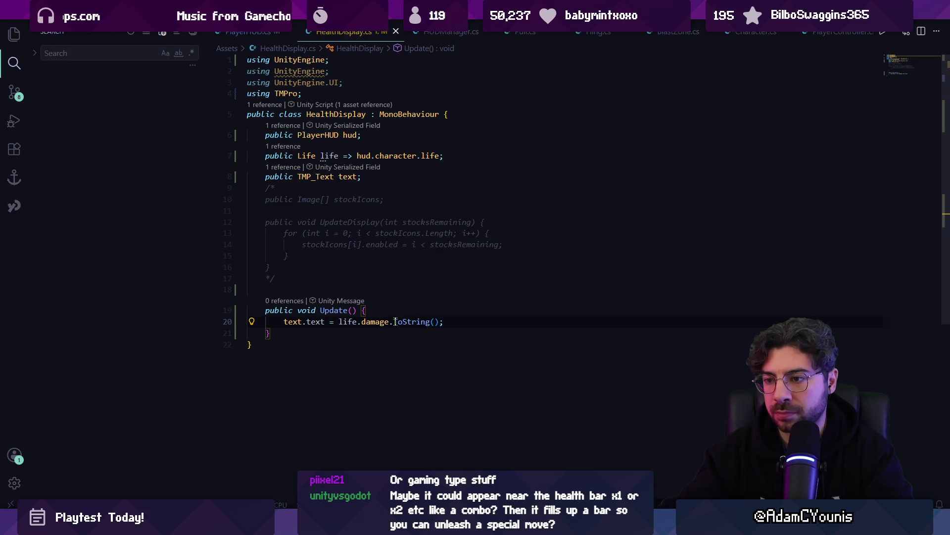
Add a '//2 digit display of health' comment and cast the damage to (int) so whole numbers display.
key(ctrl+shift+Return)
text(//2 digit display of health)
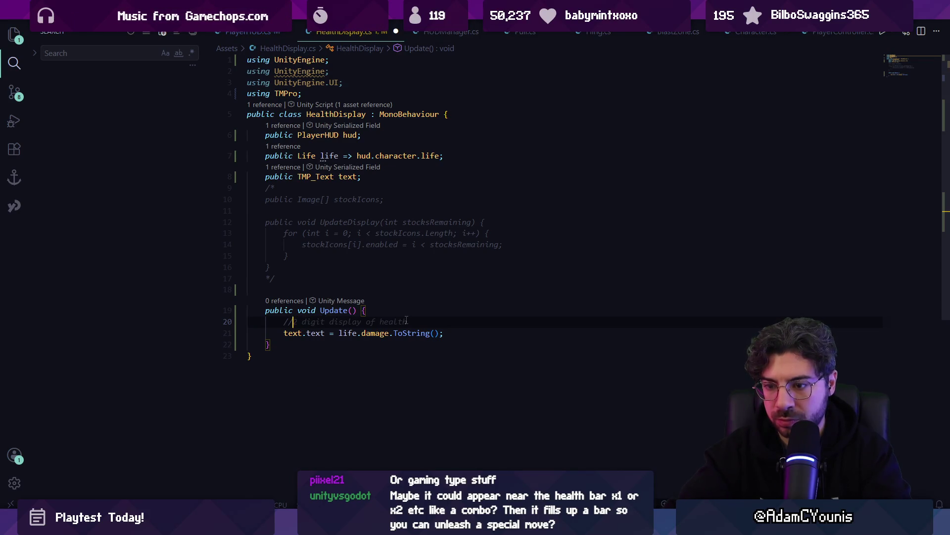
key(Down)
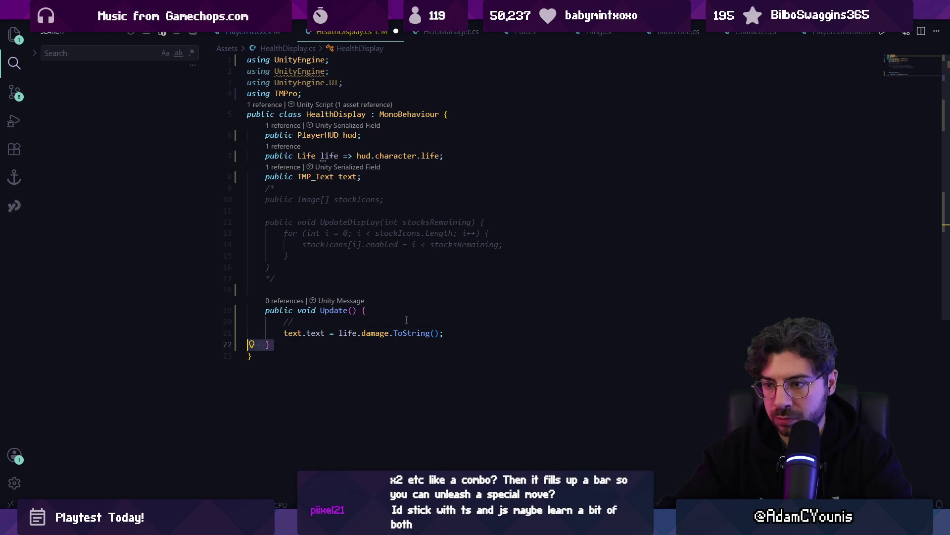
key(ctrl+Right)
key(ctrl+Right)
key(ctrl+Right)
key(Right)
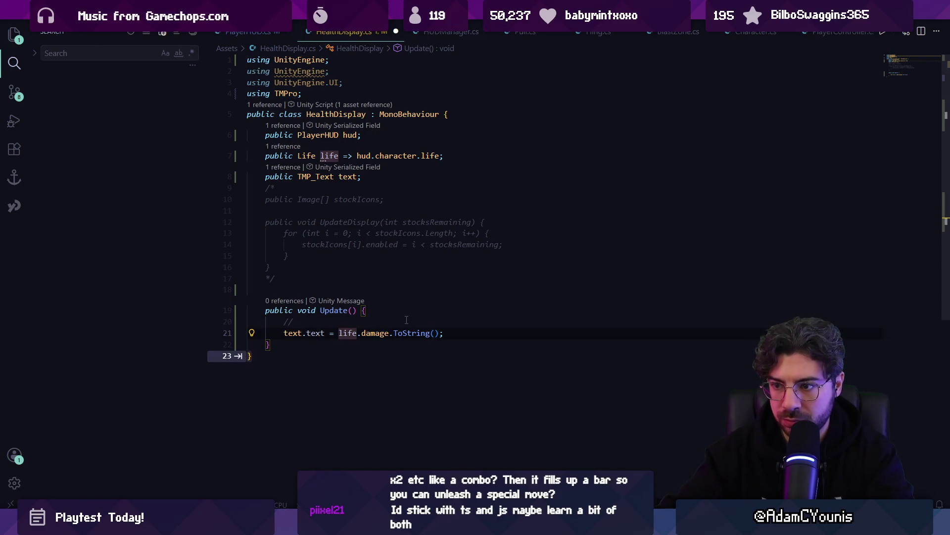
text((int))
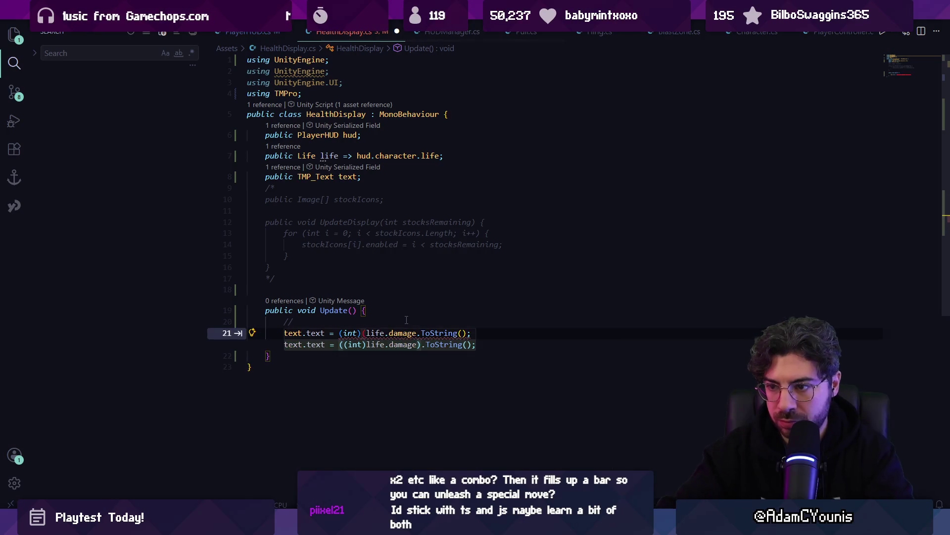
key(Tab)
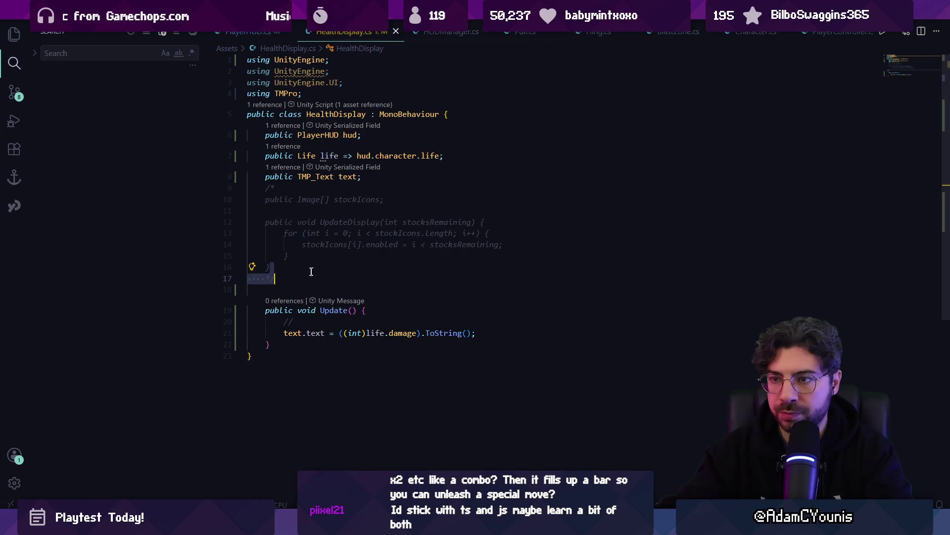
key(alt+Tab)
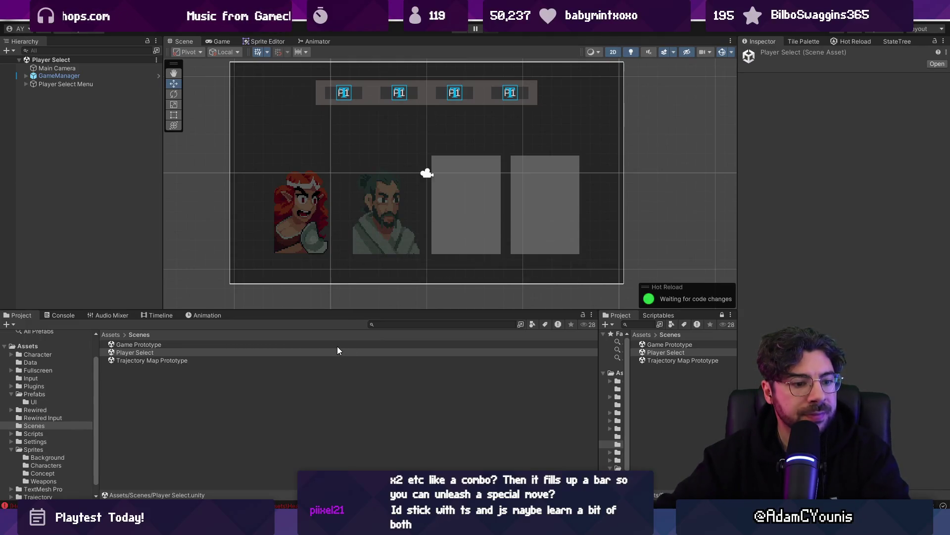
Open the Game Prototype scene and pan to centre the arena.
click(675, 353)
double_click(673, 345)
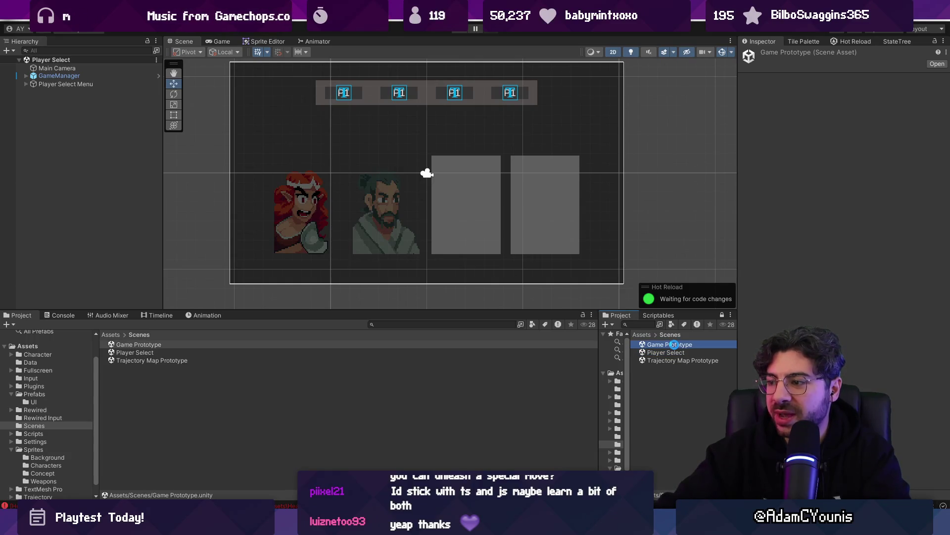
drag(314, 196, 379, 172)
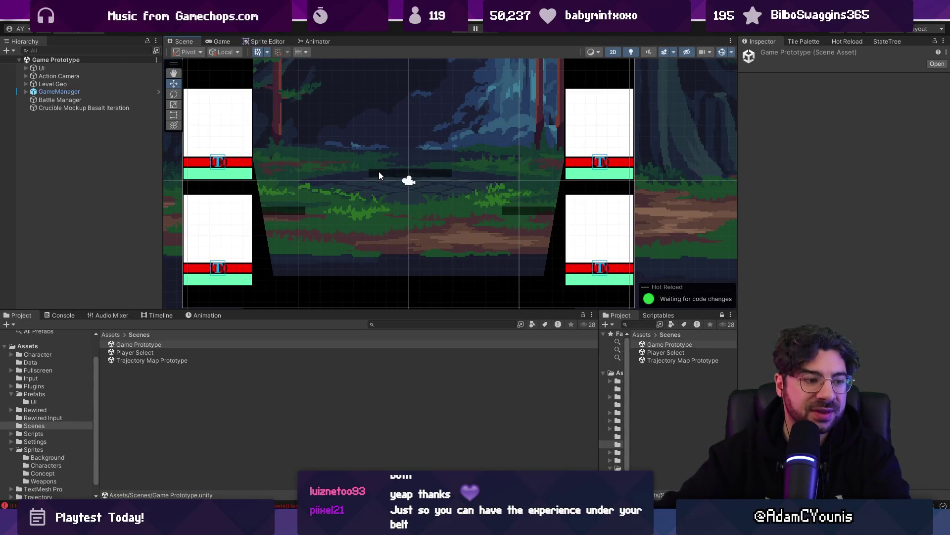
Locate Player HUD 1 under UI > Black Bar Left, frame it, and open its prefab.
click(78, 92)
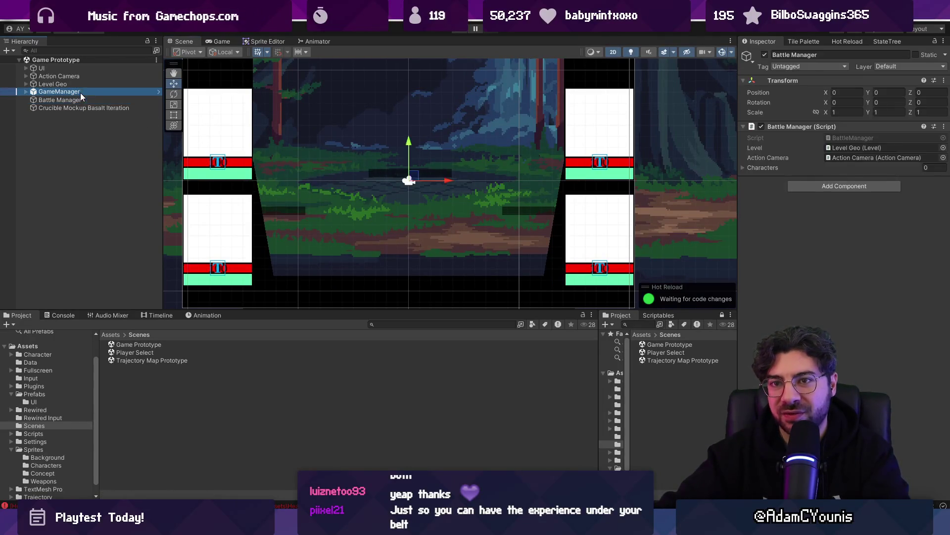
click(26, 75)
click(27, 68)
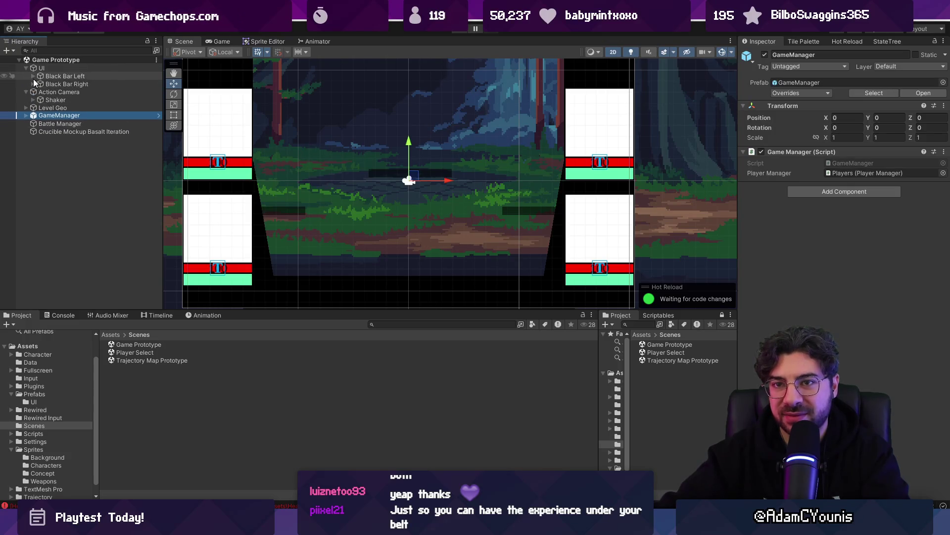
click(33, 77)
click(40, 84)
click(69, 83)
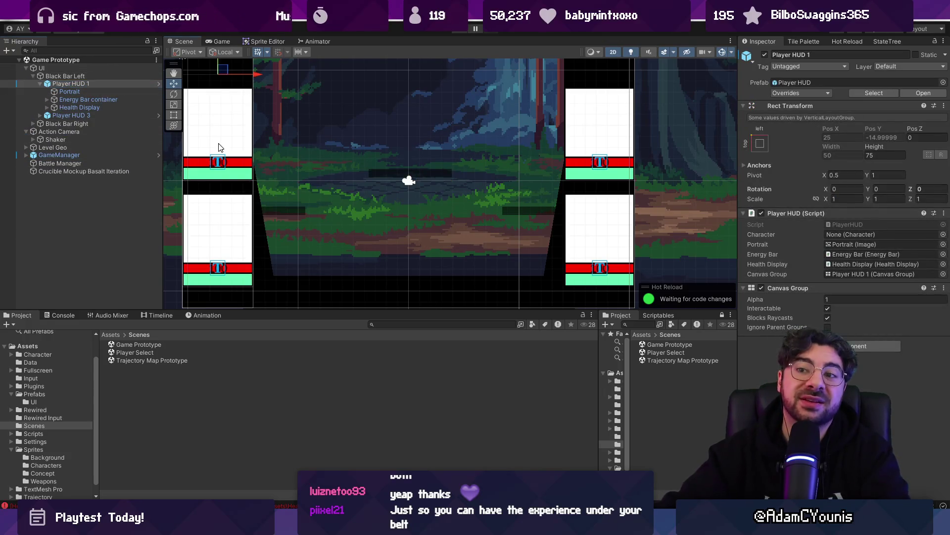
key(f)
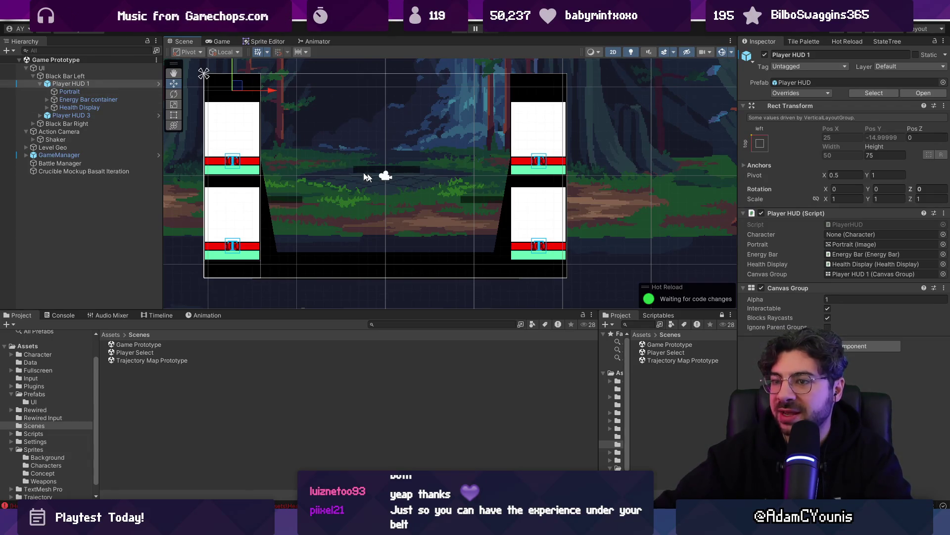
click(159, 83)
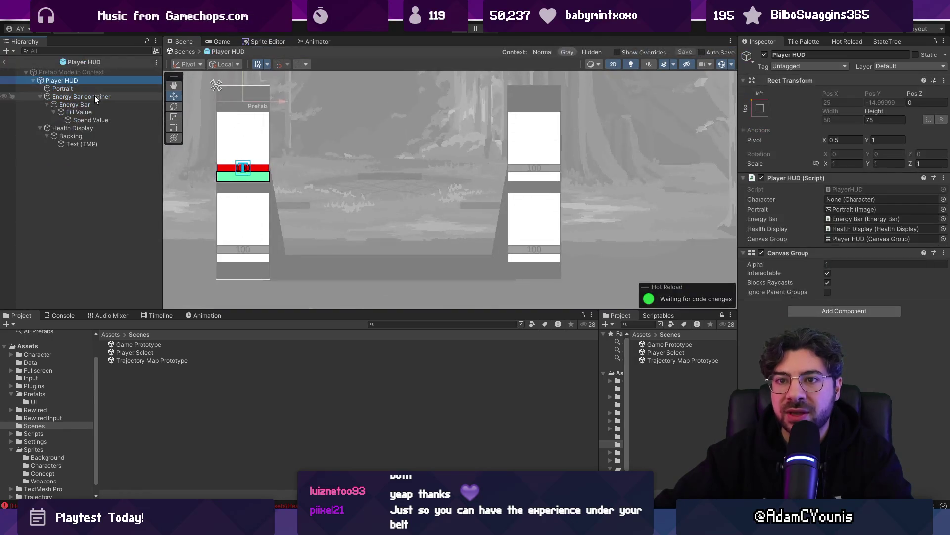
Assign Text (TMP) to Health Display's Text field, then leave the prefab and start Play mode.
click(91, 135)
click(93, 130)
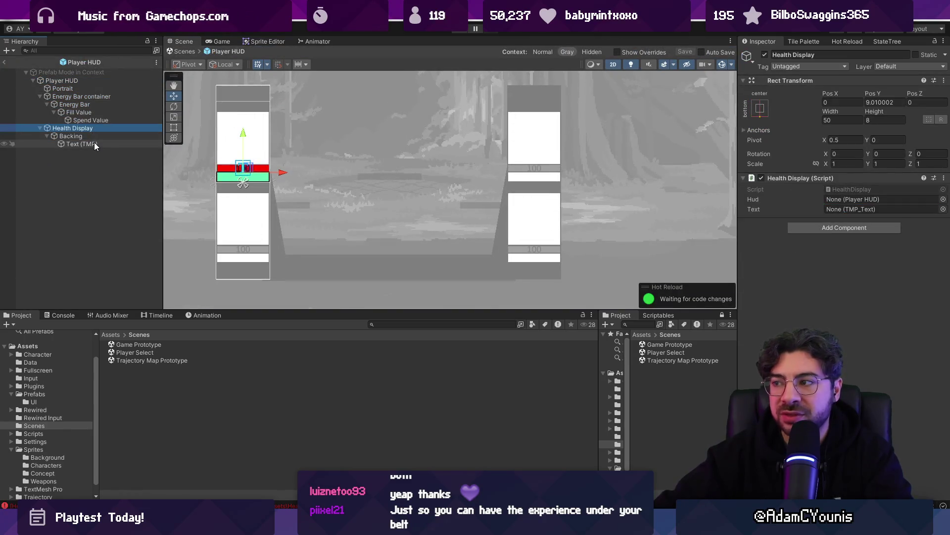
click(94, 142)
mouse_move(114, 151)
mouse_down()
mouse_move(851, 199)
mouse_move(881, 209)
mouse_up()
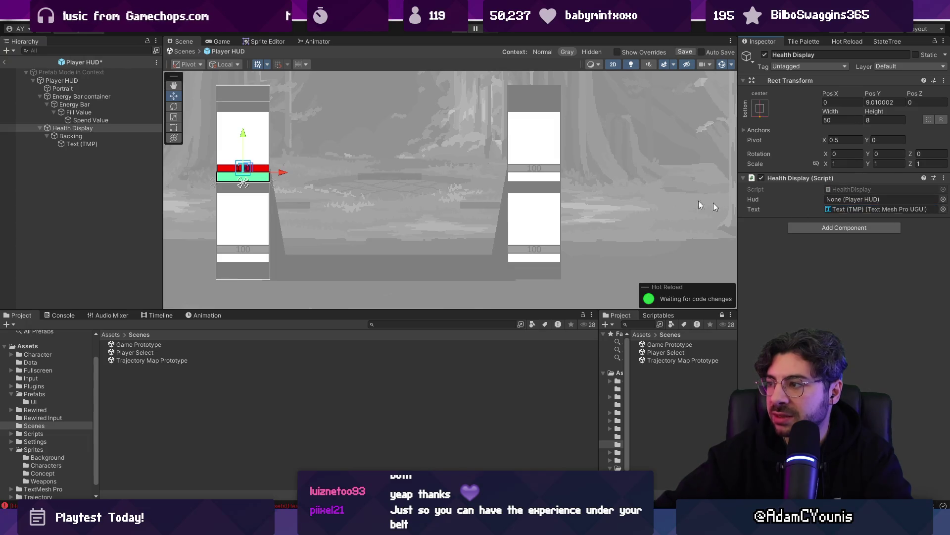
click(191, 51)
click(460, 29)
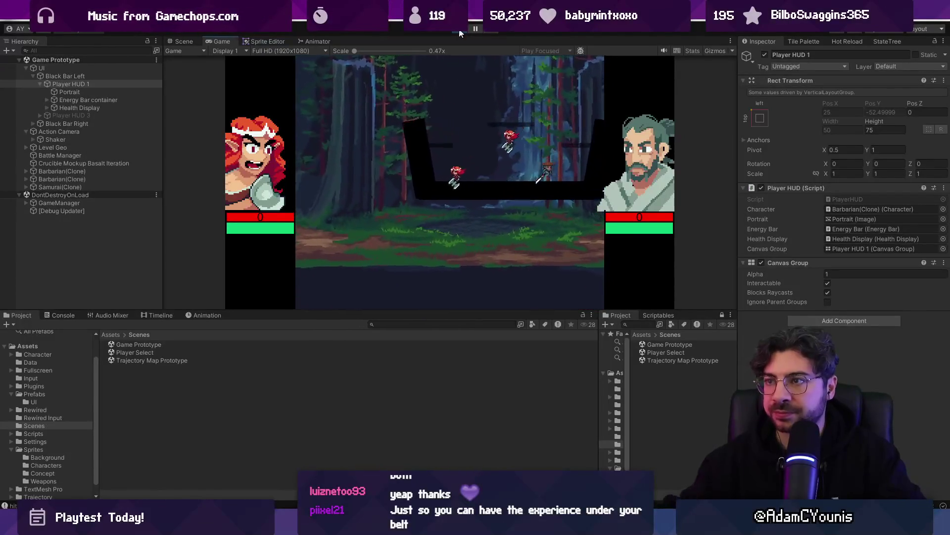
Stop the fight test and run the Player Select scene in Play mode.
click(460, 34)
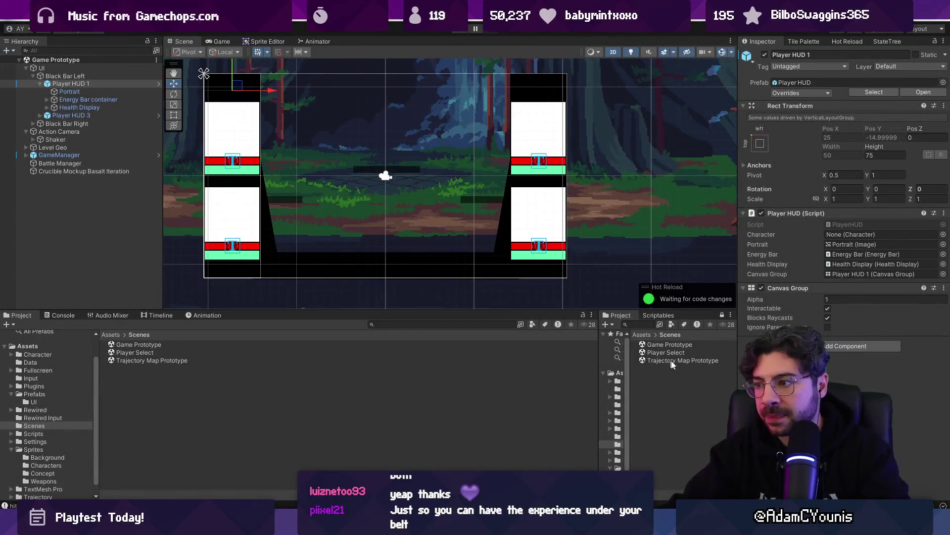
double_click(679, 351)
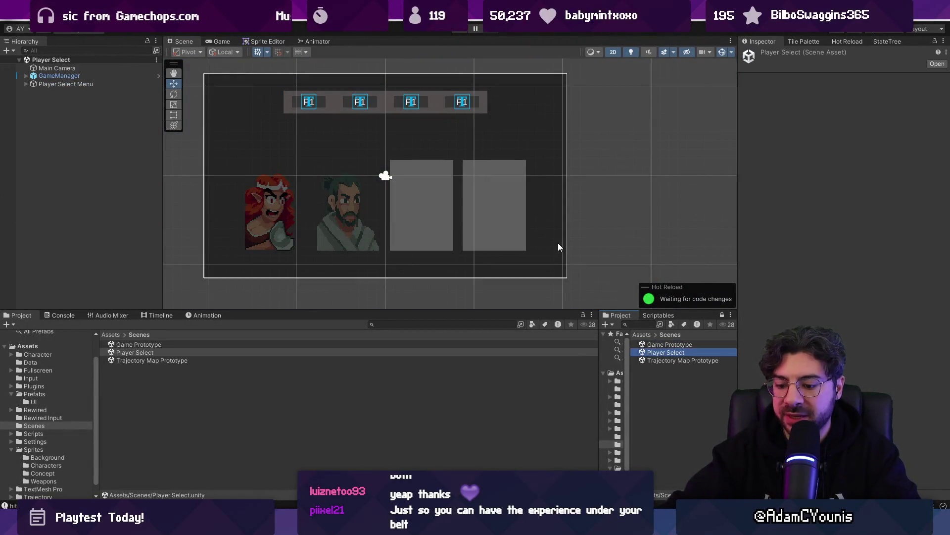
key(ctrl+p)
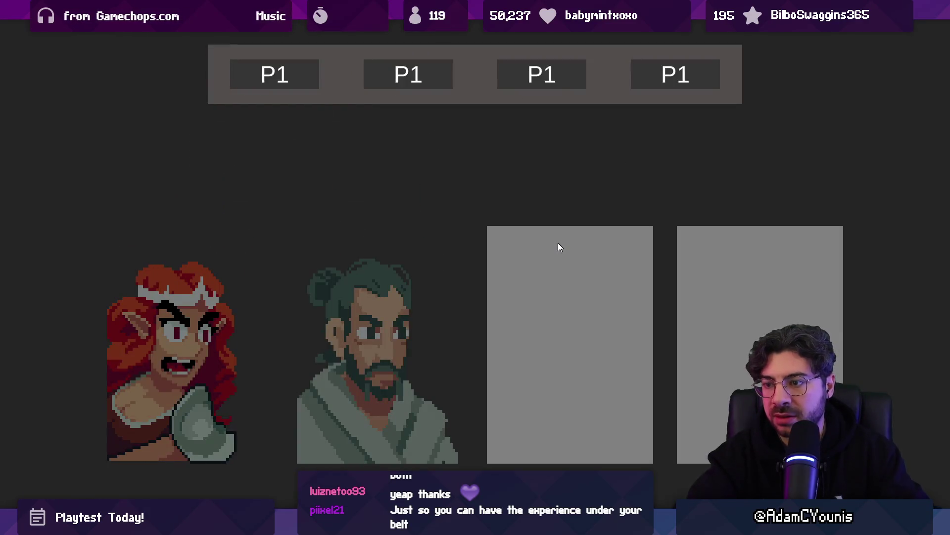
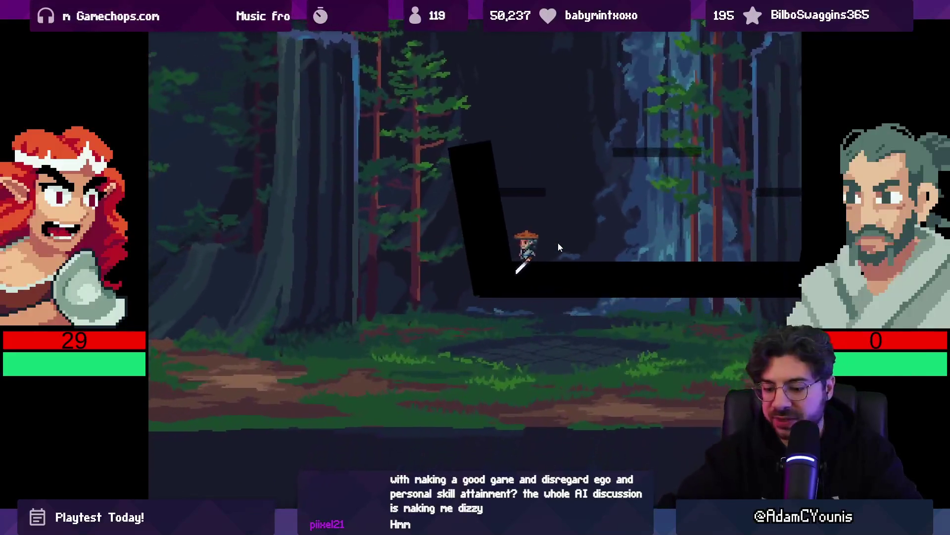
Stop the playtest and open the Game Prototype scene.
key(Escape)
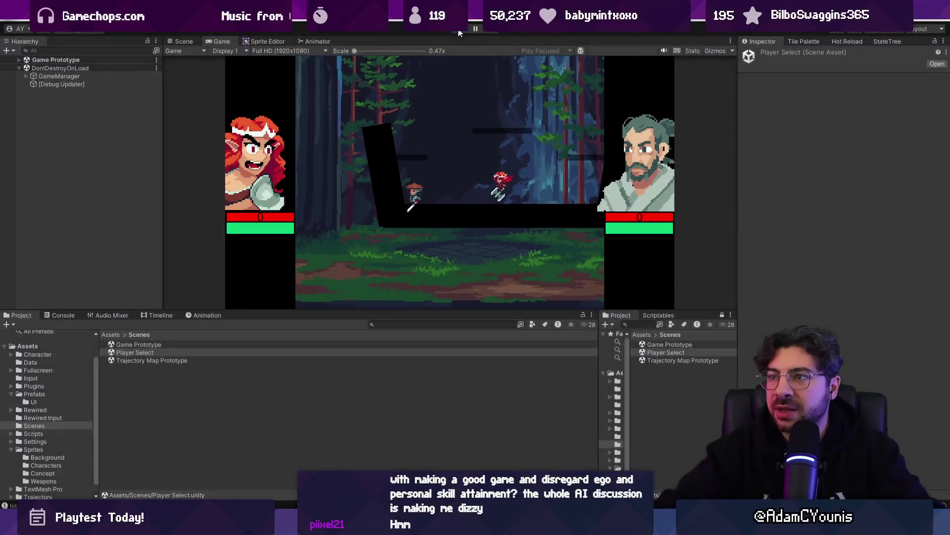
click(459, 31)
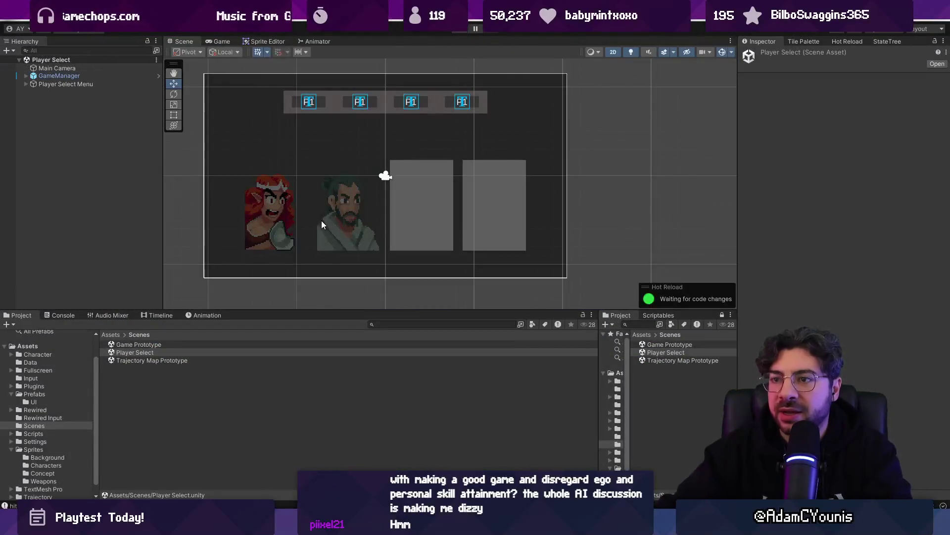
double_click(670, 345)
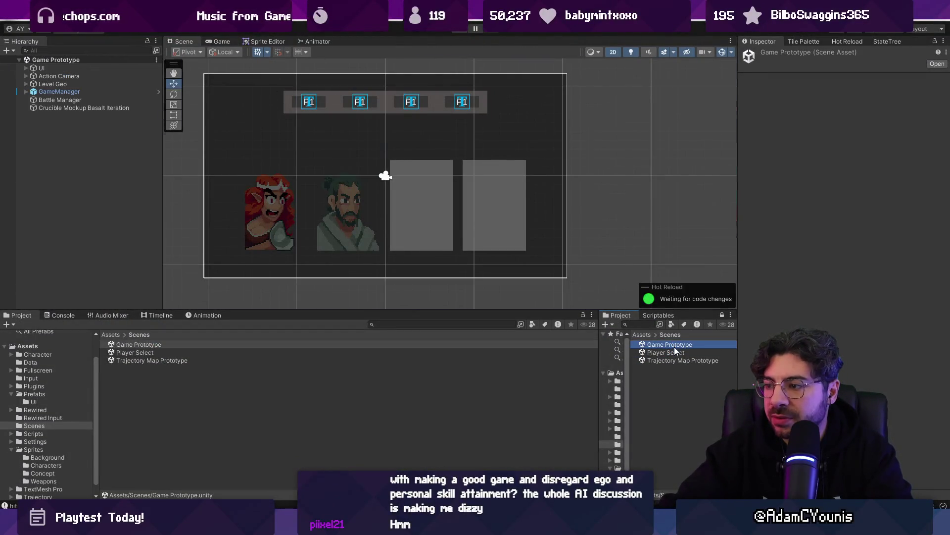
Duplicate the Action Camera's Subjects Element 0 to add a second Camera Focus subject.
click(59, 76)
key(Right)
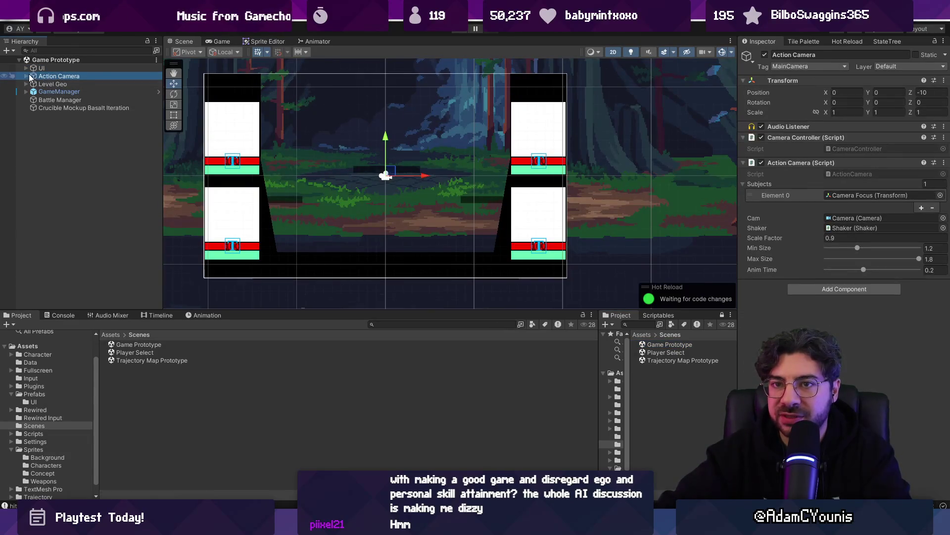
click(769, 194)
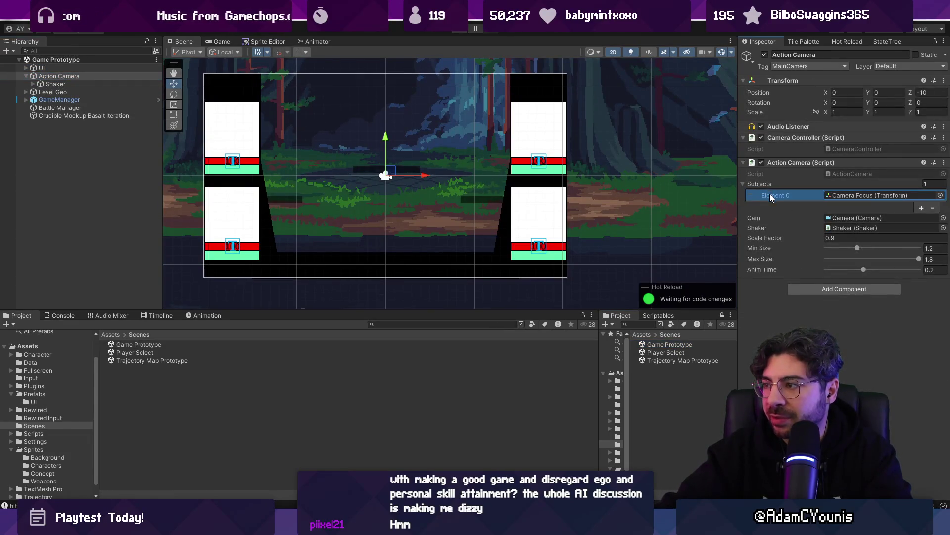
key(ctrl+d)
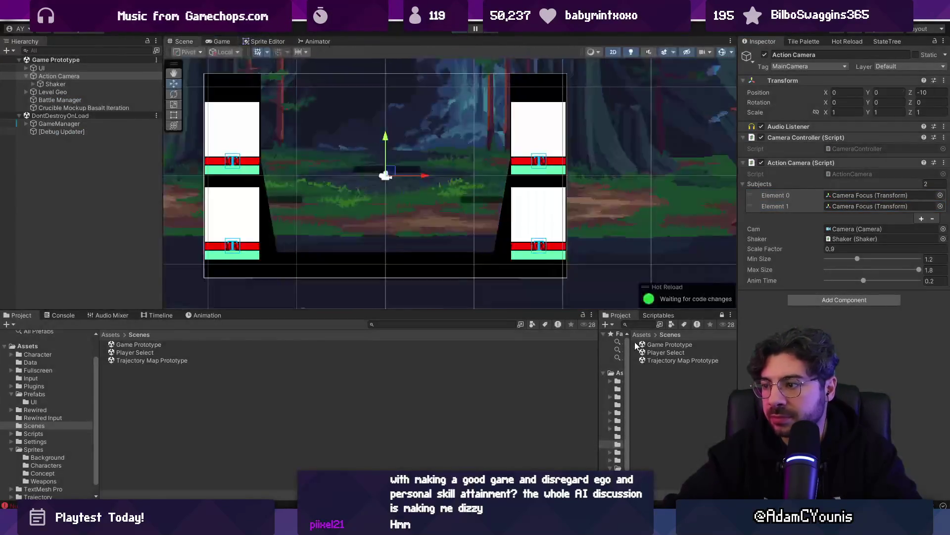
Select the Game Prototype scene asset, then bring up the code editor's quick file finder.
click(648, 345)
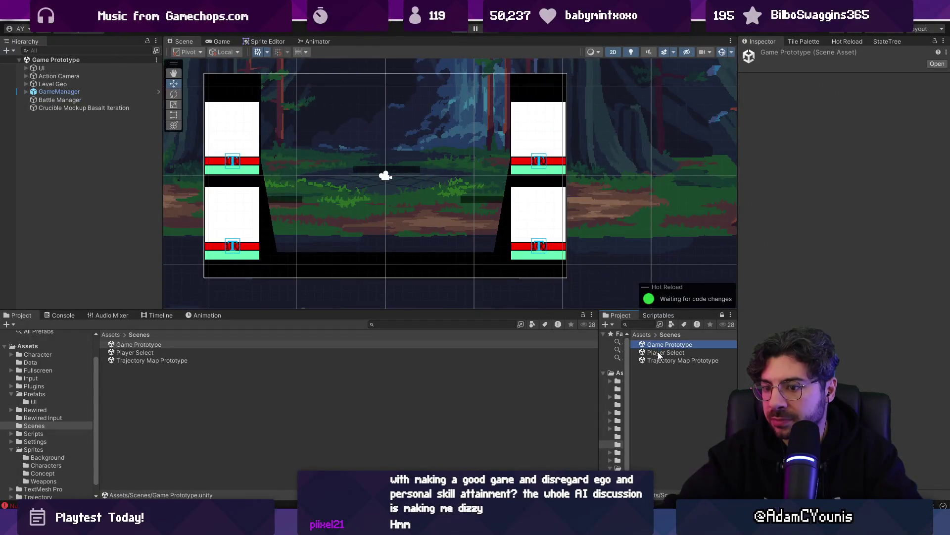
key(alt+Tab)
key(ctrl+p)
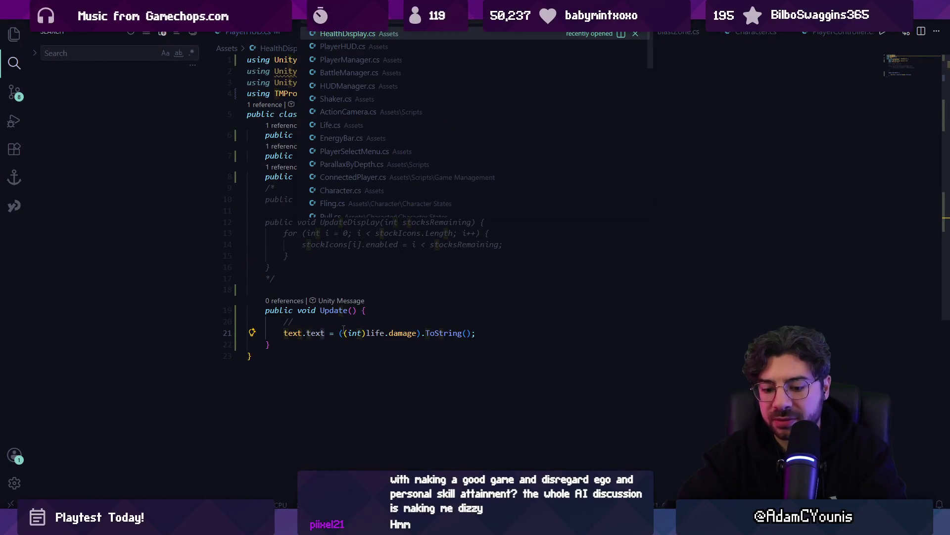
Open ActionCamera.cs and search it for the zoom code.
text(Action)
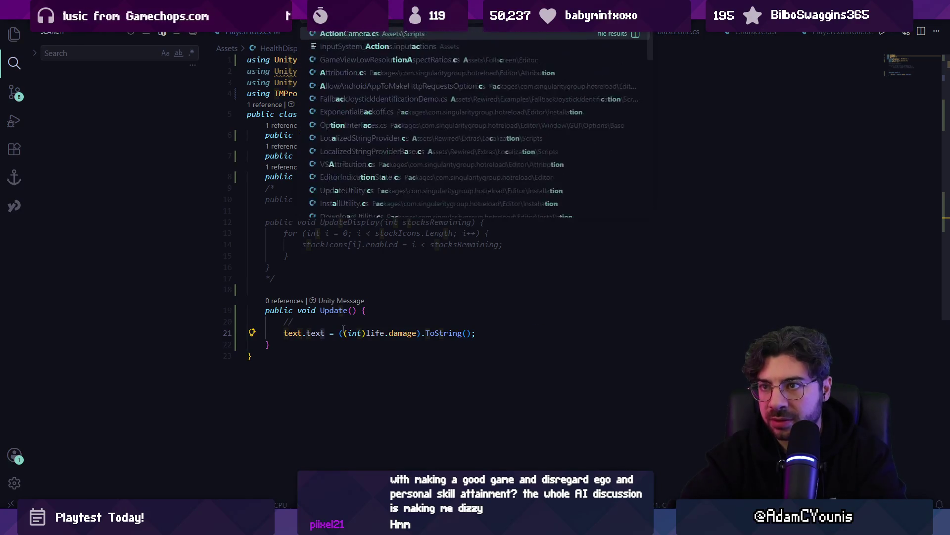
key(Return)
key(ctrl+f)
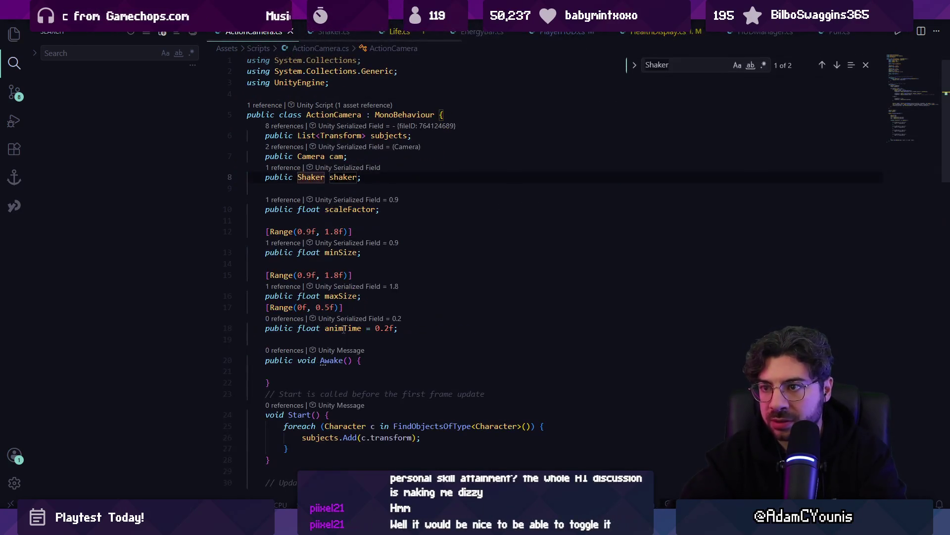
text(zoo)
key(Escape)
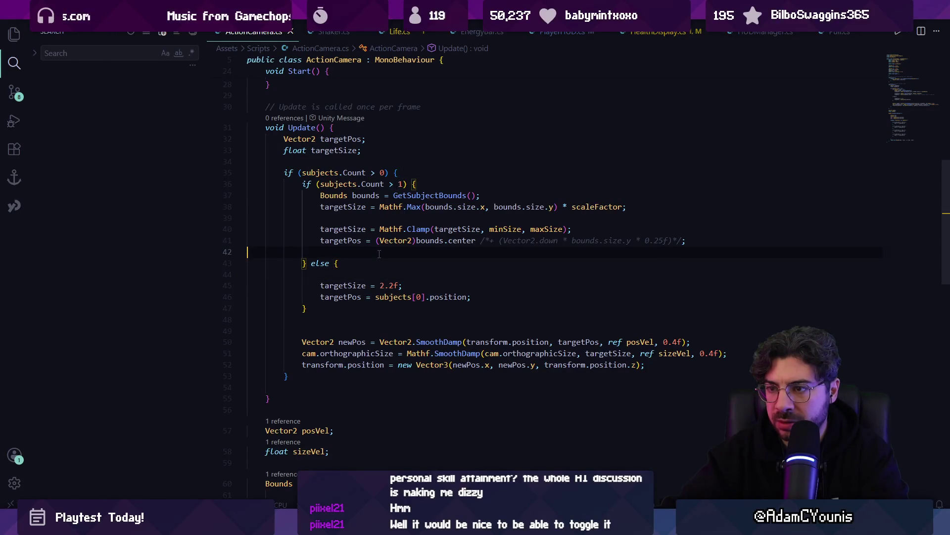
Check the Action Camera's settings in Unity, then return to ActionCamera.cs.
key(alt+Tab)
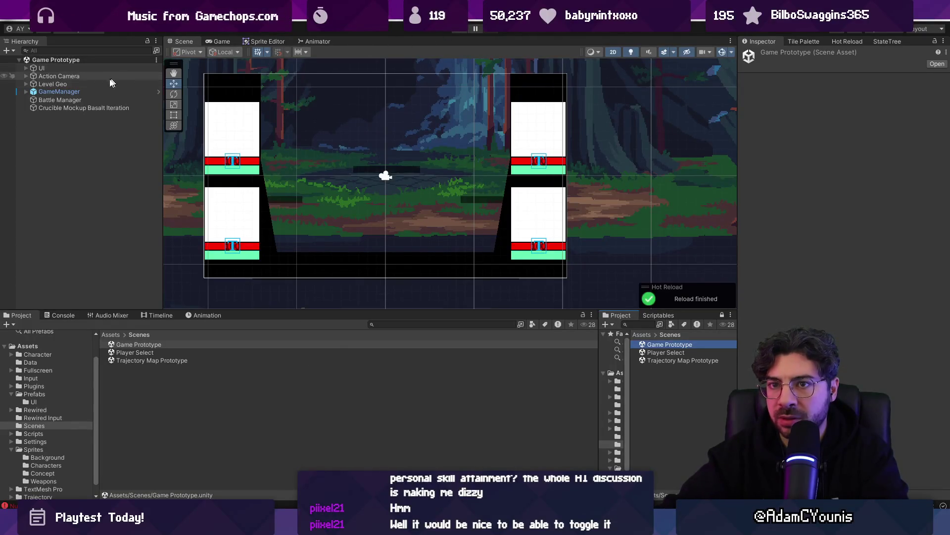
click(52, 75)
key(Right)
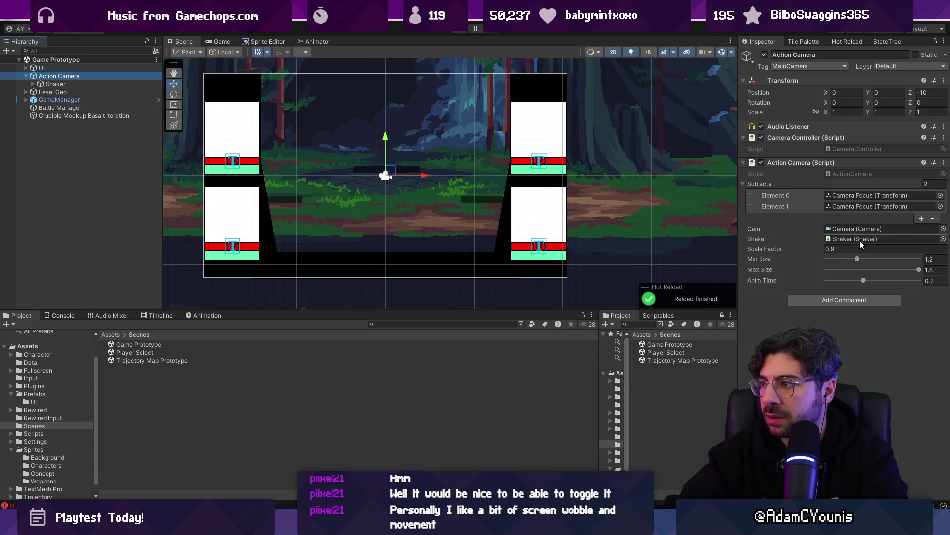
key(alt+Tab)
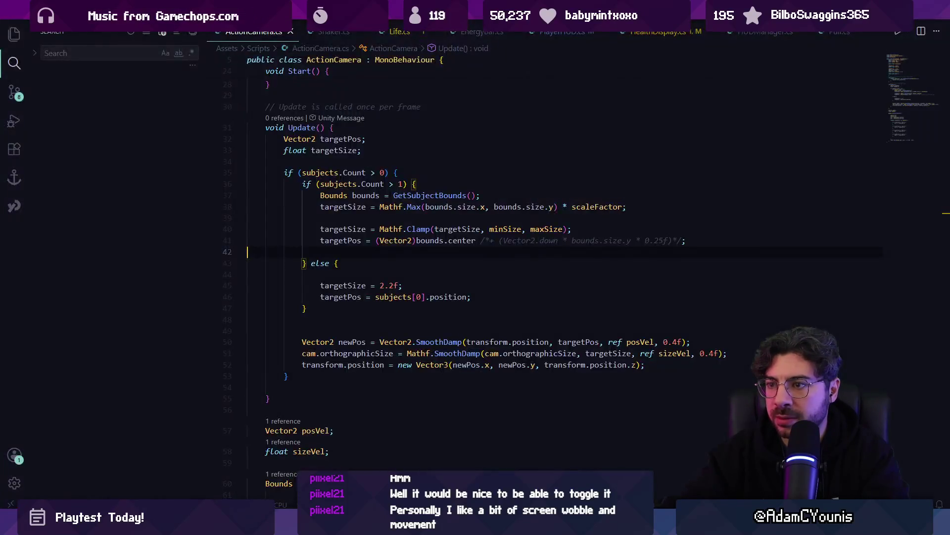
Comment out the 'if (subjects.Count > 1)' check in Update().
click(320, 286)
click(382, 286)
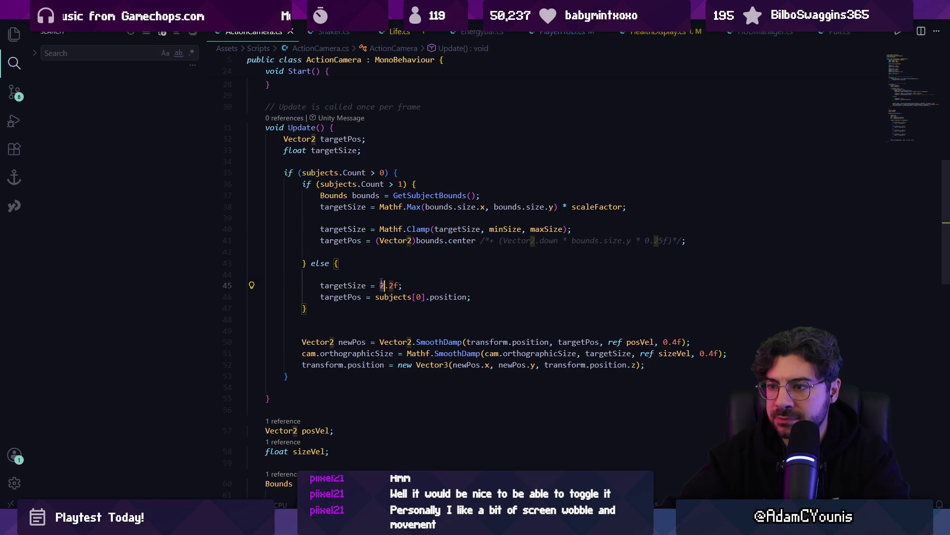
triple_click(366, 229)
click(317, 285)
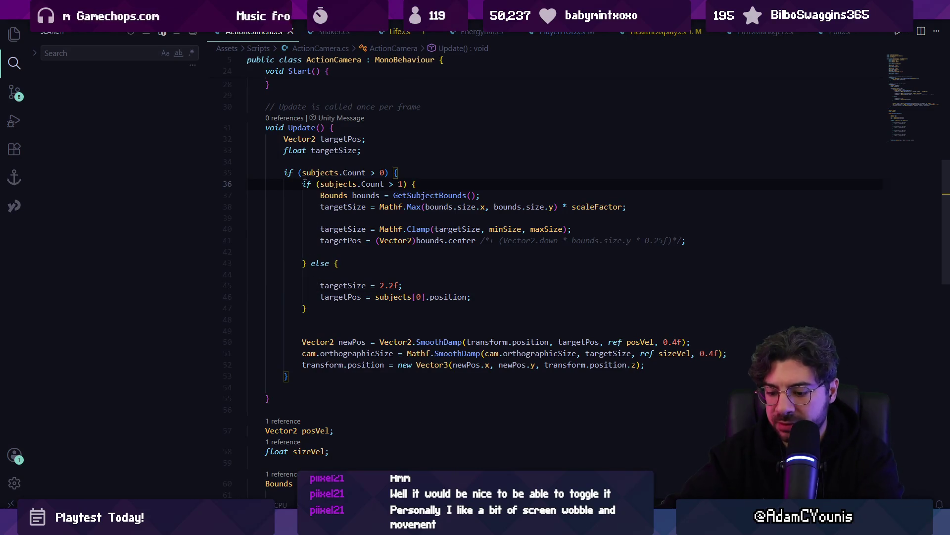
key(ctrl+slash)
Wrap the single-subject else branch in /* */, save, and start a playtest in Unity.
click(292, 252)
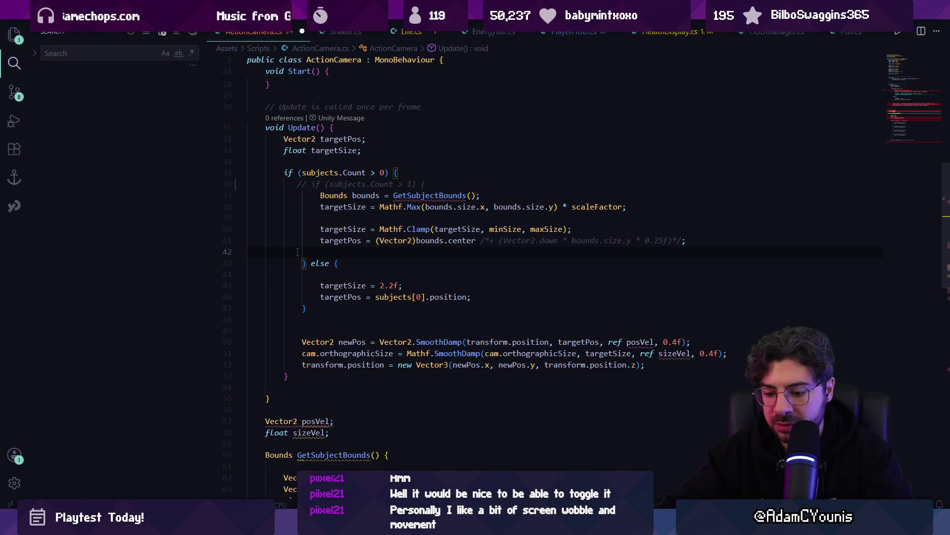
text(/*)
key(Escape)
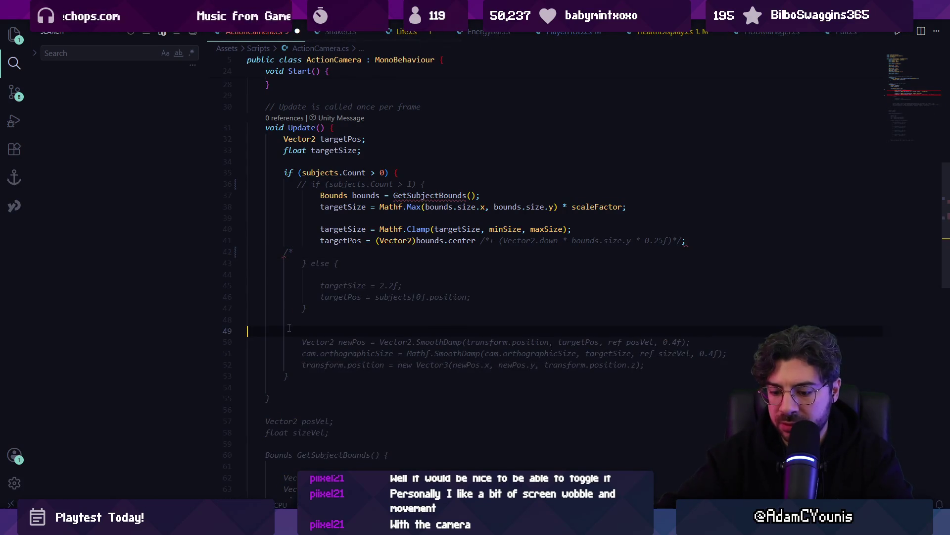
text(*/)
key(ctrl+s)
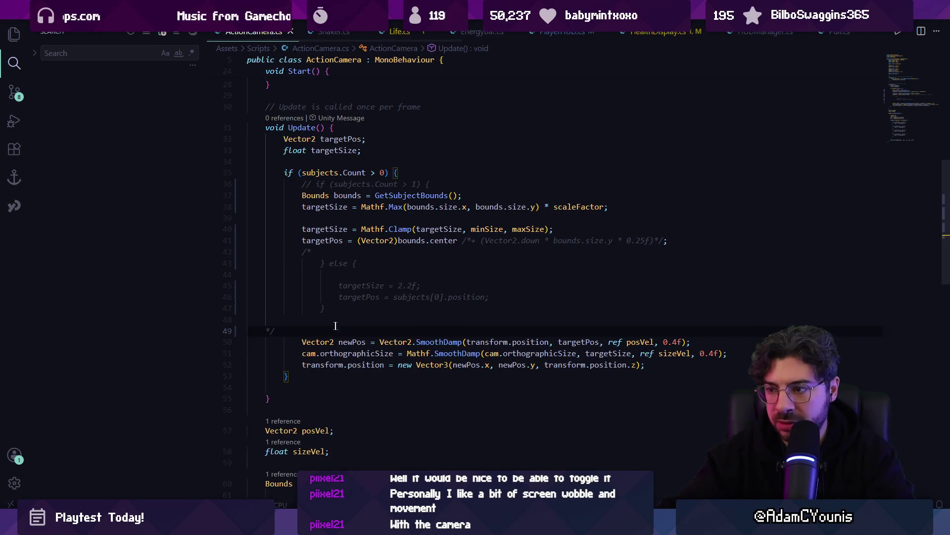
key(alt+Tab)
click(459, 31)
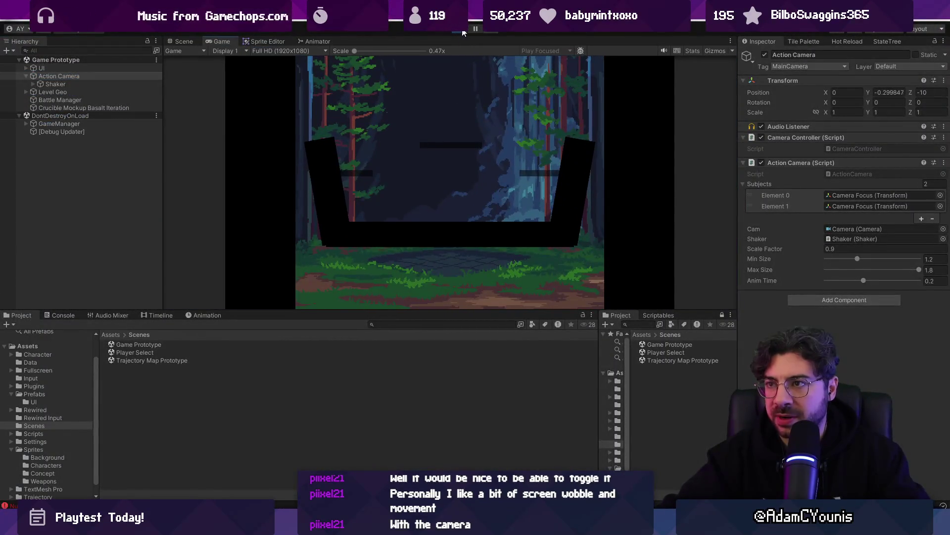
Playtest a two-fighter match starting from the Player Select scene, then stop Play mode.
key(ctrl+p)
double_click(667, 352)
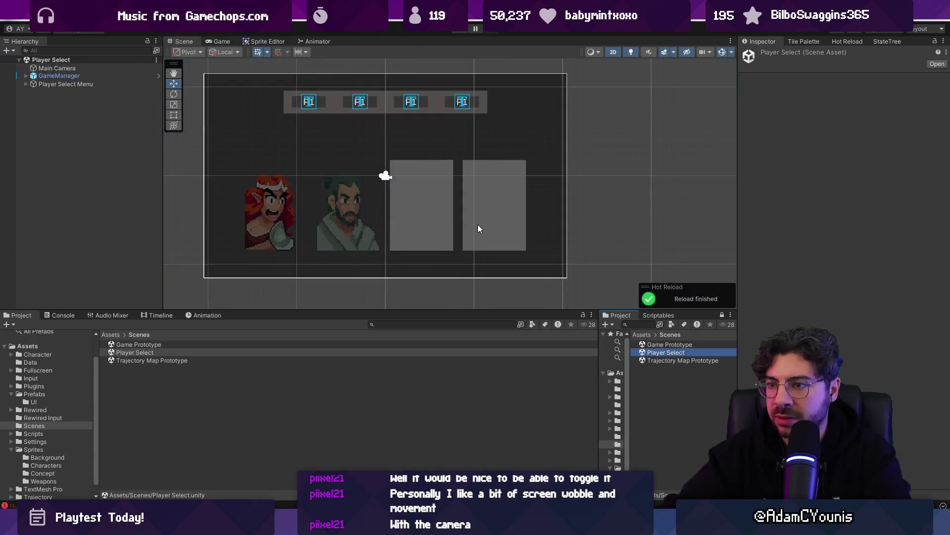
key(ctrl+p)
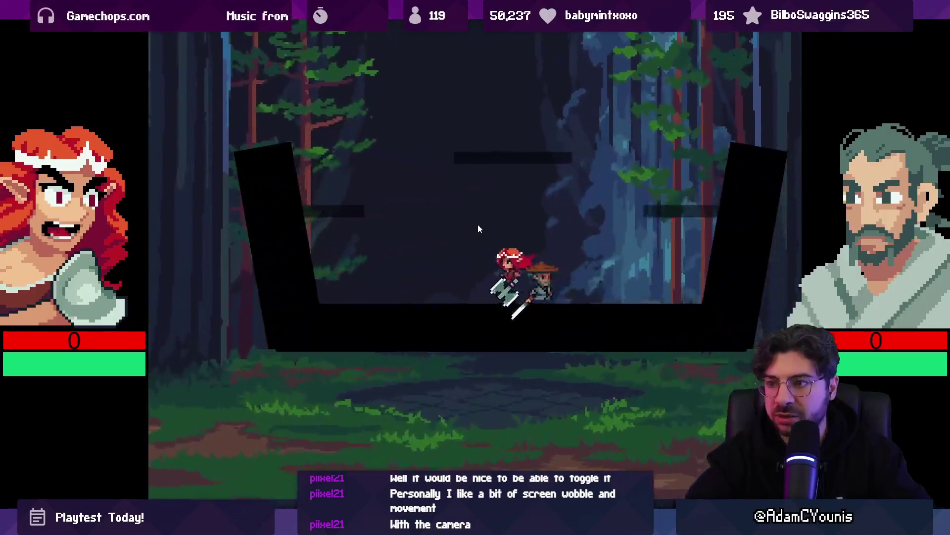
key(shift+space)
key(ctrl+p)
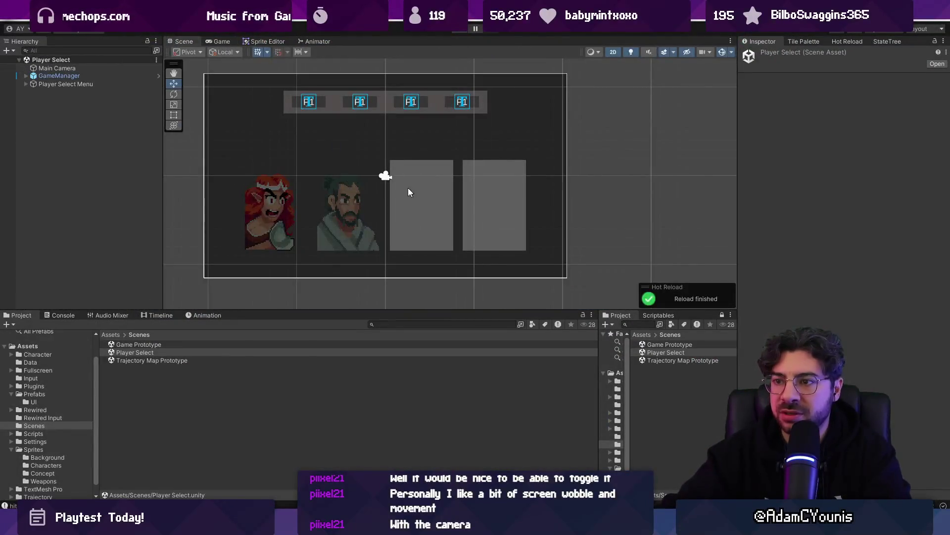
Open the Game Prototype scene, expand Level Geo and frame the level.
double_click(669, 345)
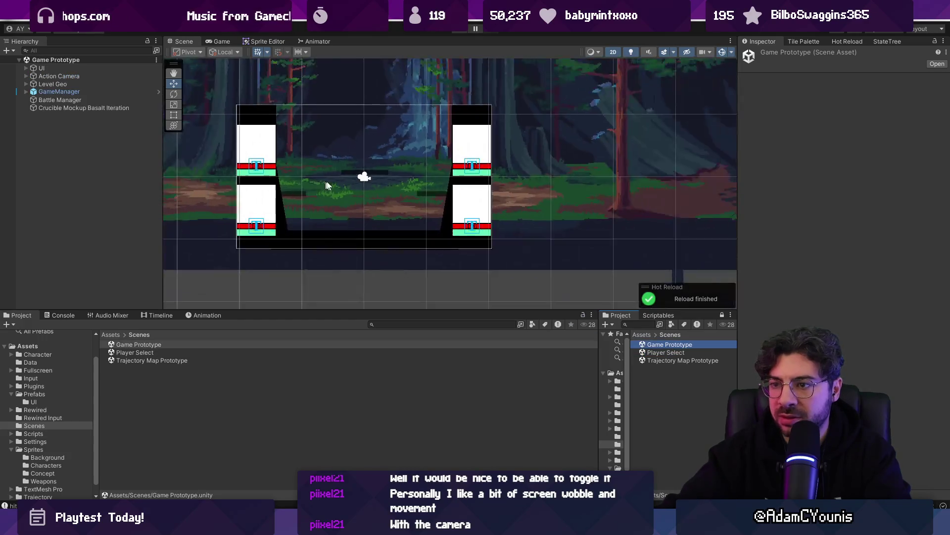
click(53, 83)
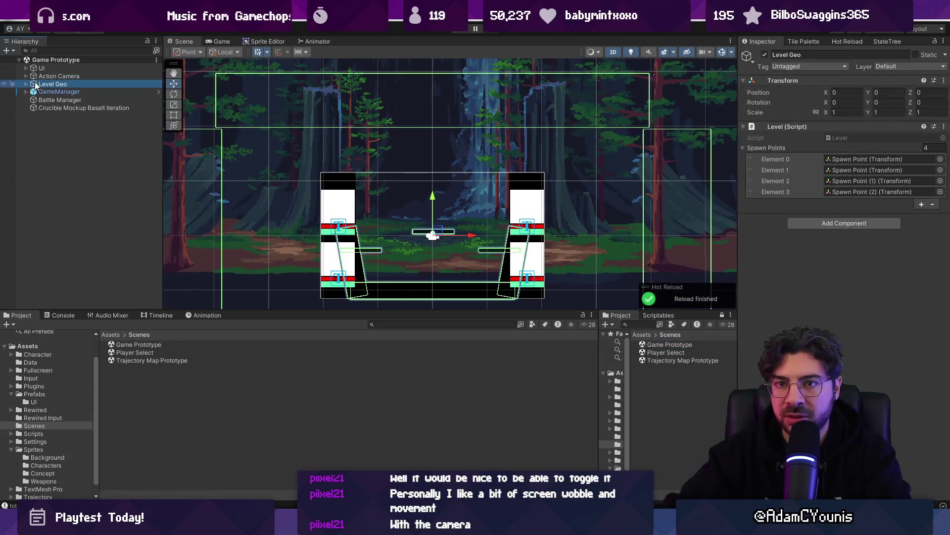
click(26, 83)
key(f)
drag(339, 170, 364, 147)
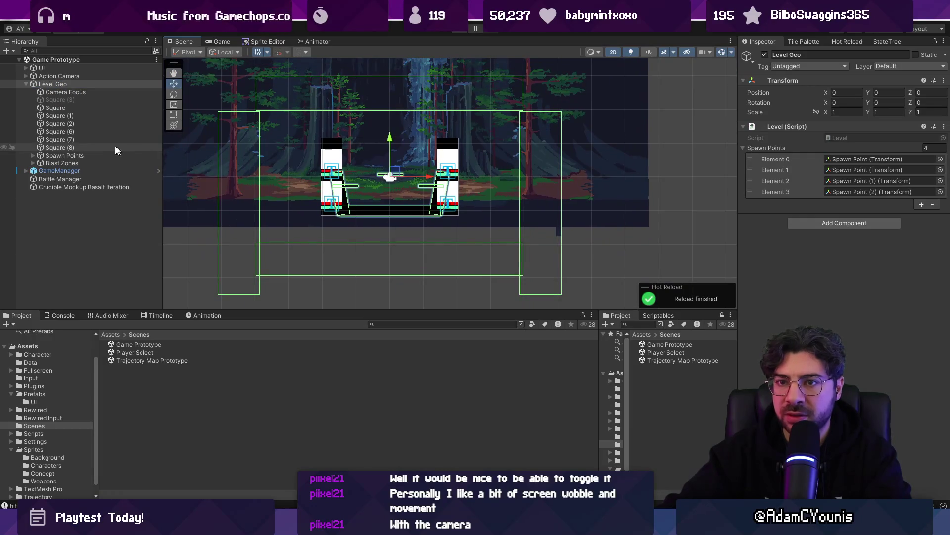
Move Blast Zone Top higher above the stage.
click(53, 164)
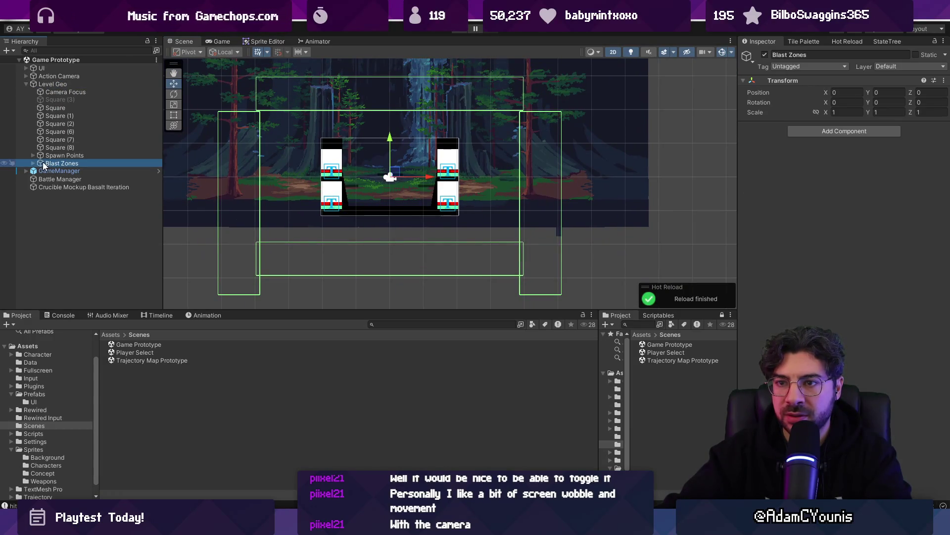
click(33, 163)
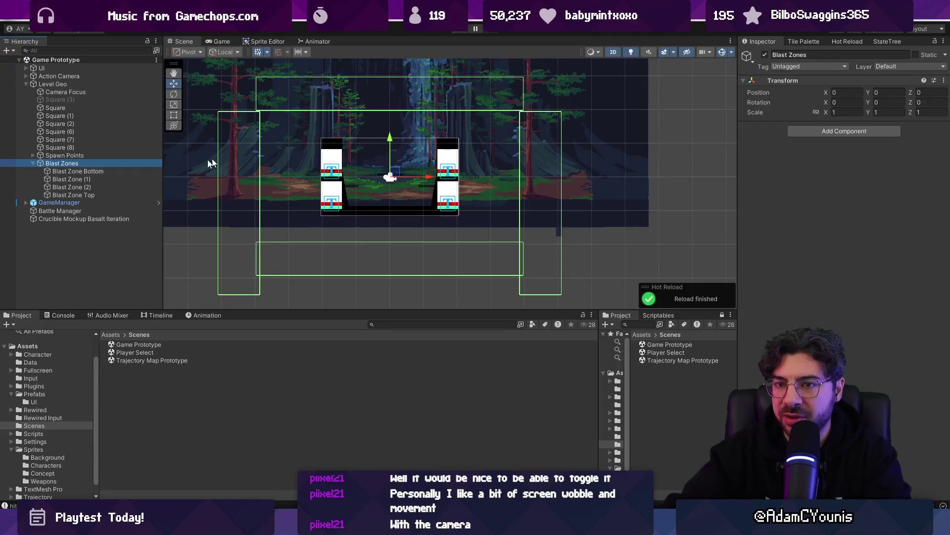
click(90, 171)
key(Down)
key(Down)
key(Down)
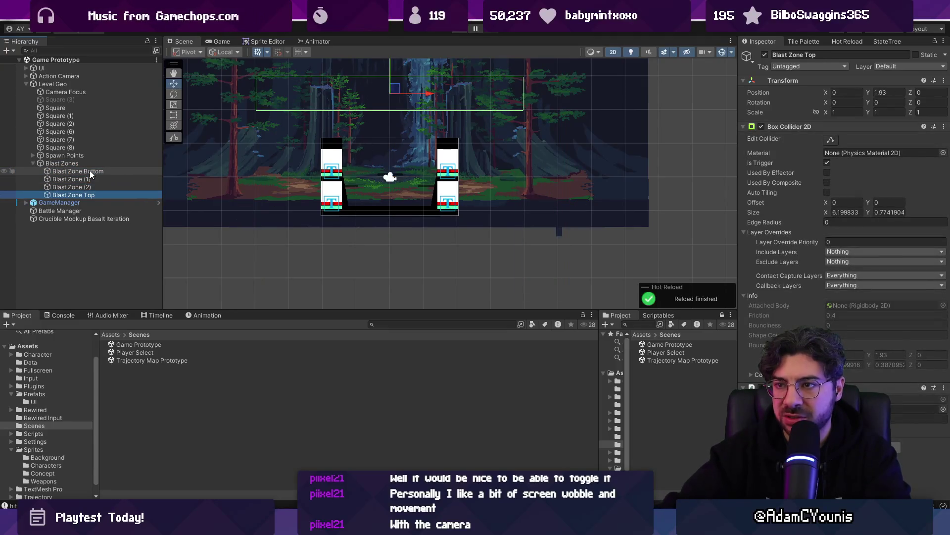
drag(388, 62, 391, 49)
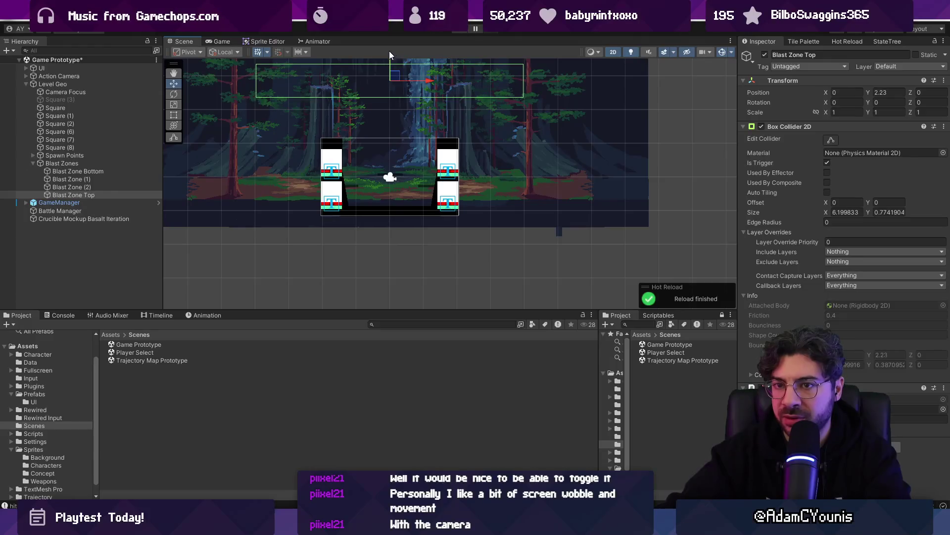
Stretch side blast zones Blast Zone (1) and (2) to collider Size Y 6.72.
shift+click(93, 170)
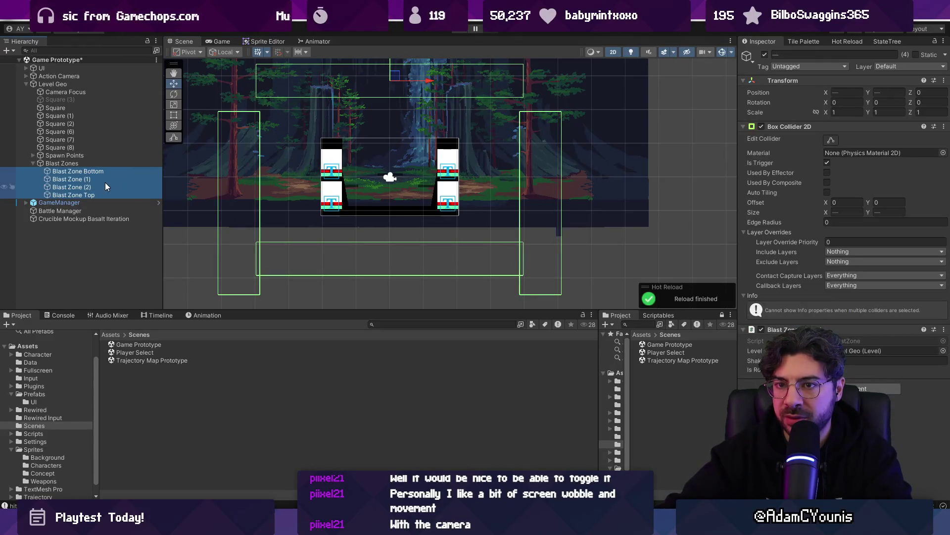
click(105, 188)
shift+click(103, 179)
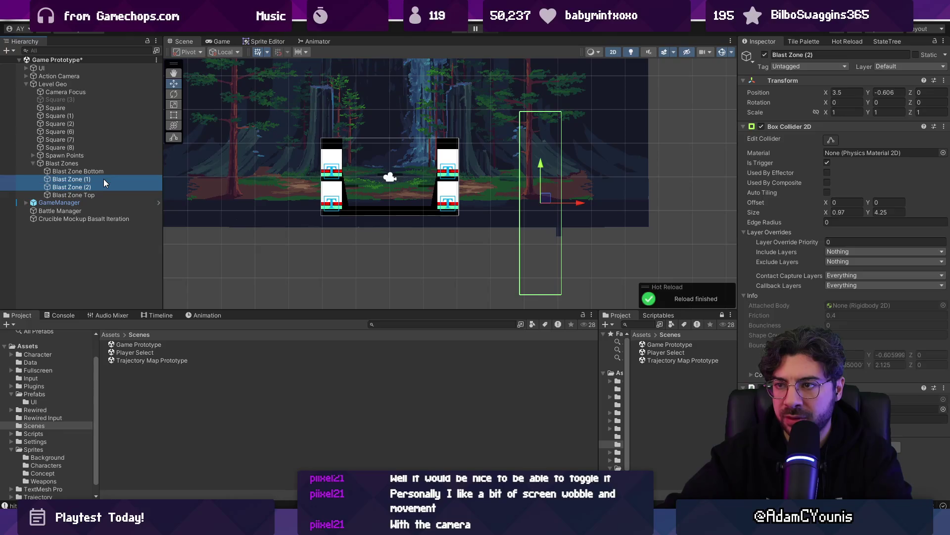
drag(867, 212, 905, 212)
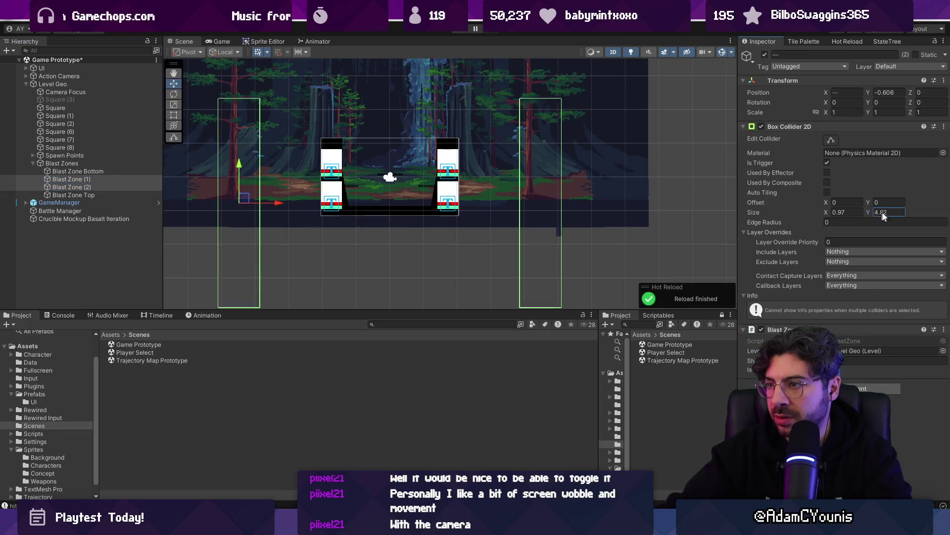
Frame the Blast Zones group and show the blast zone outlines in the scene.
click(106, 163)
key(f)
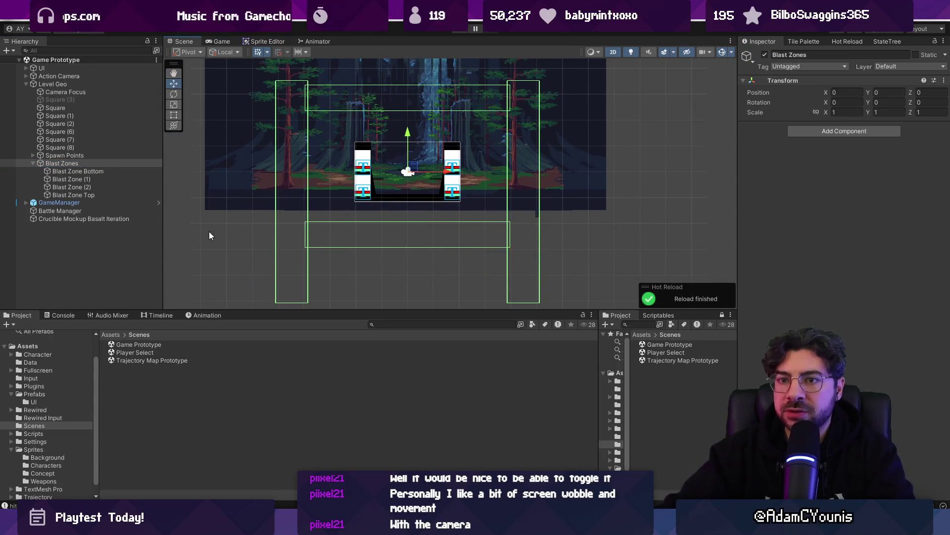
click(32, 163)
click(52, 207)
click(58, 163)
click(54, 155)
click(61, 163)
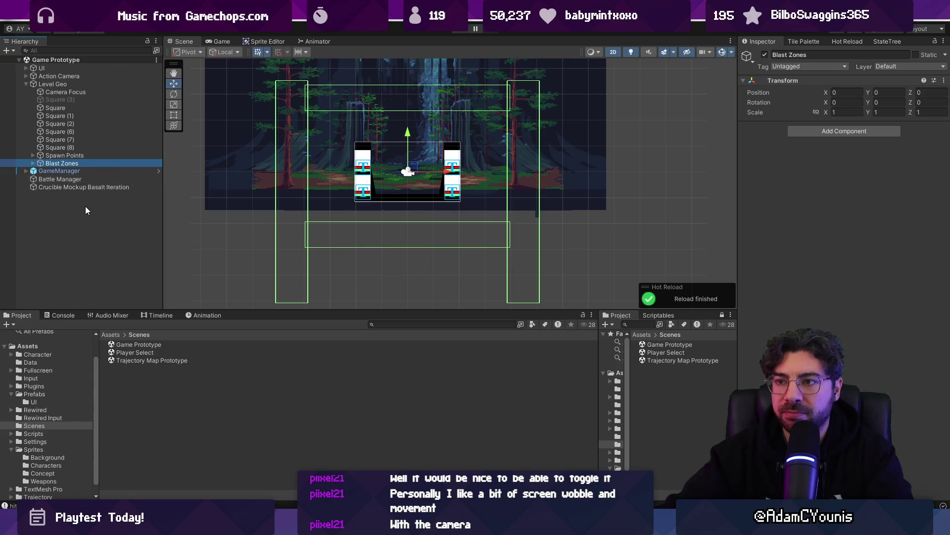
Lower the Crucible Mockup backdrop to Y 1.21 and create an empty GameObject.
click(209, 166)
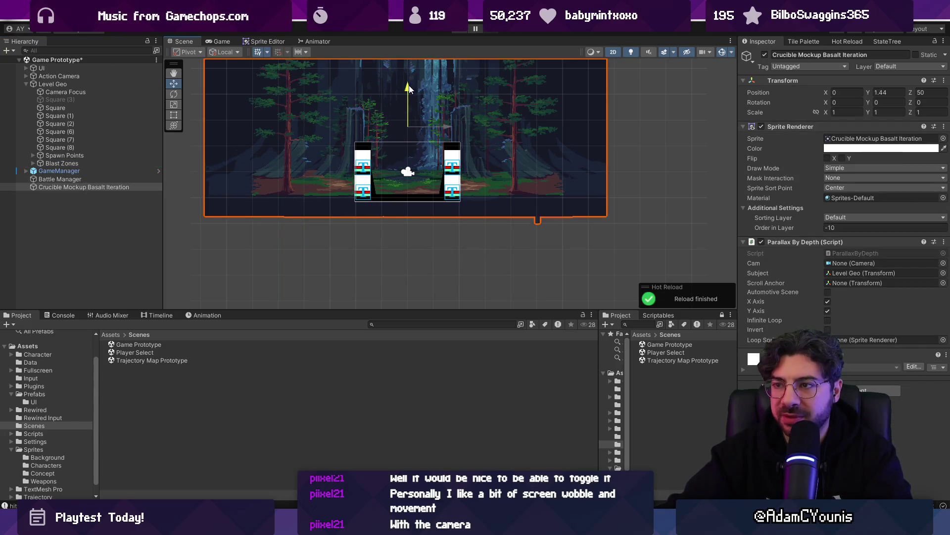
drag(409, 87, 408, 95)
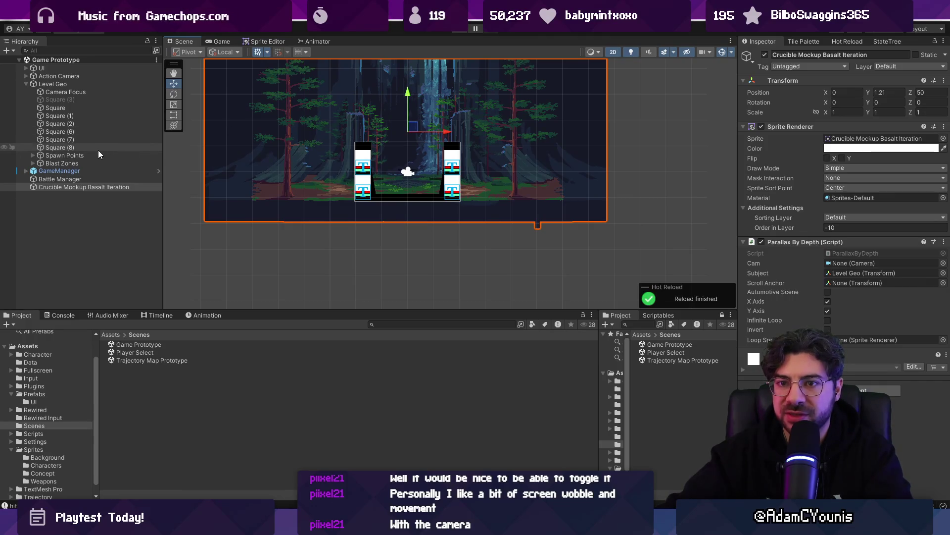
right_click(95, 199)
click(144, 337)
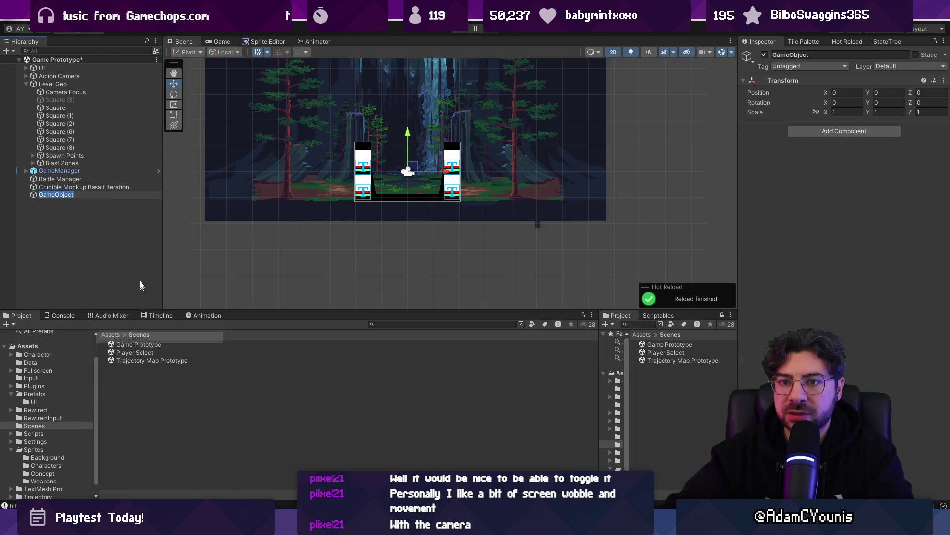
Name the object CameraBounds, add a trigger Box Collider 2D, and set its layer to UI.
text(CameraB)
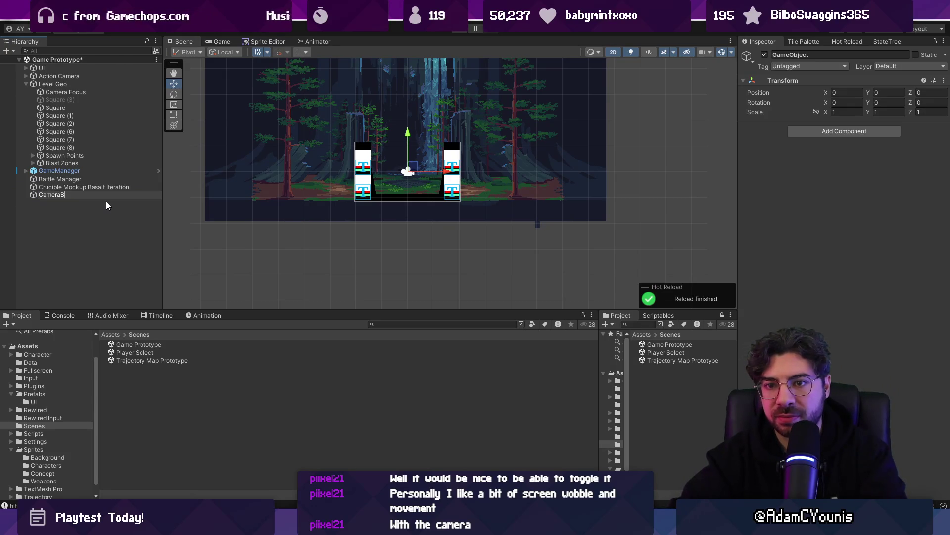
text(ounds)
key(Return)
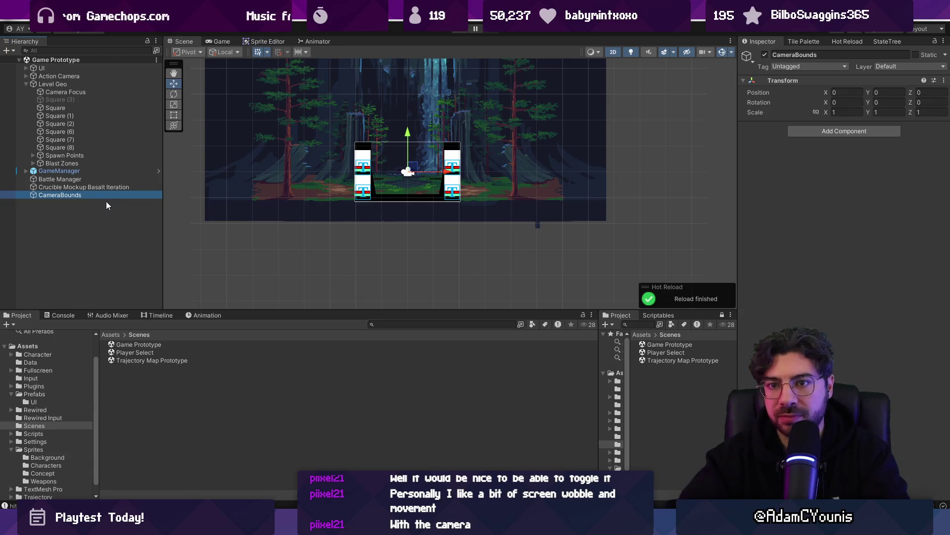
click(824, 130)
text(collider2)
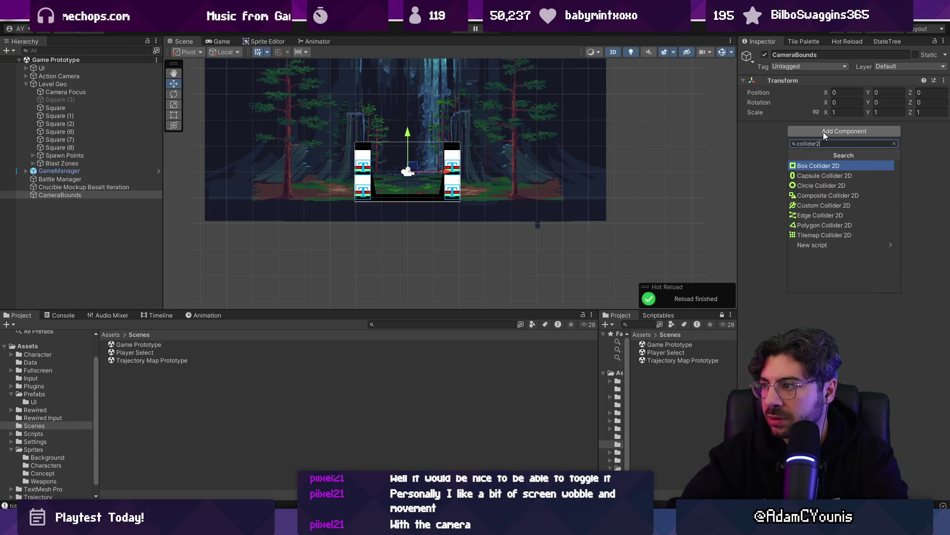
key(Return)
click(827, 163)
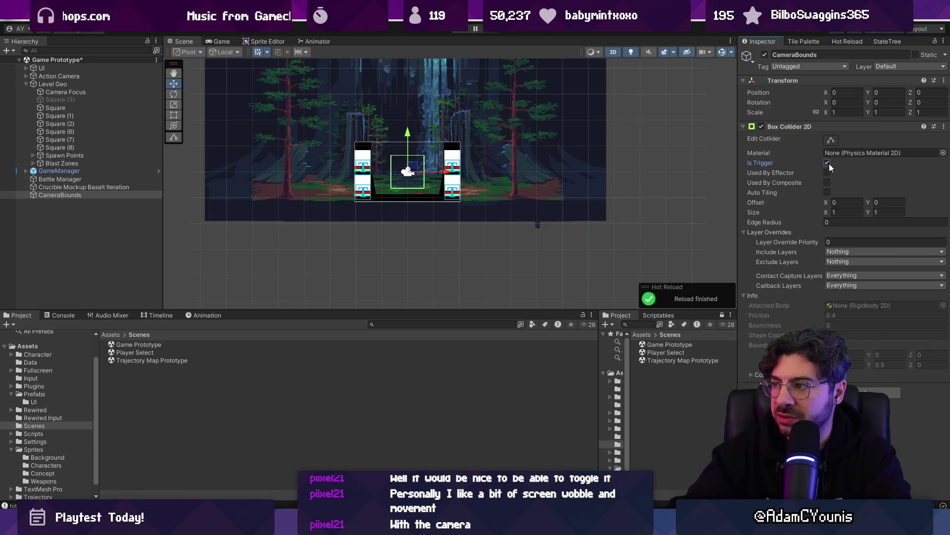
click(918, 68)
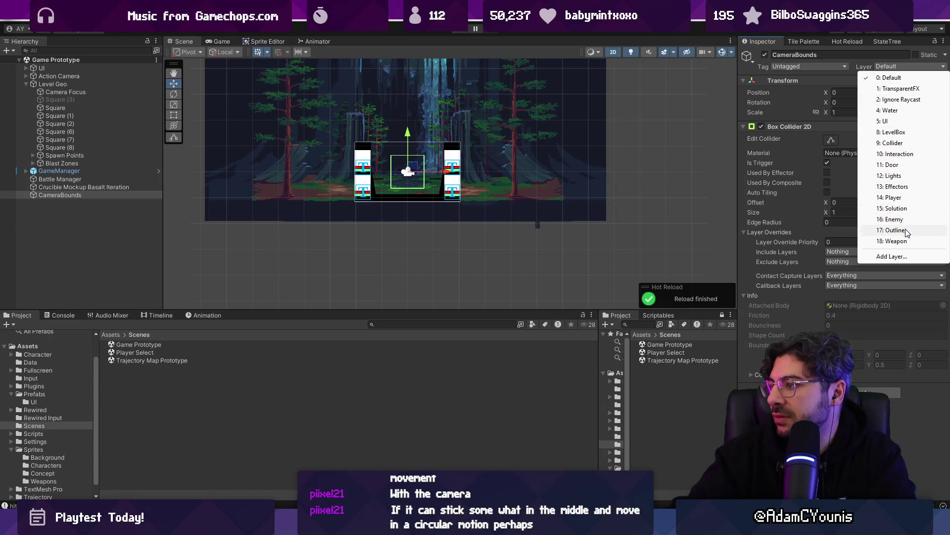
click(895, 121)
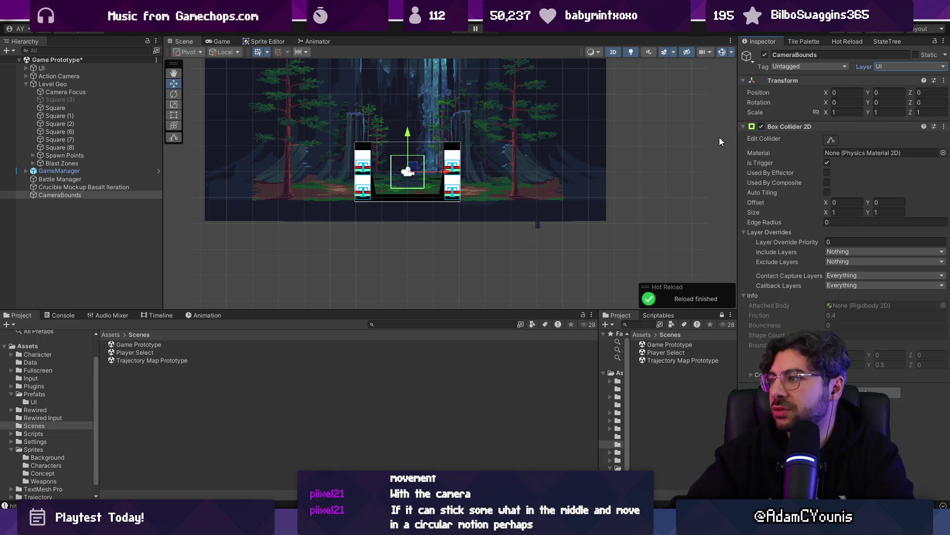
scroll(403, 156, up, 3)
key(t)
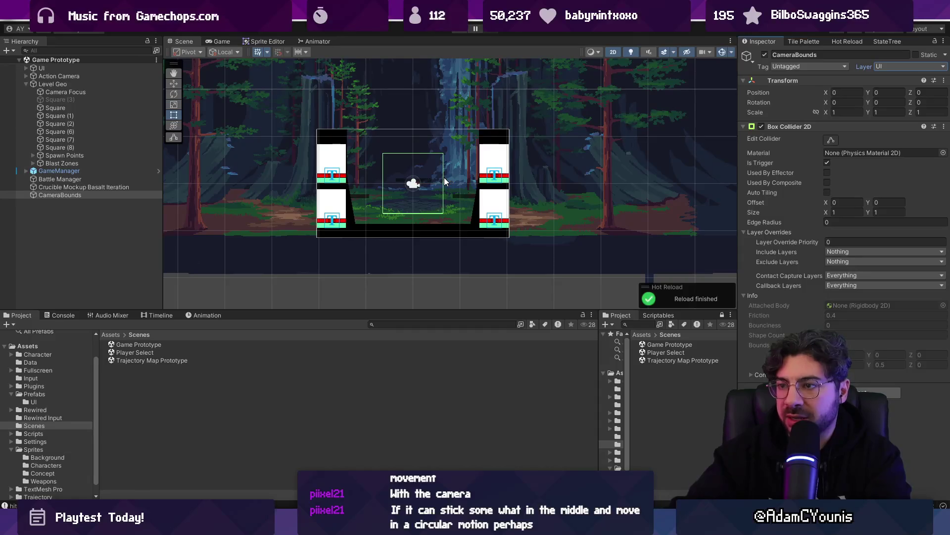
Widen and heighten the CameraBounds collider box, then save the scene.
click(830, 142)
drag(444, 183, 564, 179)
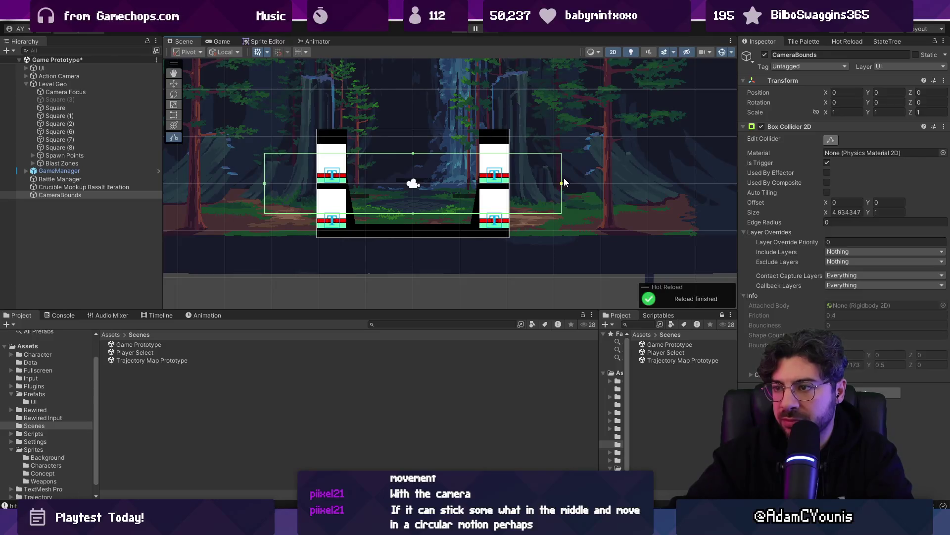
drag(413, 153, 416, 84)
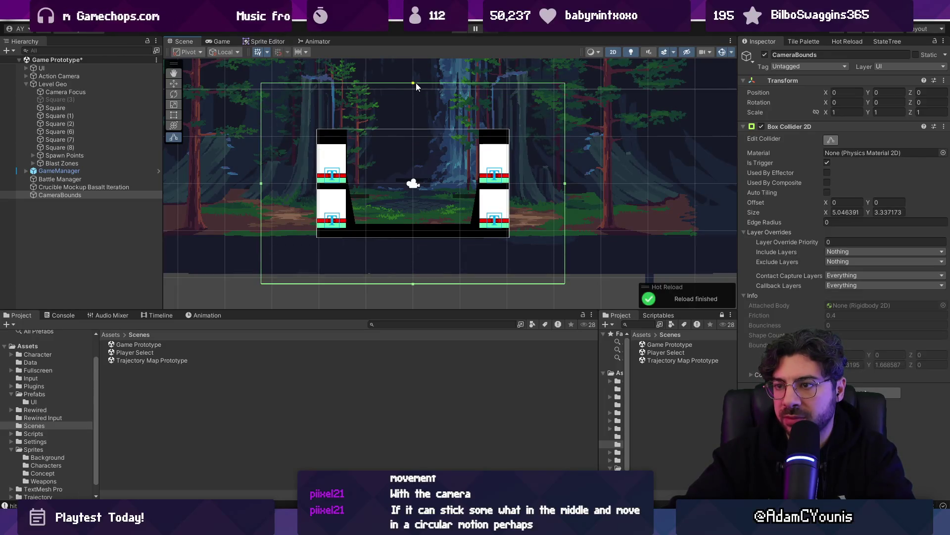
key(ctrl+s)
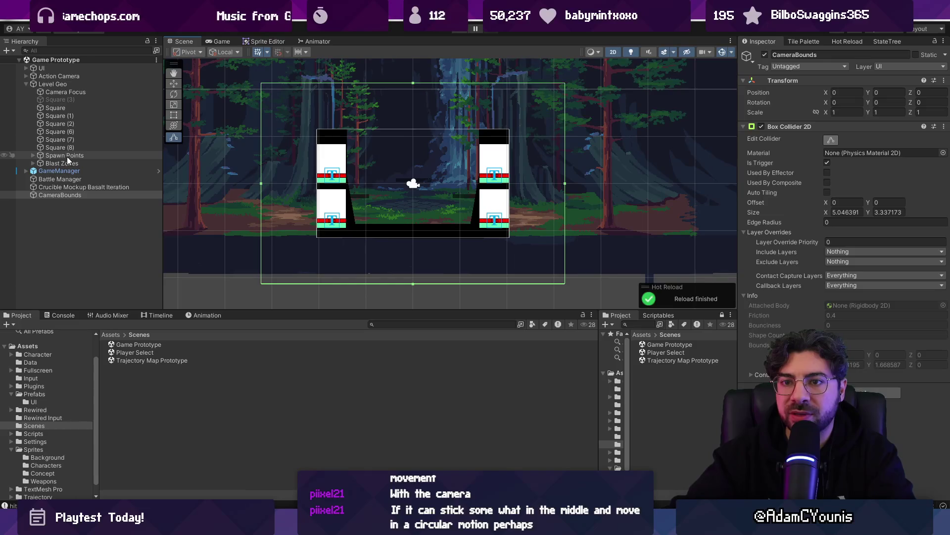
Compare against the Blast Zones, nudge the bounds up and shorten its height to 2.92.
ctrl+click(77, 163)
scroll(336, 192, down, 2)
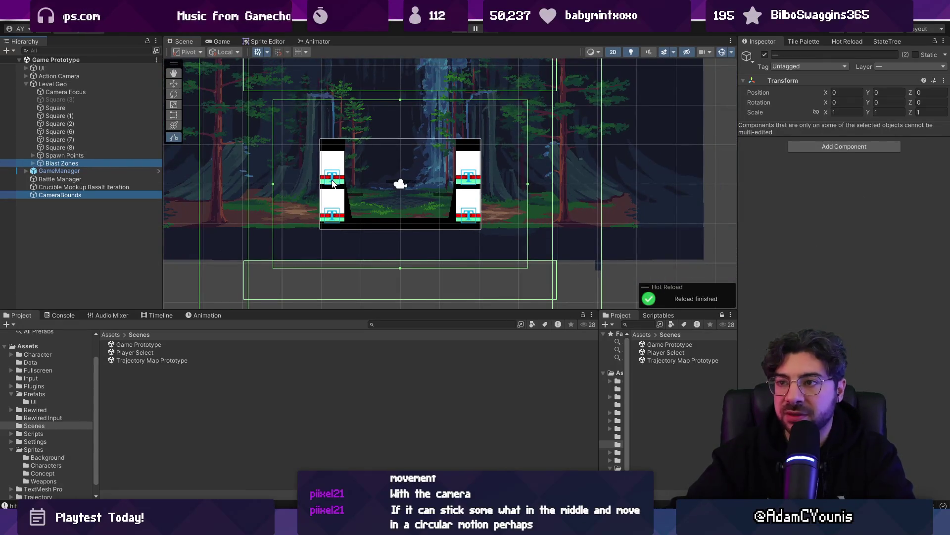
click(103, 192)
drag(400, 145, 401, 142)
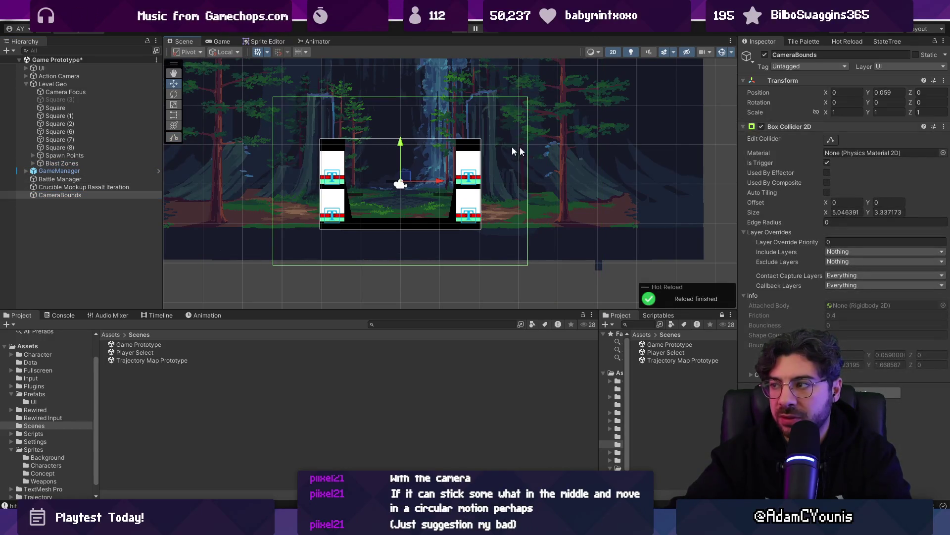
drag(867, 210, 863, 210)
key(ctrl+s)
key(Escape)
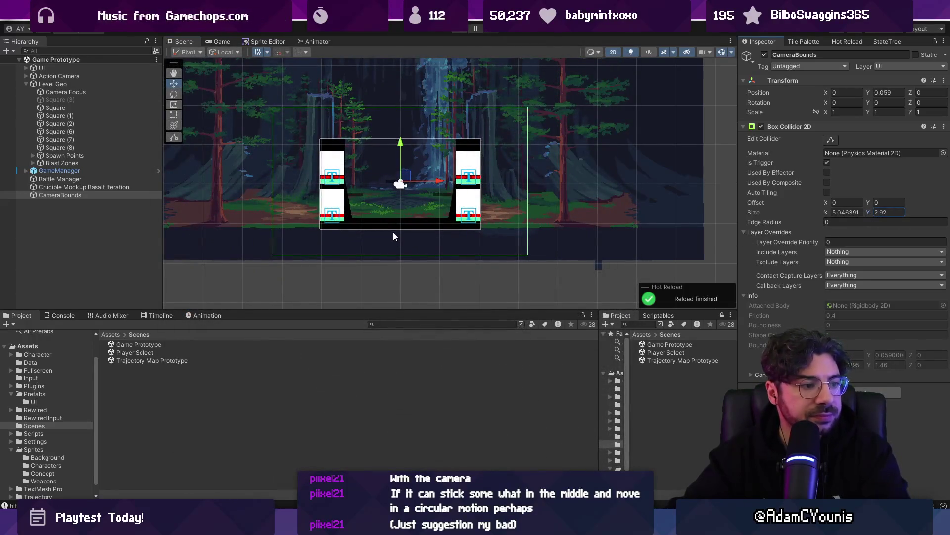
Set the bounds collider's Y offset to 0 and save the Game Prototype scene.
click(888, 92)
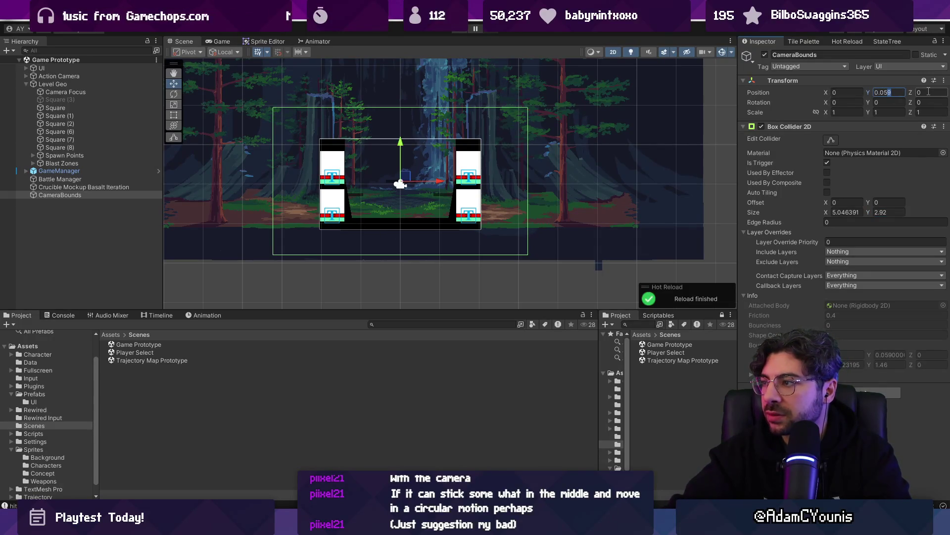
text(0)
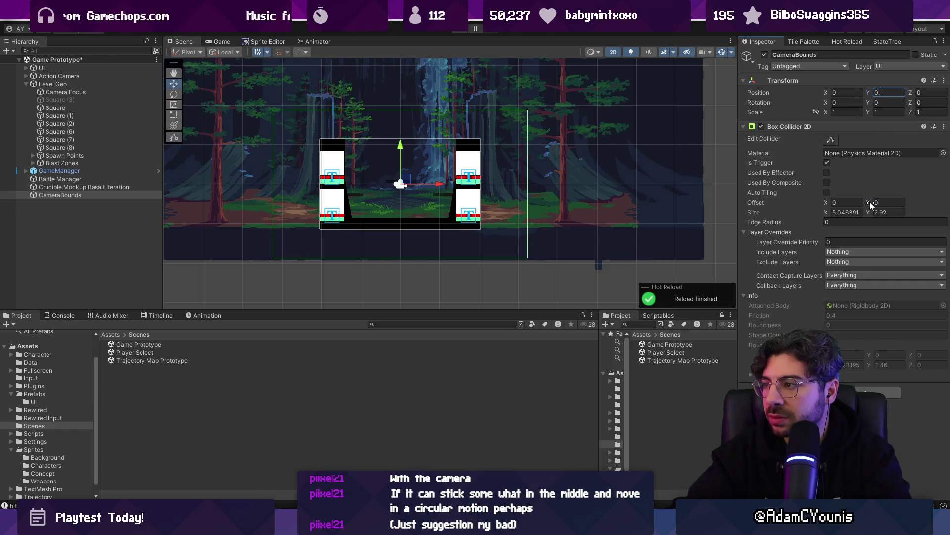
key(ctrl+s)
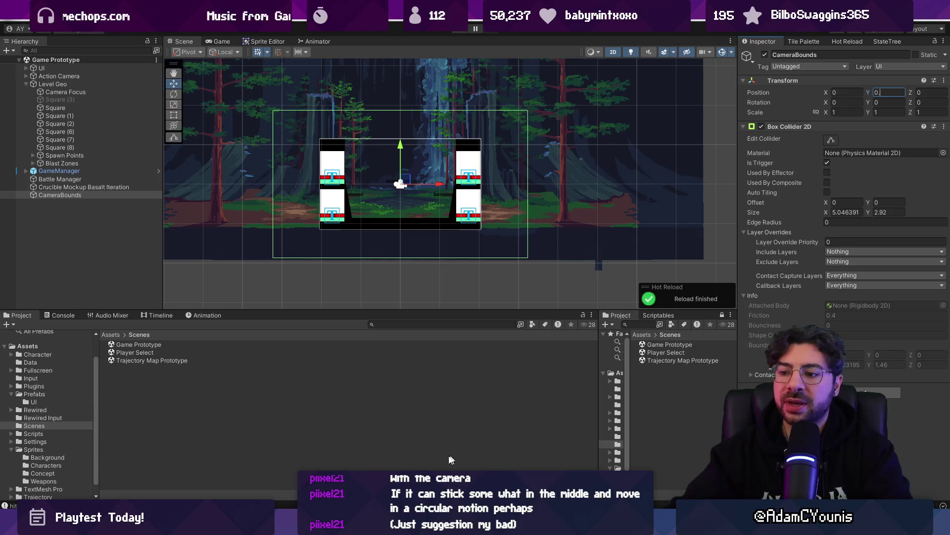
Open the Action Camera's ActionCamera script in Visual Studio Code.
click(70, 76)
double_click(855, 173)
click(471, 133)
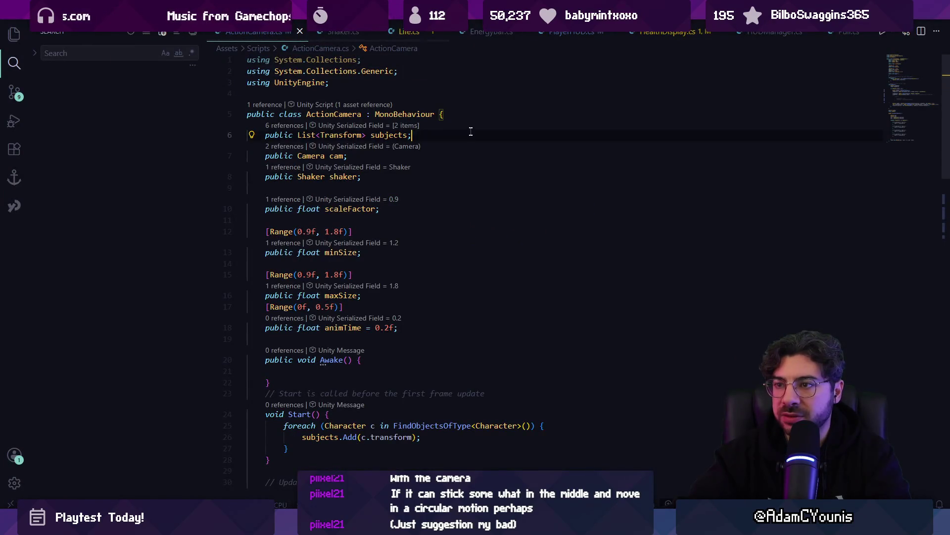
Add a BoxCollider2D bounds field to ActionCamera and save the script.
key(Return)
key(Return)
text(public static ActionCamera instance;)
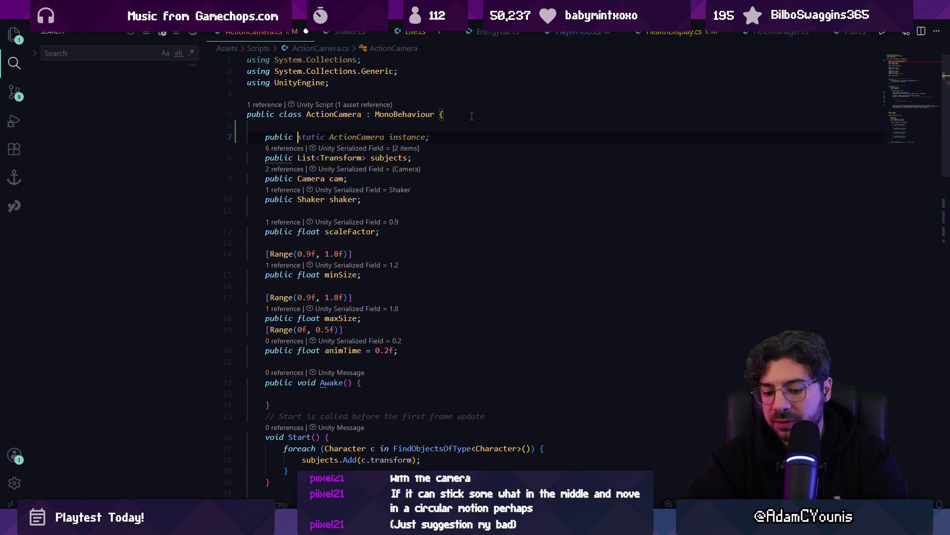
key(shift+End)
text(Col)
key(BackSpace)
key(BackSpace)
key(BackSpace)
text(Boxcolli)
key(Down)
key(Tab)
text(boiunb)
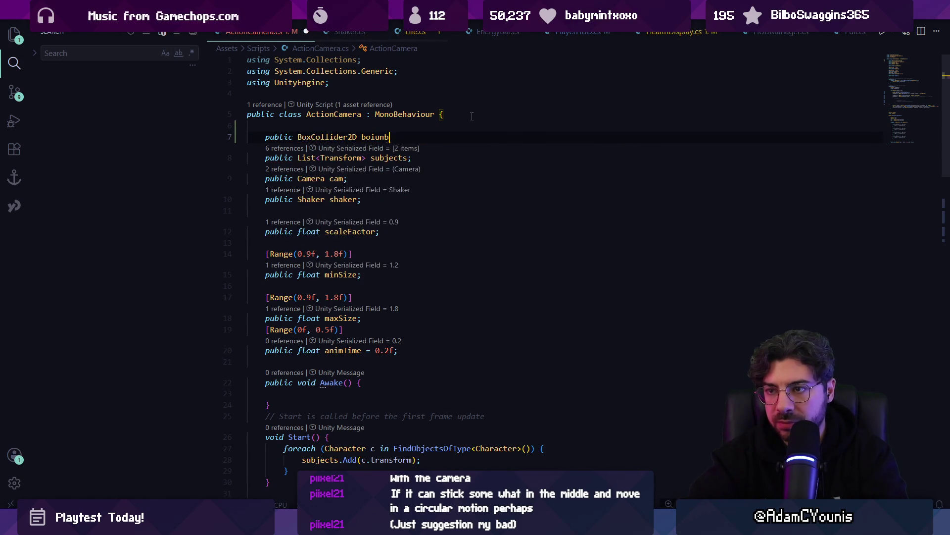
key(BackSpace)
text(undsl;)
key(ctrl+s)
In Update, set targetPos from a ClampTargetWithinBounds call after the target position is computed.
click(472, 116)
scroll(484, 267, down, 10)
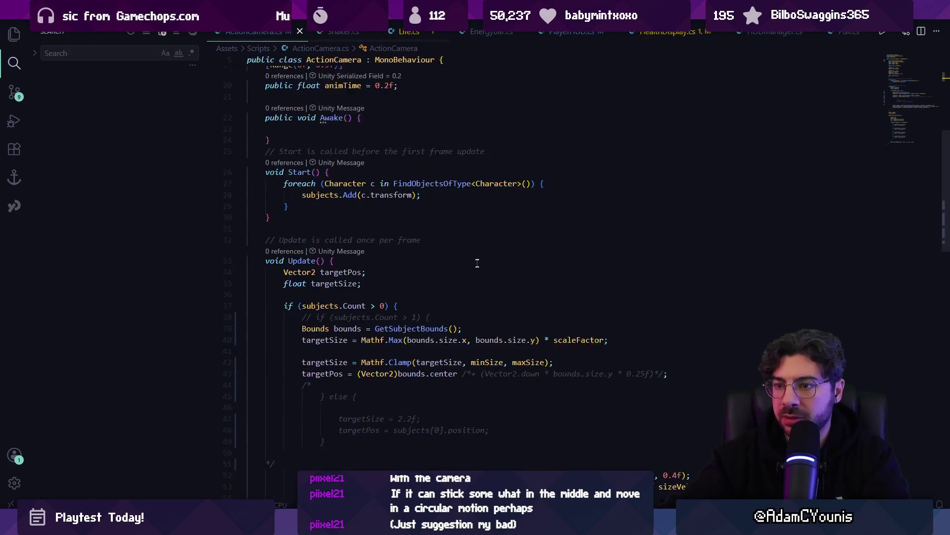
click(396, 270)
scroll(396, 271, down, 5)
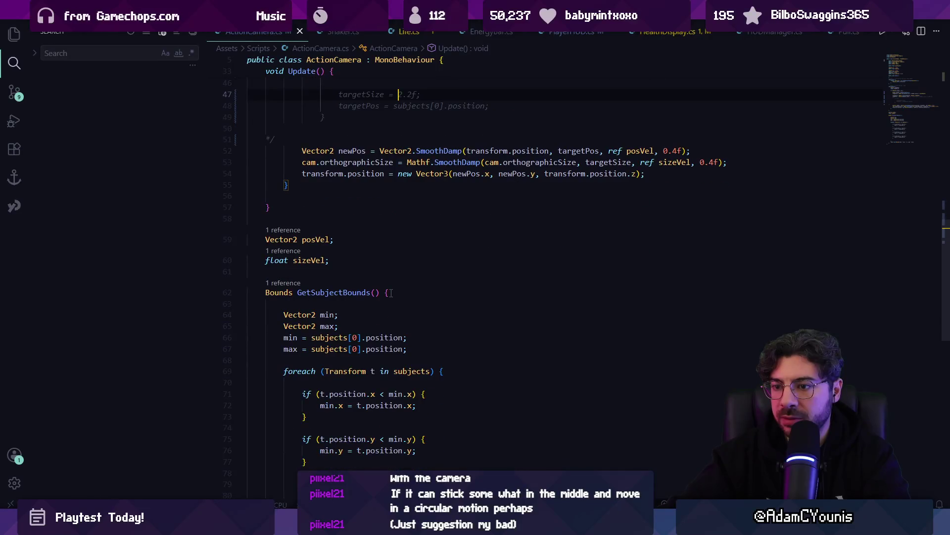
scroll(394, 292, up, 6)
click(334, 249)
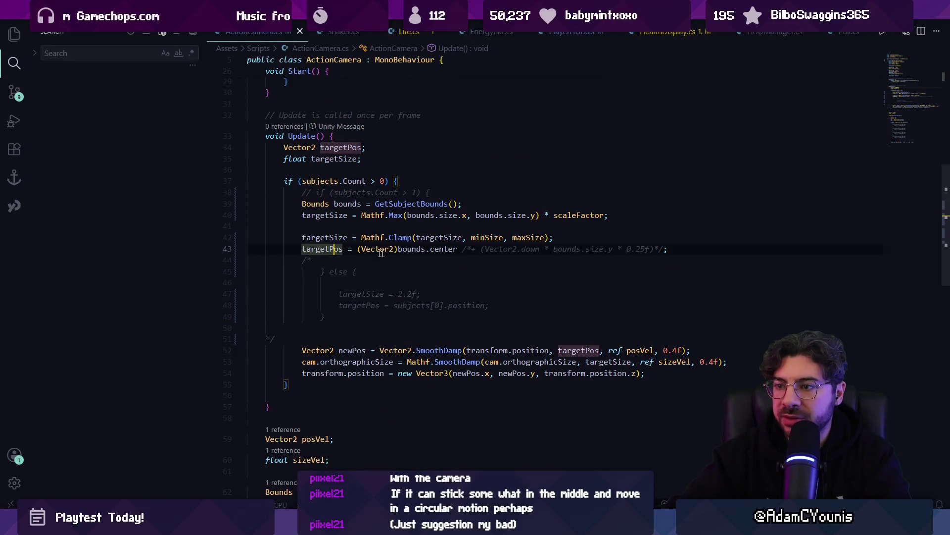
click(402, 261)
click(617, 238)
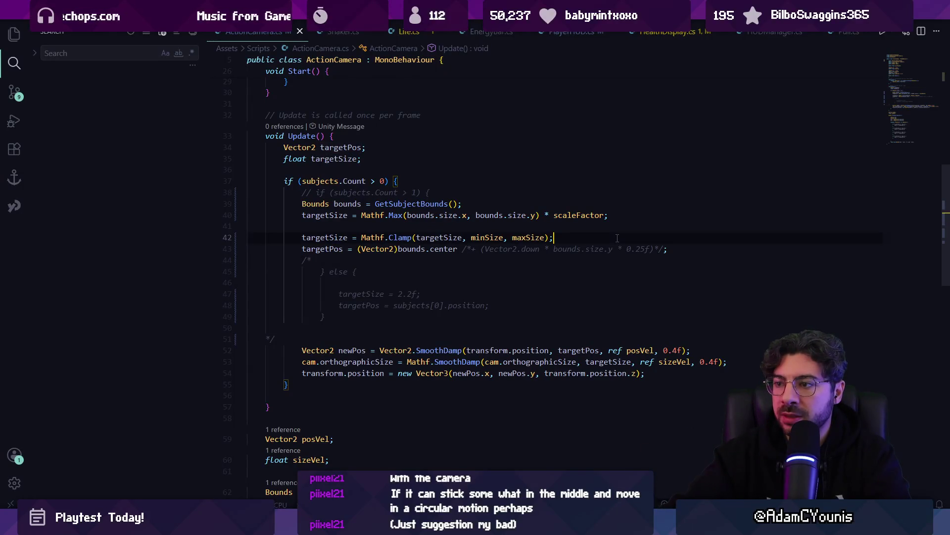
key(Return)
key(Return)
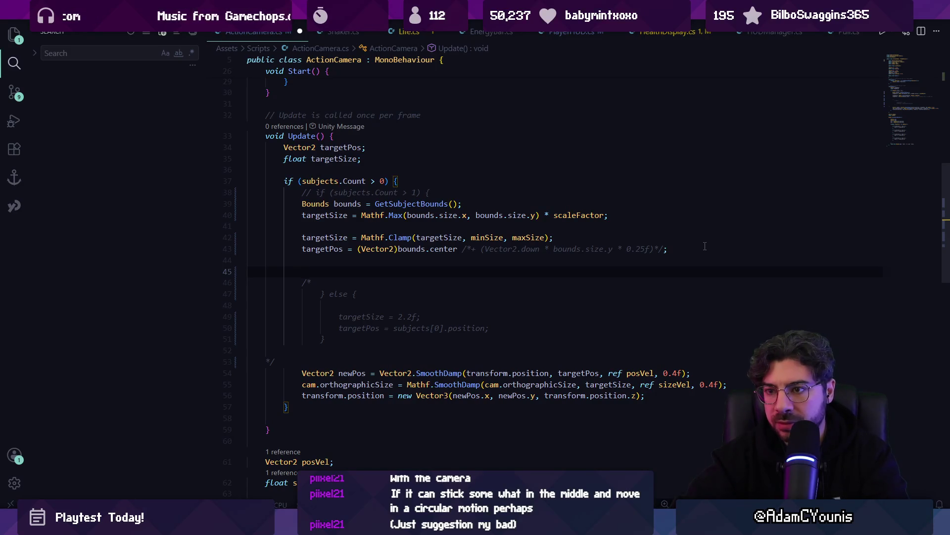
text(targetPos = )
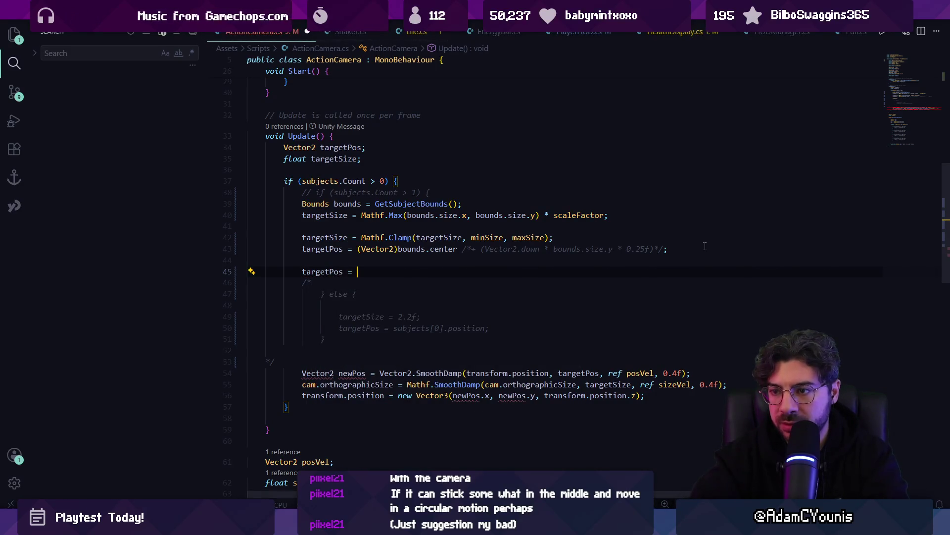
text(ClampTarg)
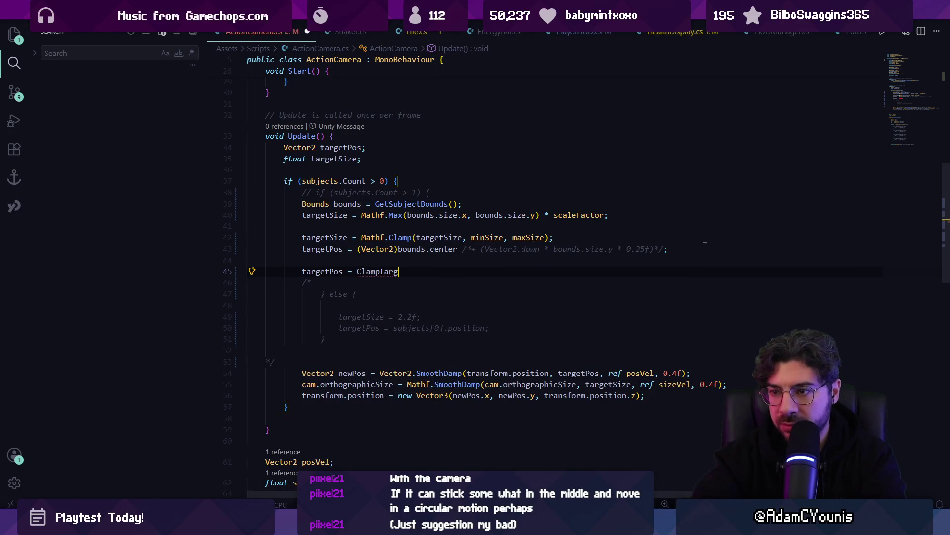
key(Tab)
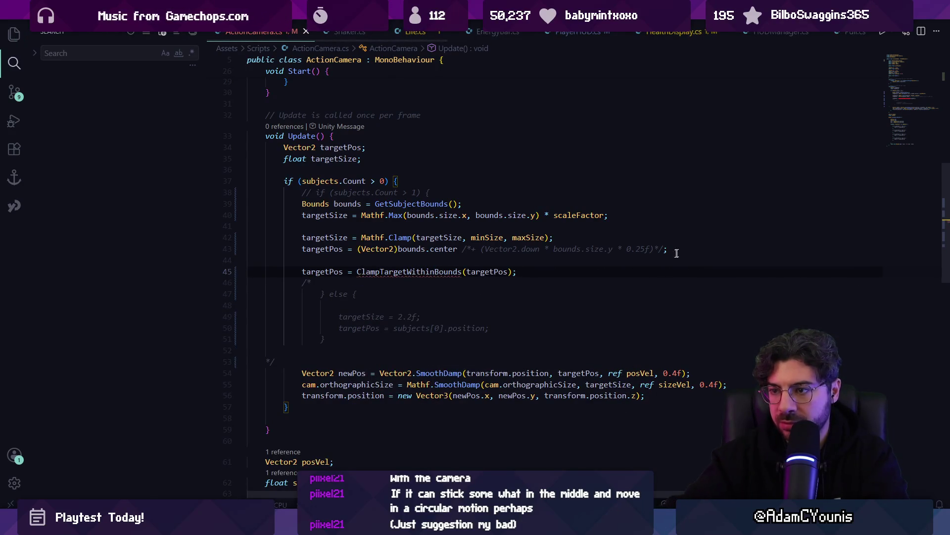
Declare a Vector2 ClampTargetWithinBounds method below Update and save.
scroll(358, 287, down, 10)
scroll(358, 288, up, 5)
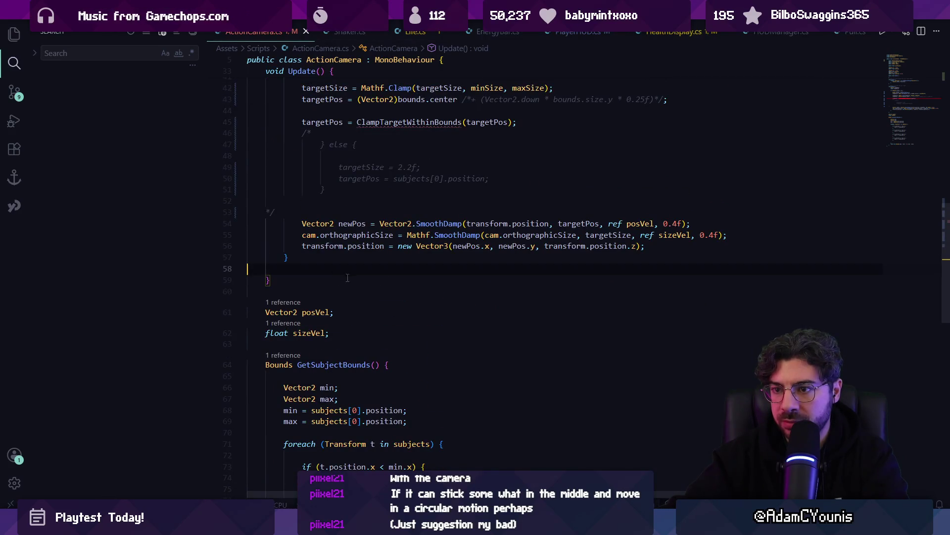
key(Return)
key(Return)
text(publiv )
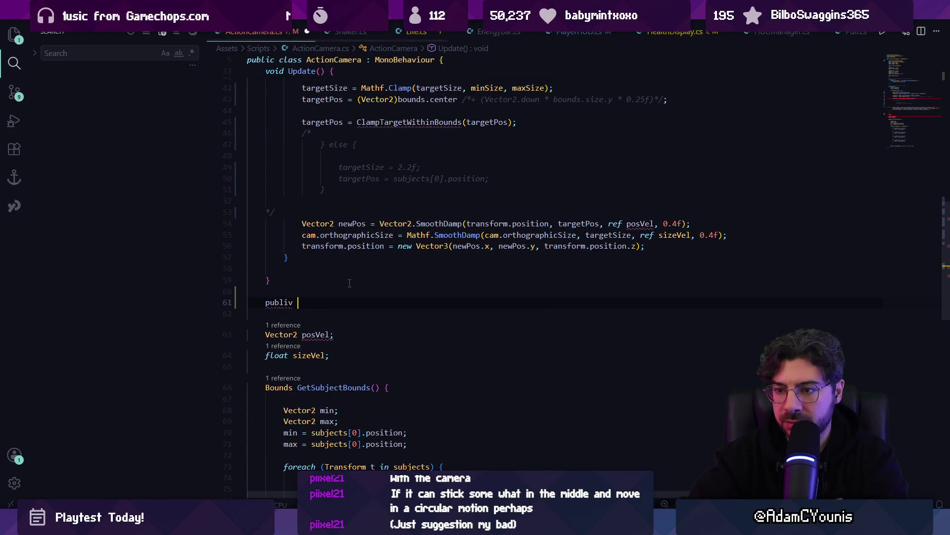
text( oid)
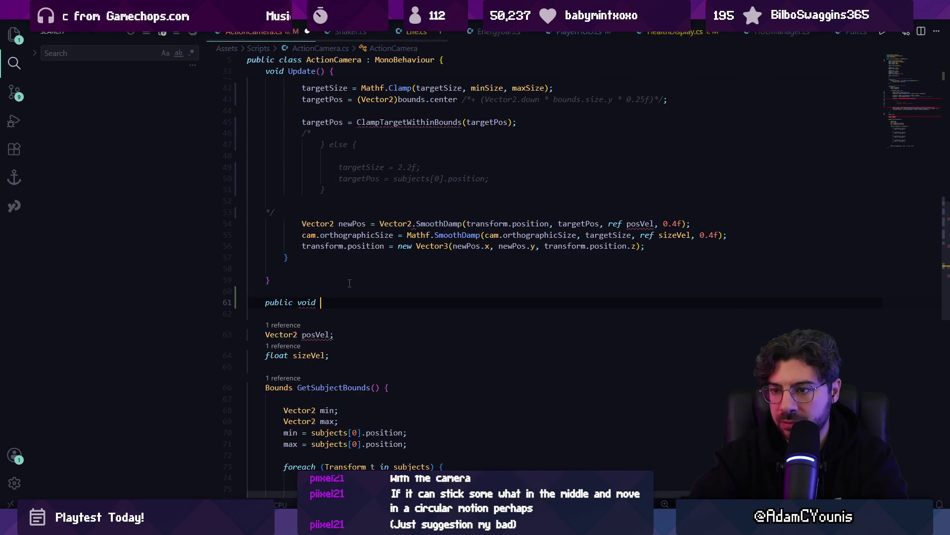
key(BackSpace)
key(BackSpace)
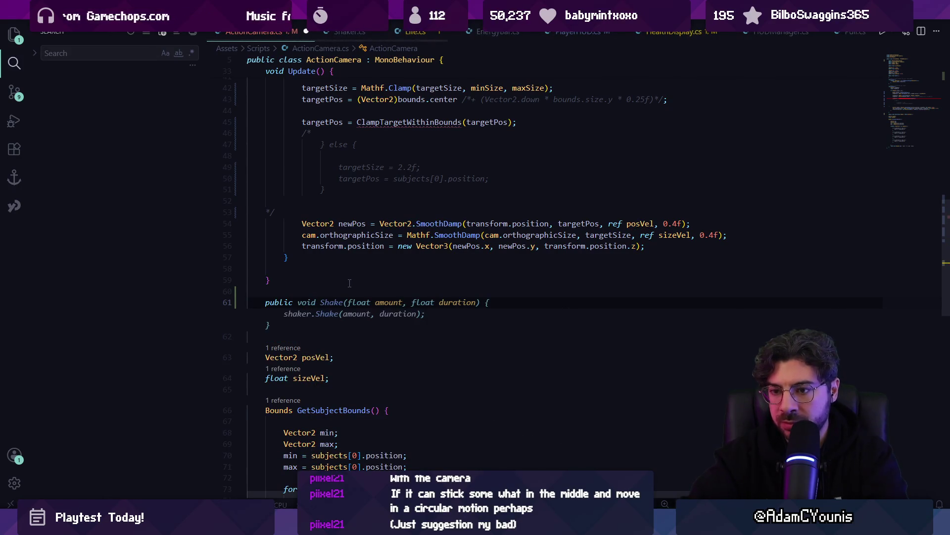
text(T)
key(BackSpace)
text(Vector3)
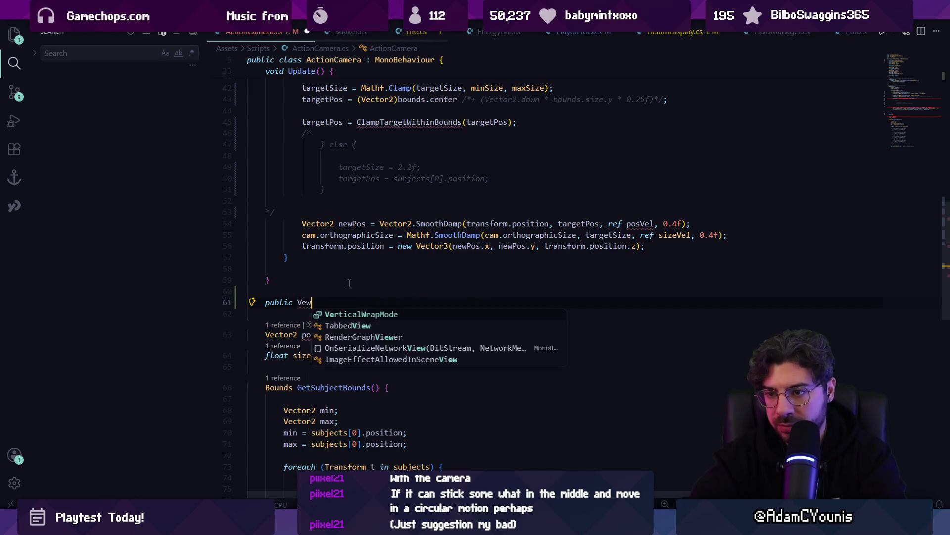
key(BackSpace)
text(2 )
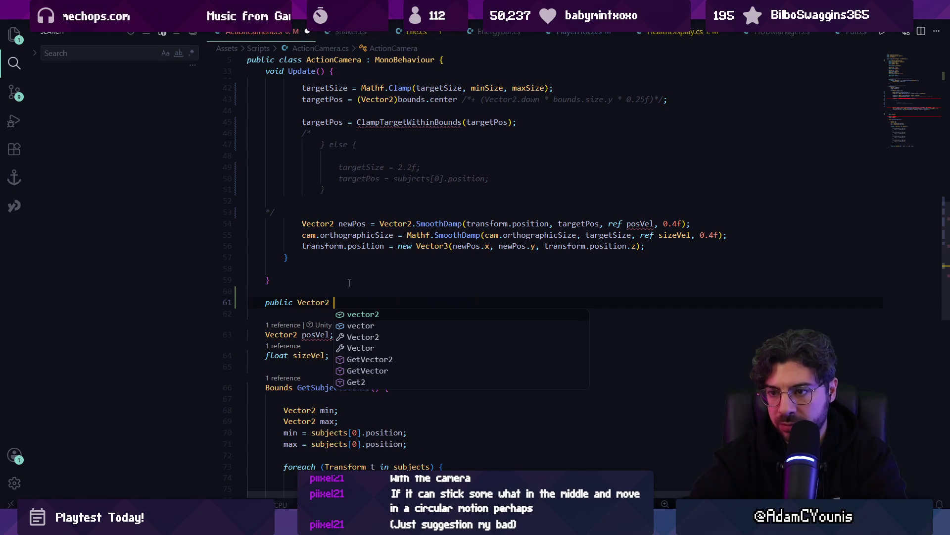
text(Clamp)
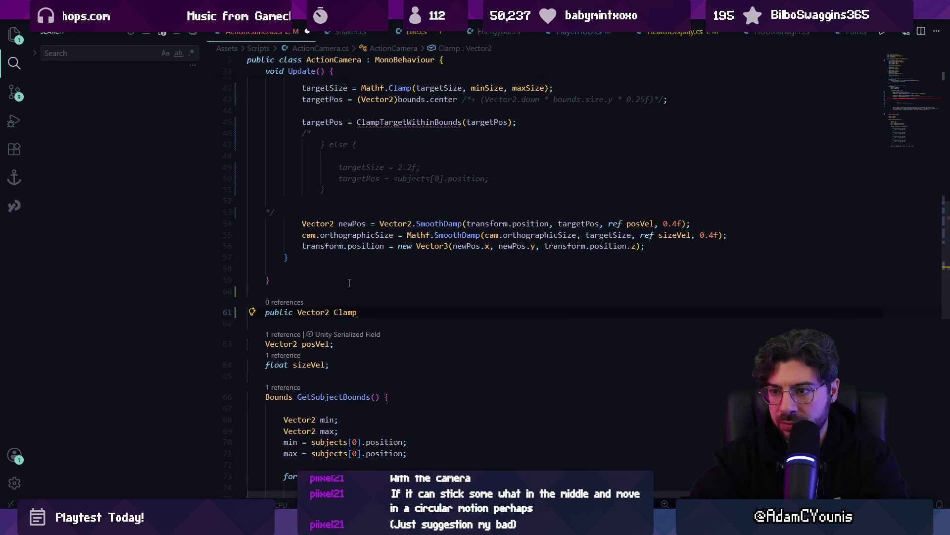
key(Tab)
key(ctrl+s)
Delete the generated method body and start an empty line for a comment.
scroll(342, 274, down, 3)
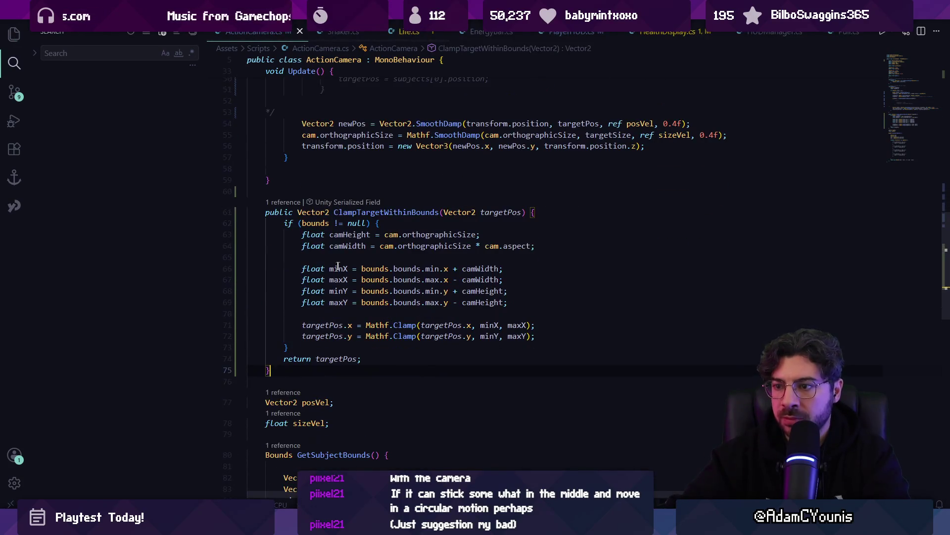
click(353, 246)
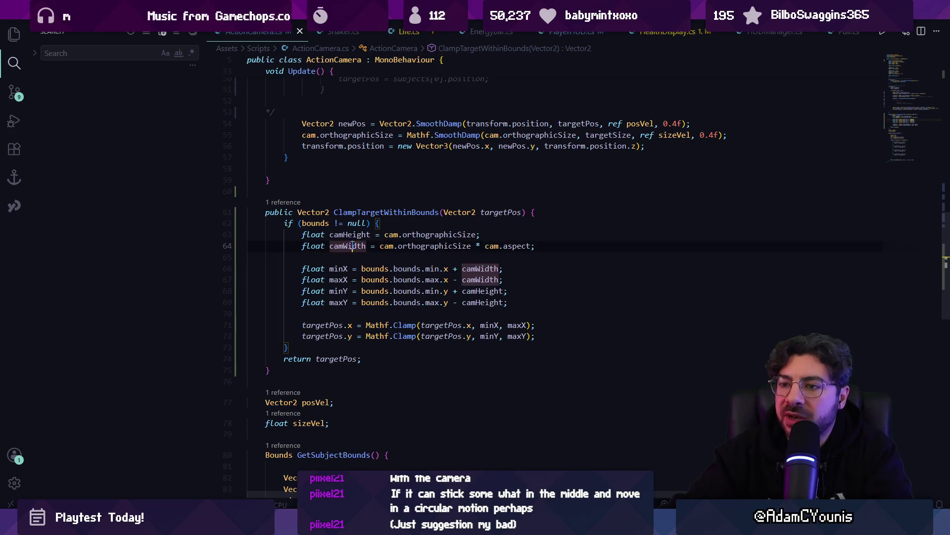
key(Home)
key(Home)
key(Up)
key(Up)
key(shift+Down)
key(shift+Down)
key(shift+Down)
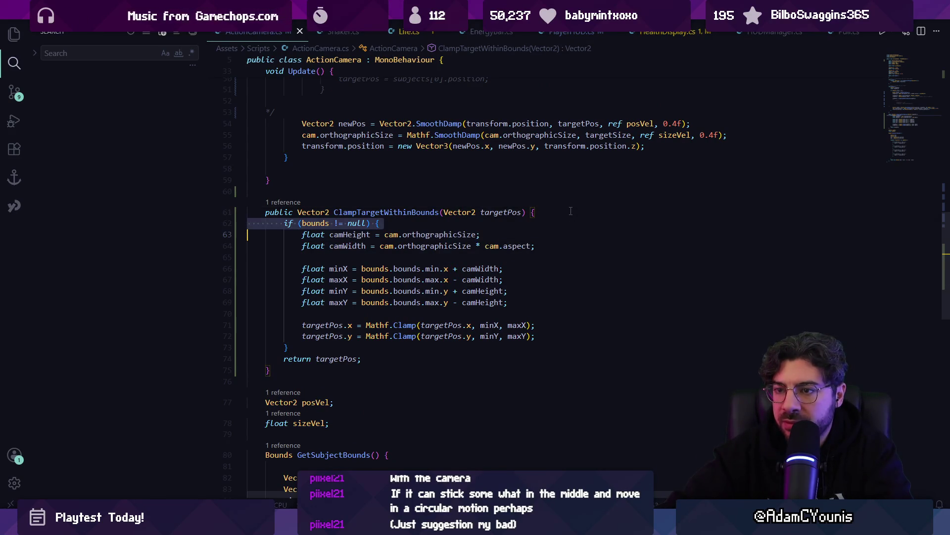
key(shift+Down)
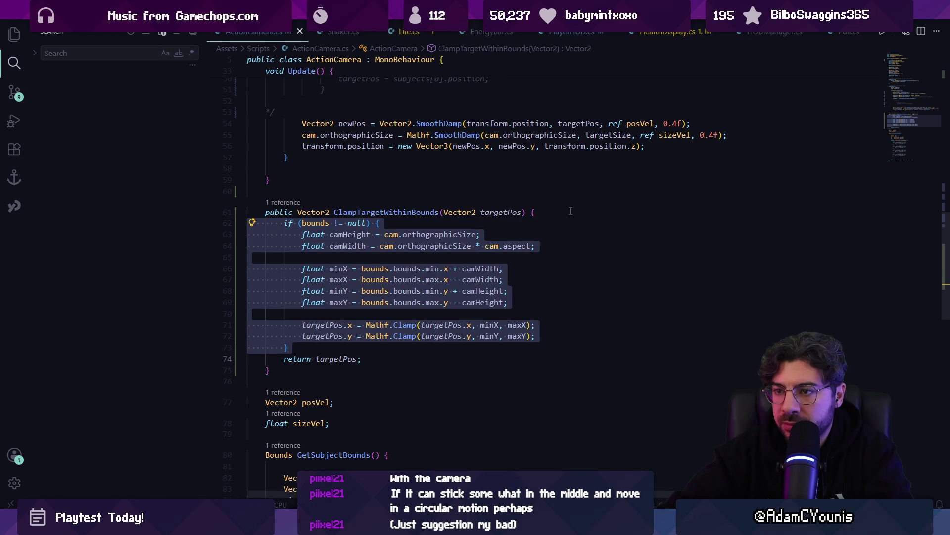
key(shift+Down)
key(Delete)
key(Return)
key(Tab)
text(//half the ca)
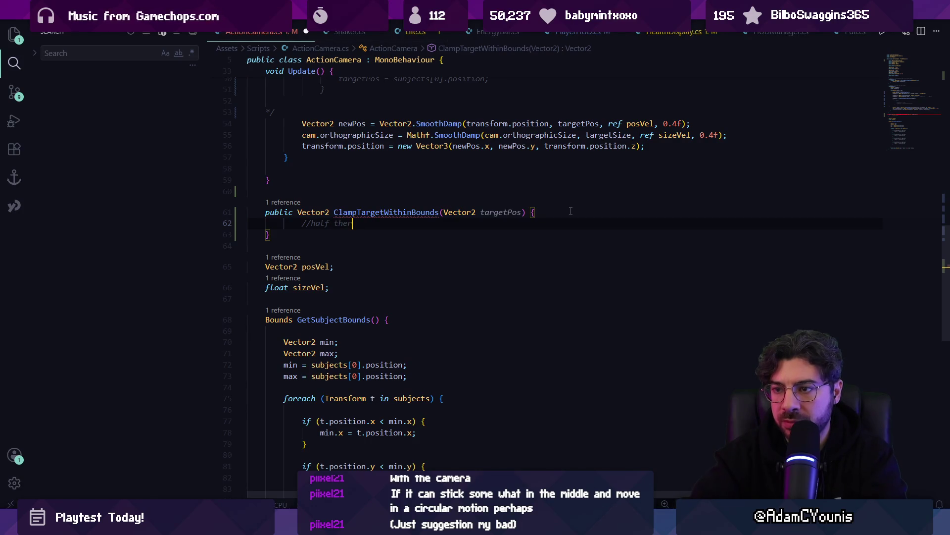
text(mera)
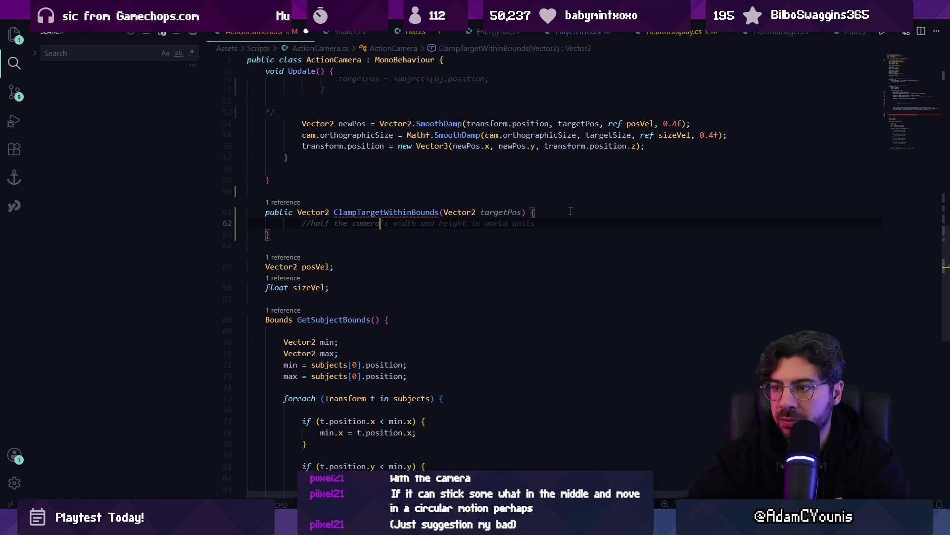
key(Tab)
key(ctrl+z)
key(ctrl+z)
key(ctrl+z)
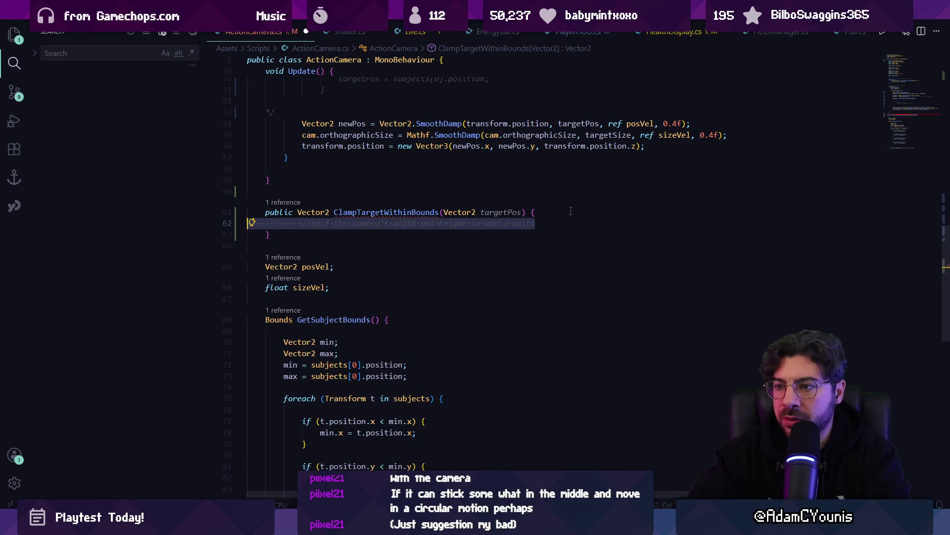
Add a camera comment plus camHalfWidth, camHalfHeight, leftBound and rightBound lines.
text(//)
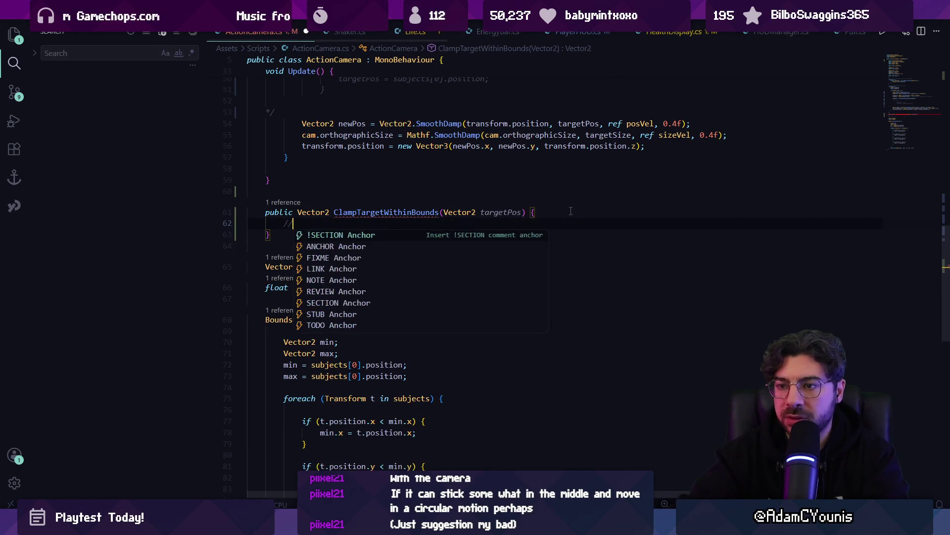
text(camera c)
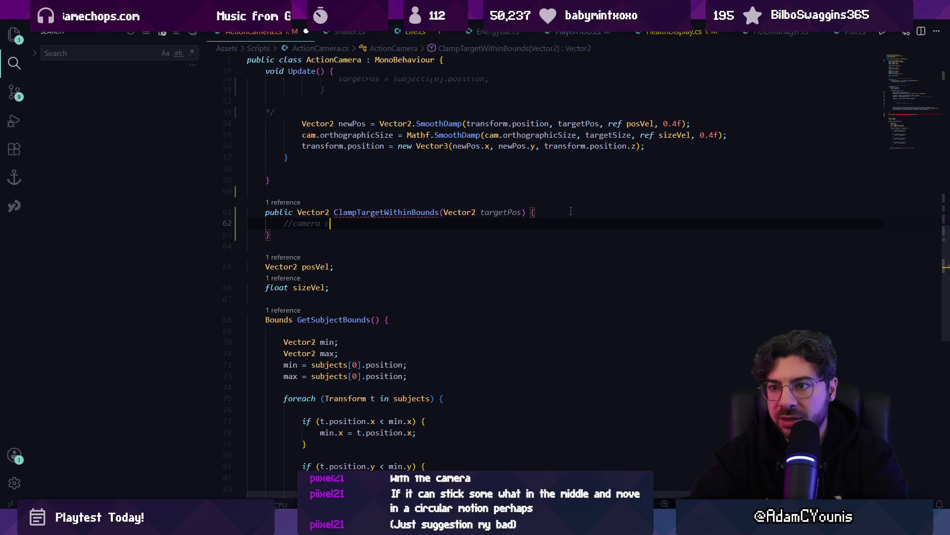
key(BackSpace)
text(position cant get within half its)
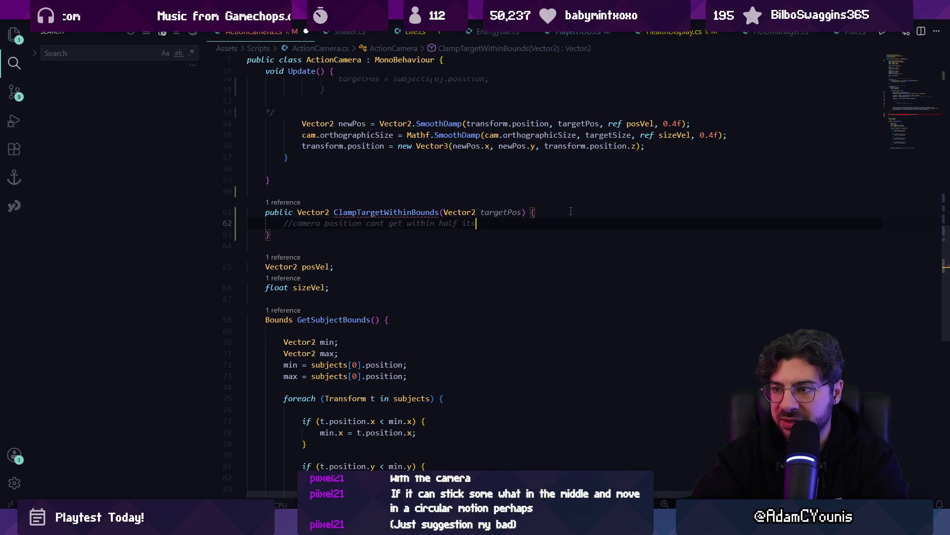
key(Tab)
key(Return)
key(Tab)
key(Return)
key(Tab)
key(Return)
key(Tab)
key(Return)
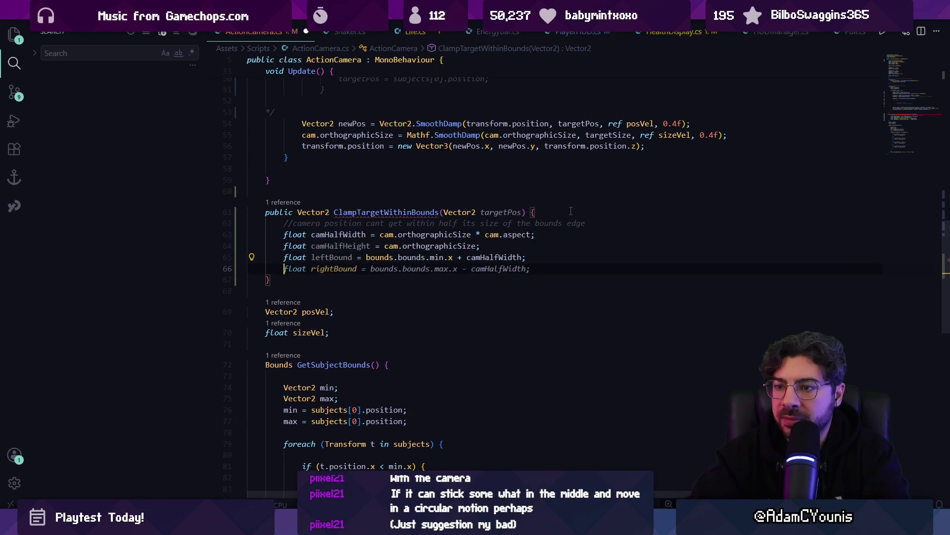
key(Tab)
key(Return)
Add bottomBound, topBound, clampedX/clampedY lines and 'return new Vector2(clampedX, clampedY);', then save.
key(Return)
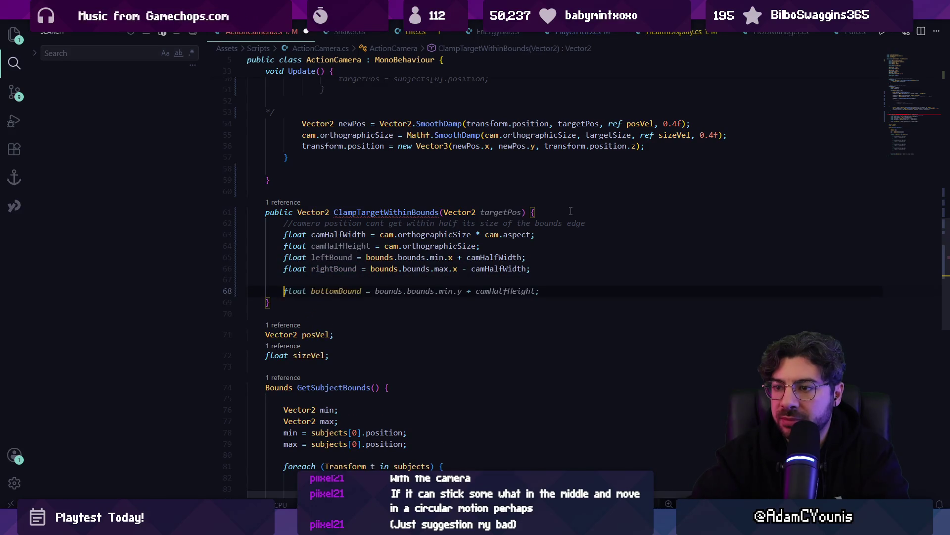
key(Tab)
key(Return)
key(Return)
key(Tab)
key(Return)
key(Tab)
key(Return)
text(return new Vector2(clampedX, clampedY);)
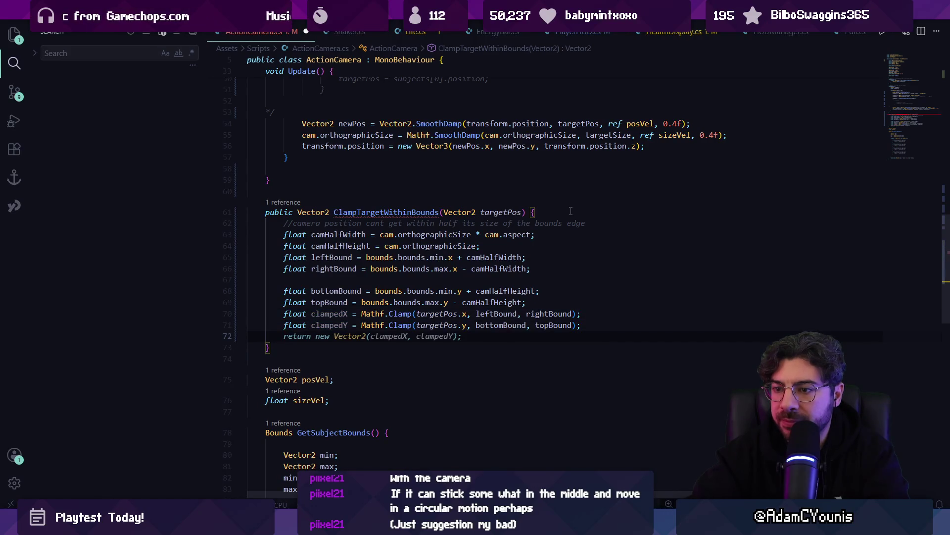
key(Return)
key(ctrl+s)
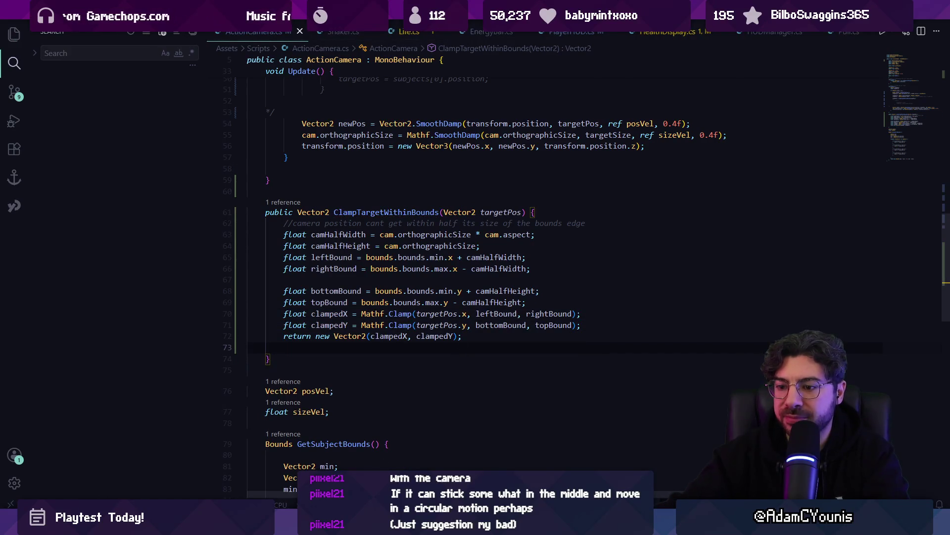
key(alt+Tab)
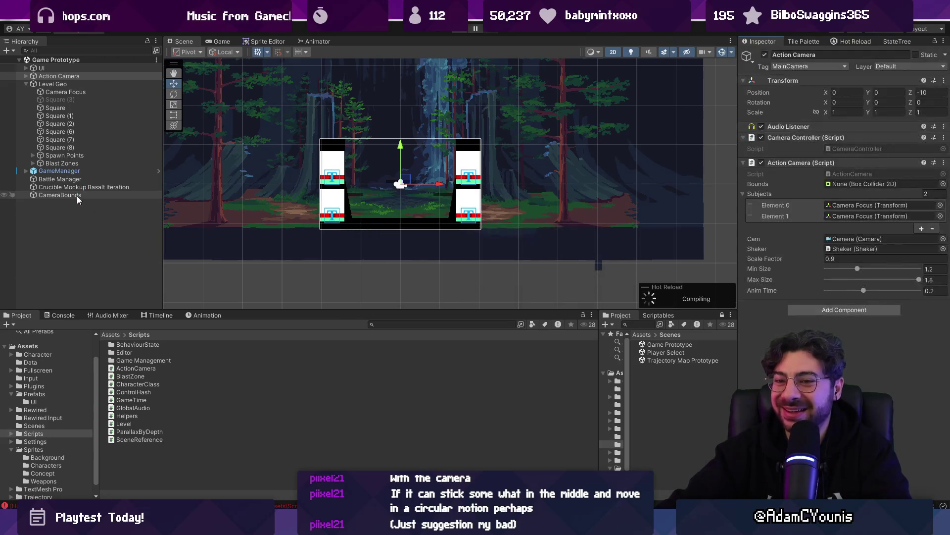
Assign CameraBounds to the Action Camera's Bounds field and start a Play test.
click(835, 185)
drag(835, 186, 835, 186)
click(459, 30)
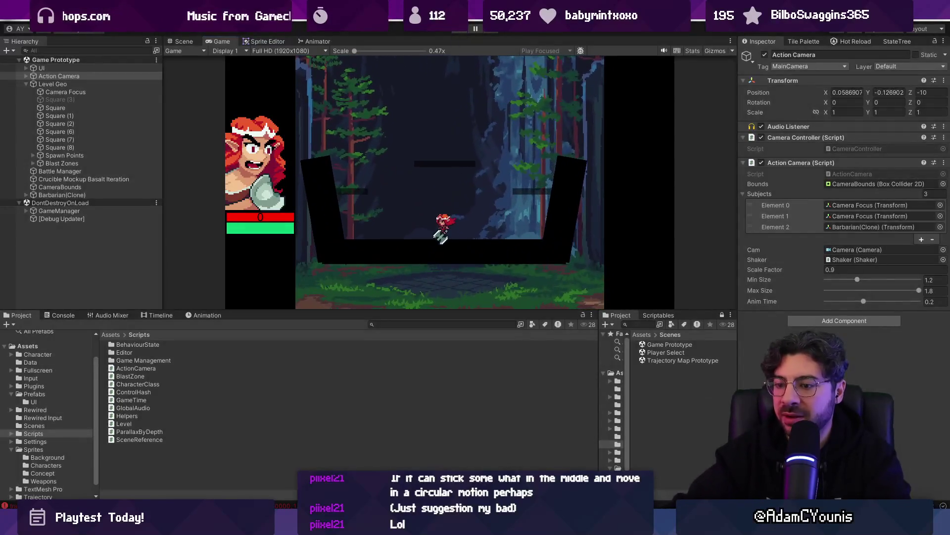
Go back to ActionCamera.cs and review where orthographicSize is used.
key(alt+Tab)
click(405, 281)
click(449, 245)
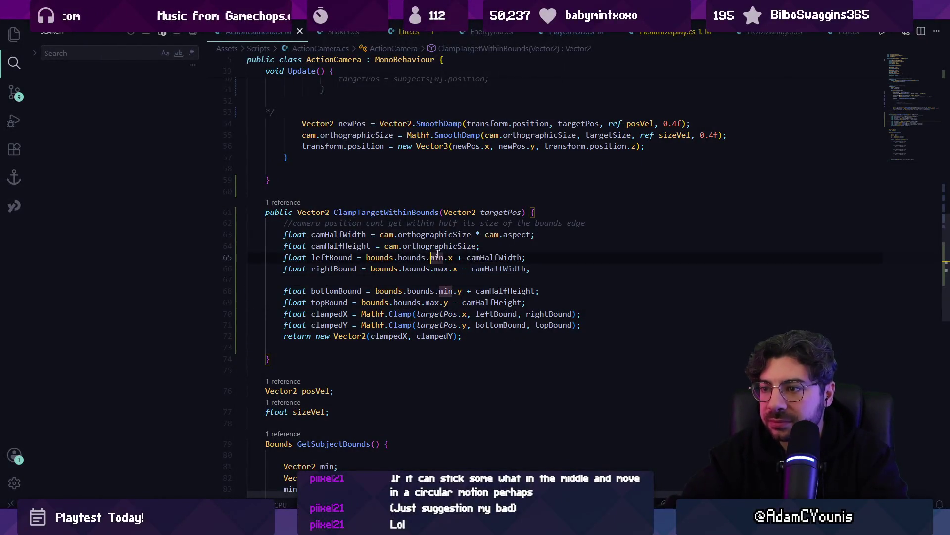
Separate the half-size, clamp and return lines in ClampTargetWithinBounds with blank lines.
click(498, 247)
key(Return)
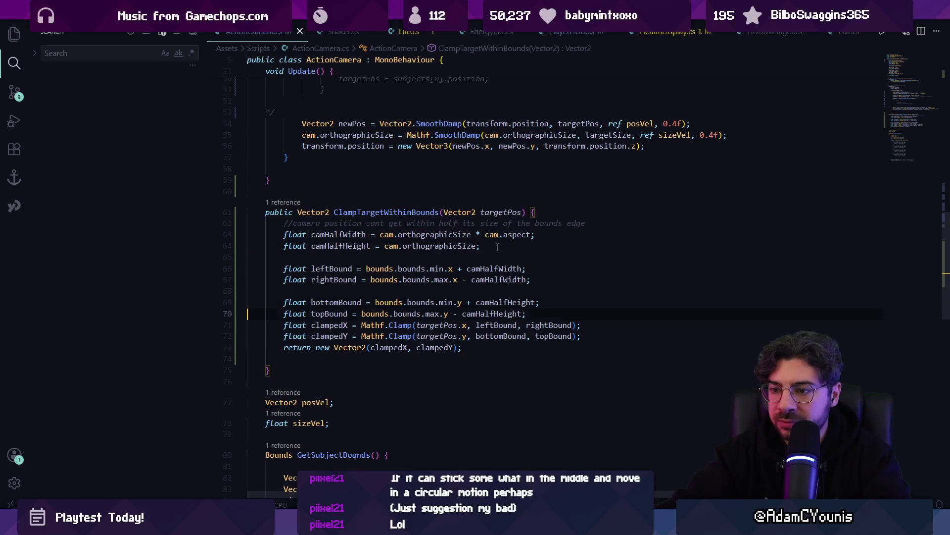
key(Up)
key(Return)
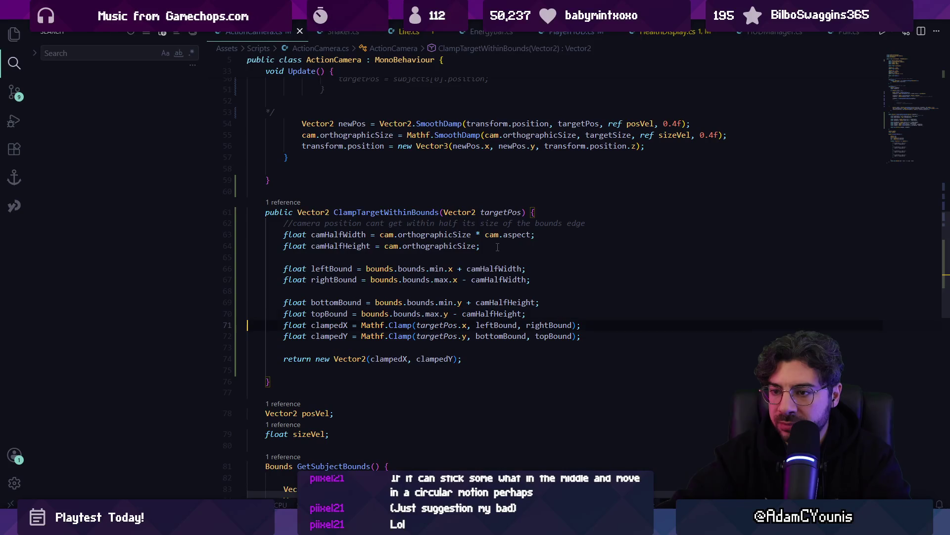
key(Down)
key(Return)
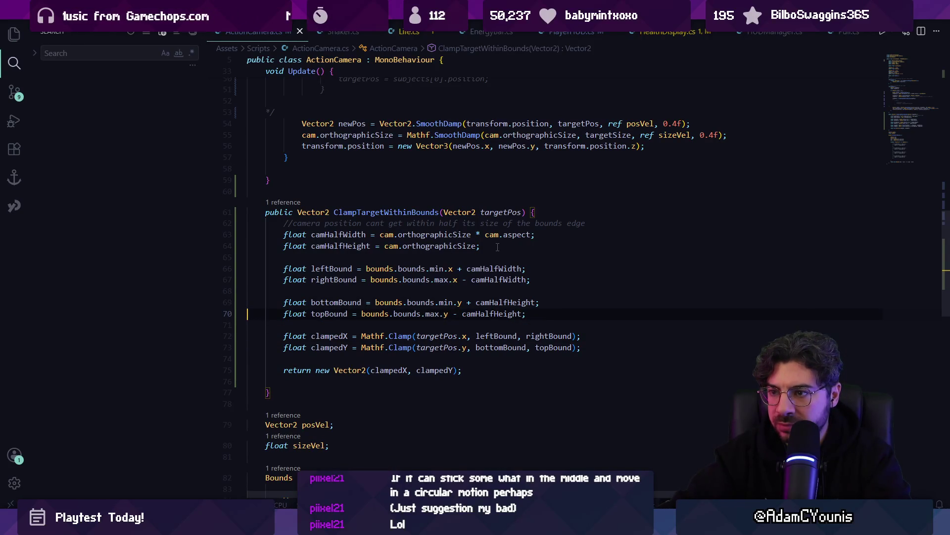
right_click(498, 247)
click(406, 269)
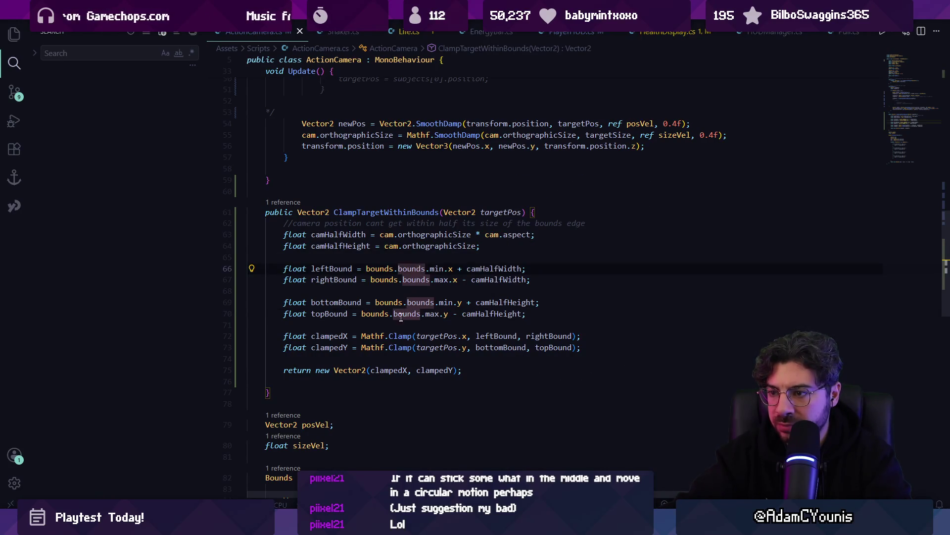
Add 'Bounds b = bounds.bounds;' and switch the bound lines to b.min and b.max.
click(567, 211)
key(Return)
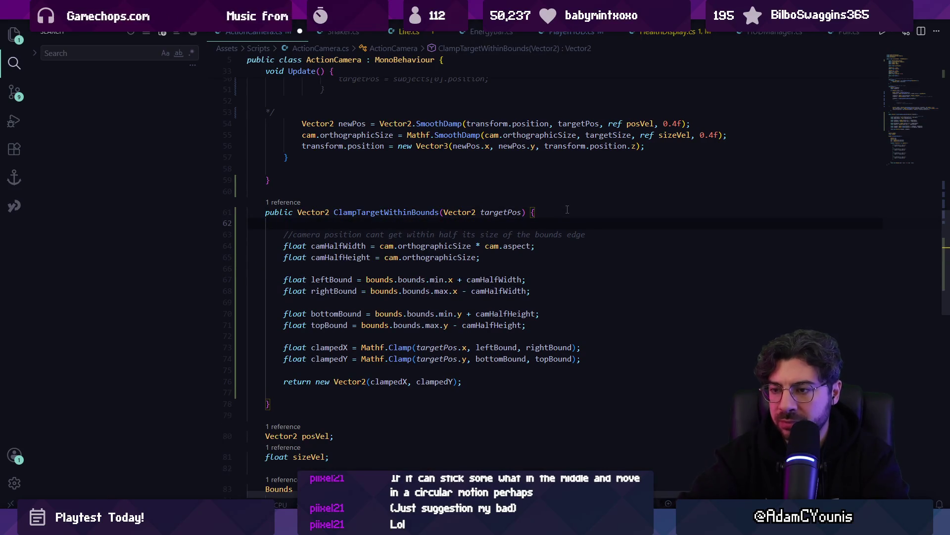
text(Bounds bounds = GetSubjectBounds();)
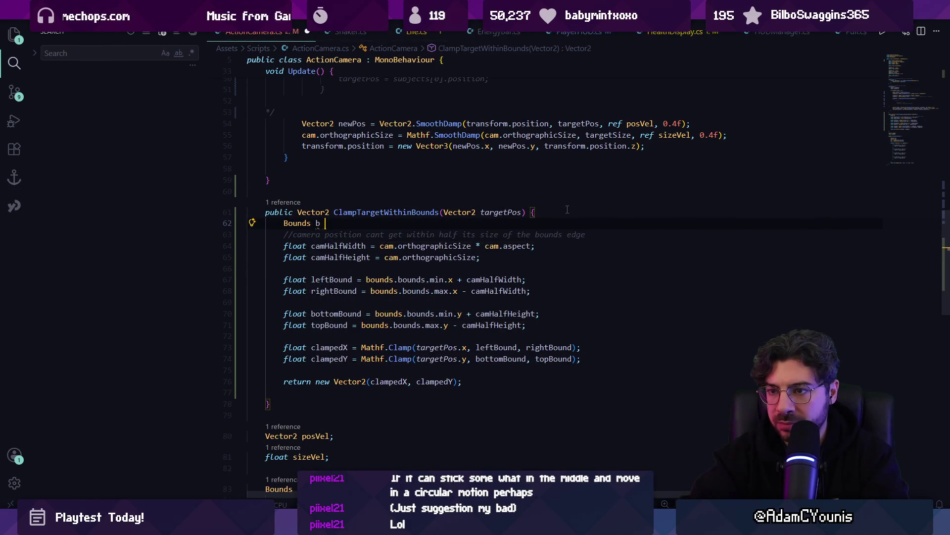
key(ctrl+z)
key(Tab)
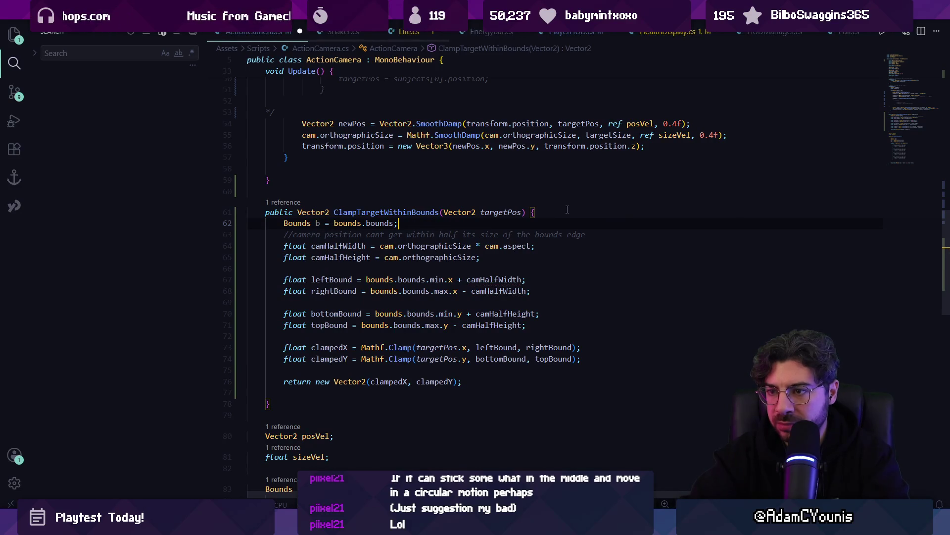
click(384, 279)
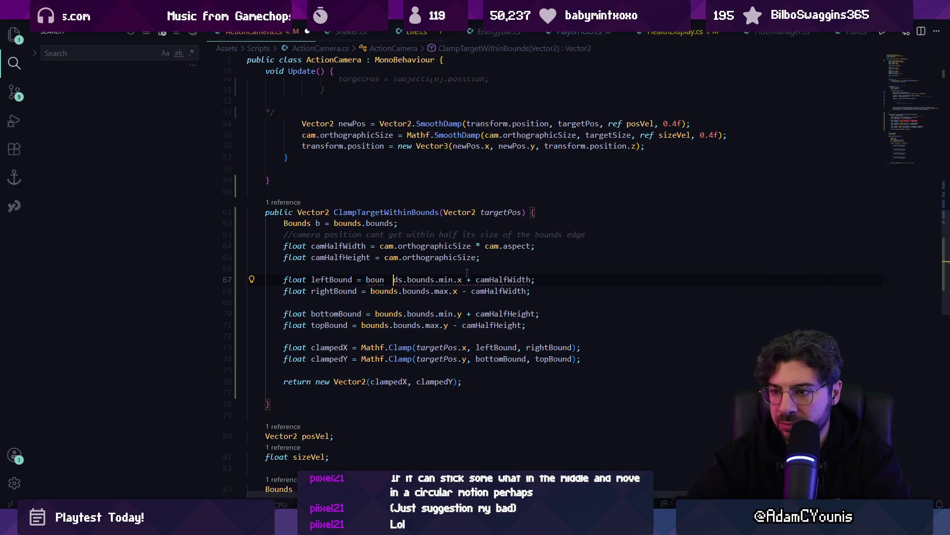
key(Tab)
key(Tab)
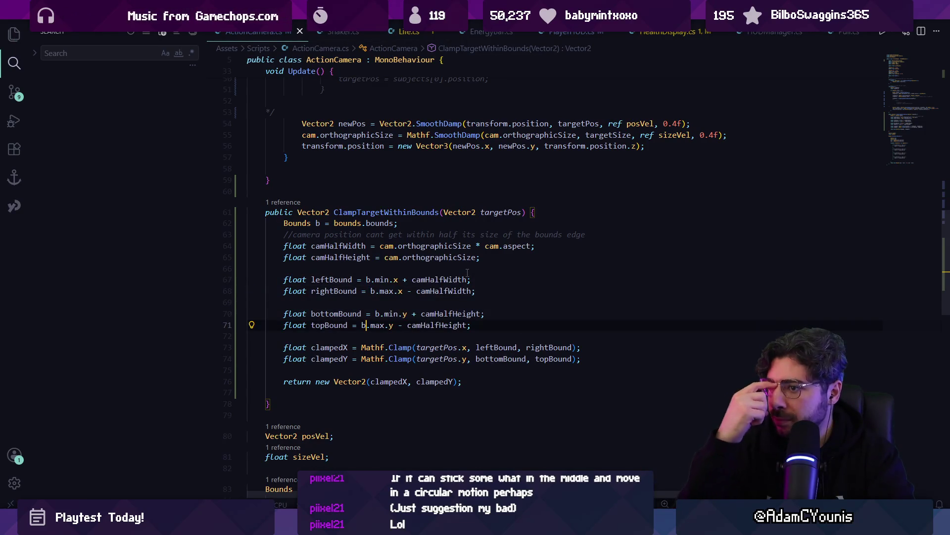
Rename camHalfWidth to halfW and camHalfHeight to halfH.
click(456, 279)
key(F2)
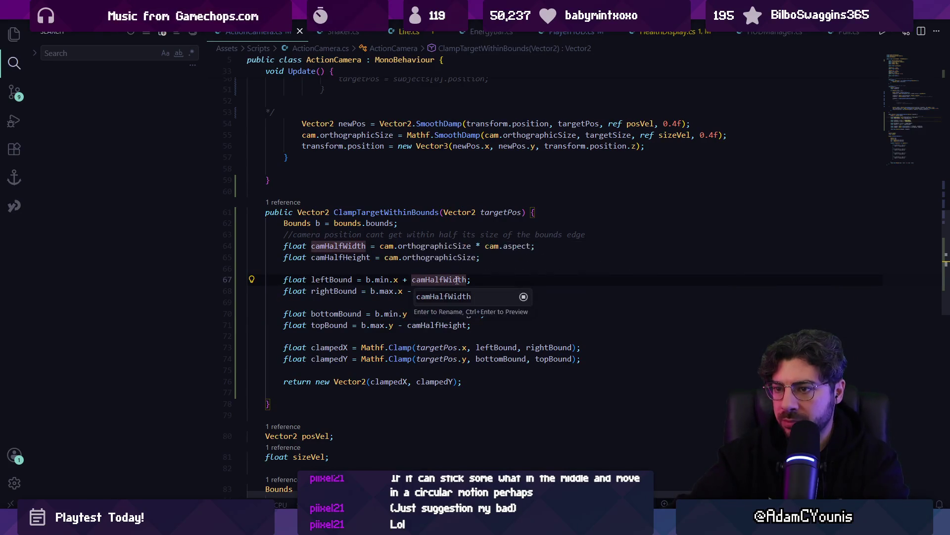
text(hg)
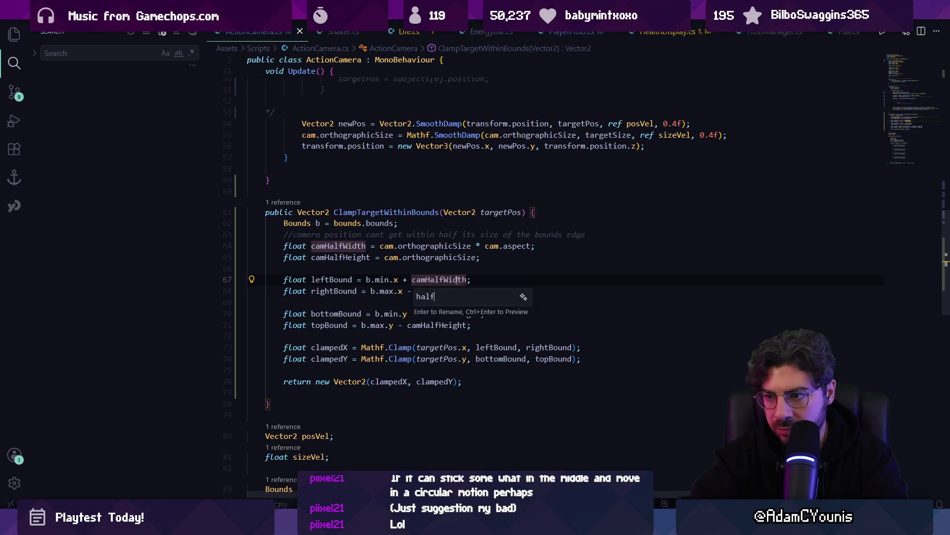
key(BackSpace)
key(BackSpace)
key(Return)
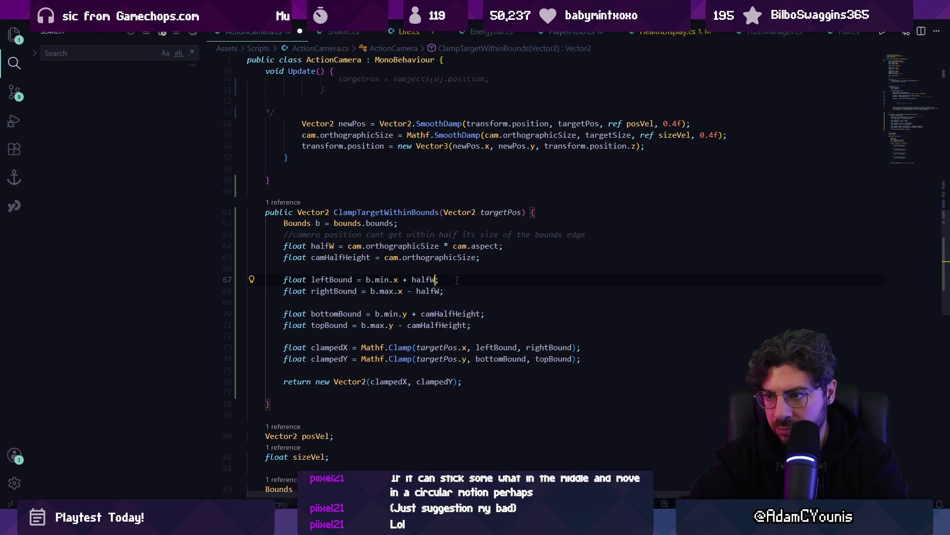
text(halfH)
key(Return)
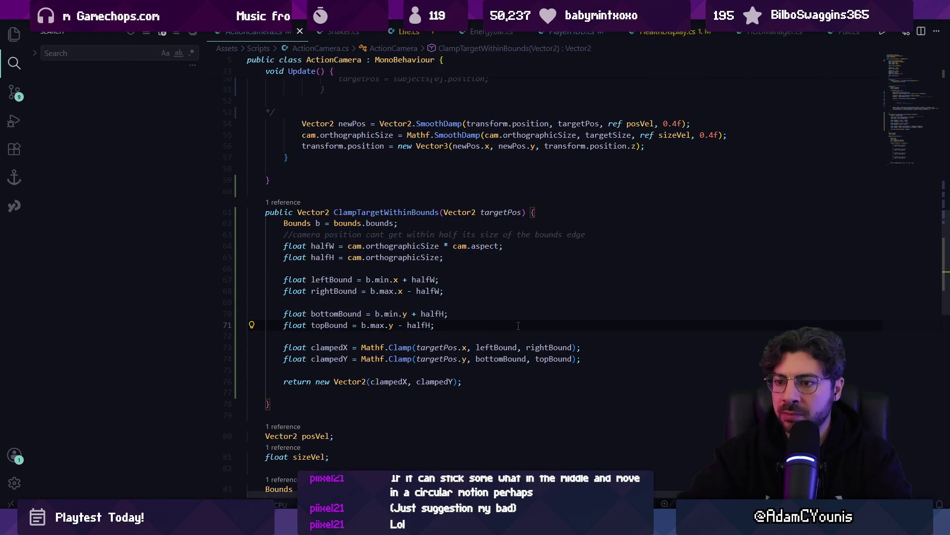
Review the clamp variables' usages, then delete the '/*' opener before the else block.
click(330, 358)
click(425, 347)
click(495, 347)
click(548, 347)
click(501, 359)
click(553, 359)
click(458, 317)
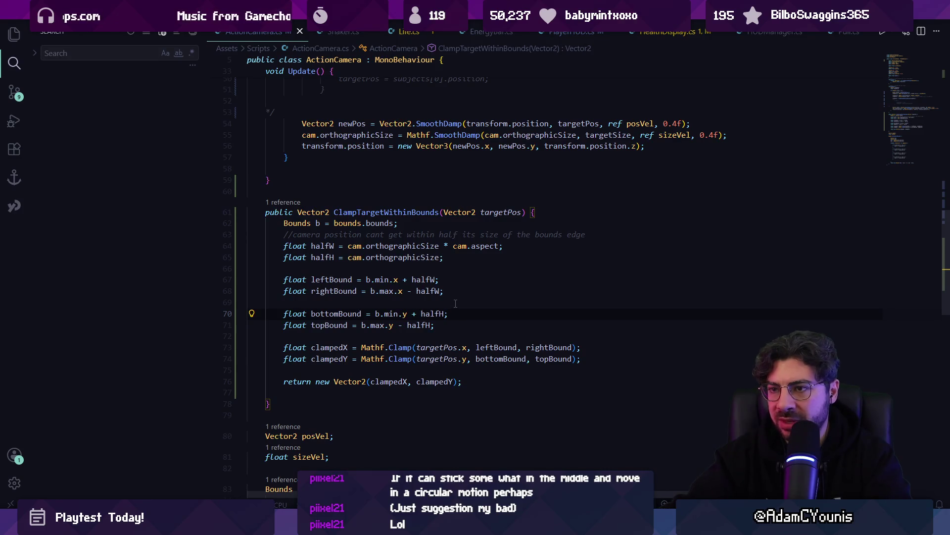
scroll(455, 303, up, 7)
click(322, 281)
key(BackSpace)
key(BackSpace)
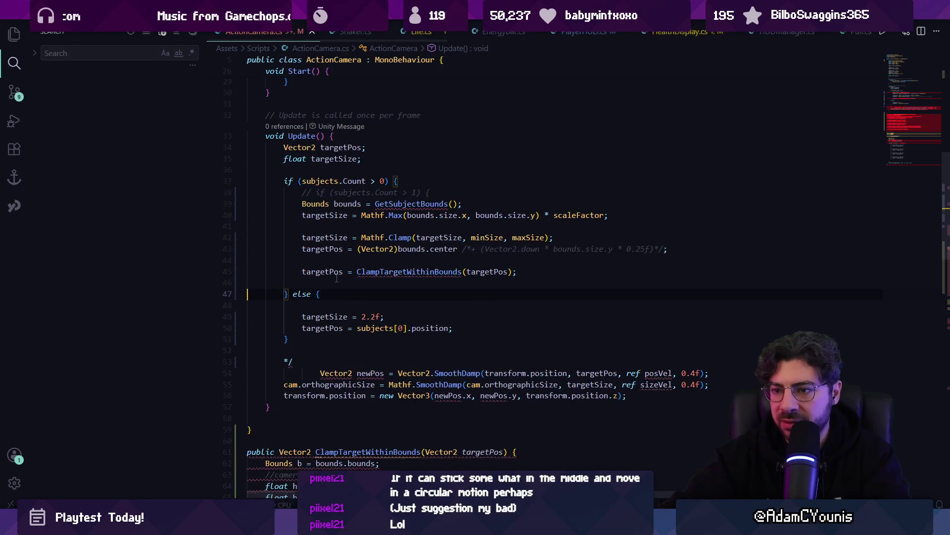
Remove the leftover '*/', uncomment 'if (subjects.Count > 1) {' and save ActionCamera.cs.
key(BackSpace)
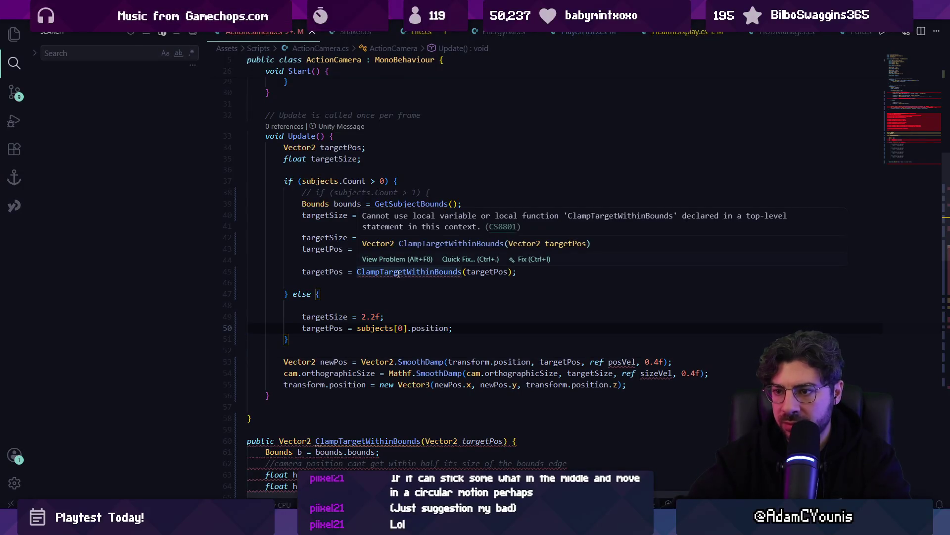
click(342, 304)
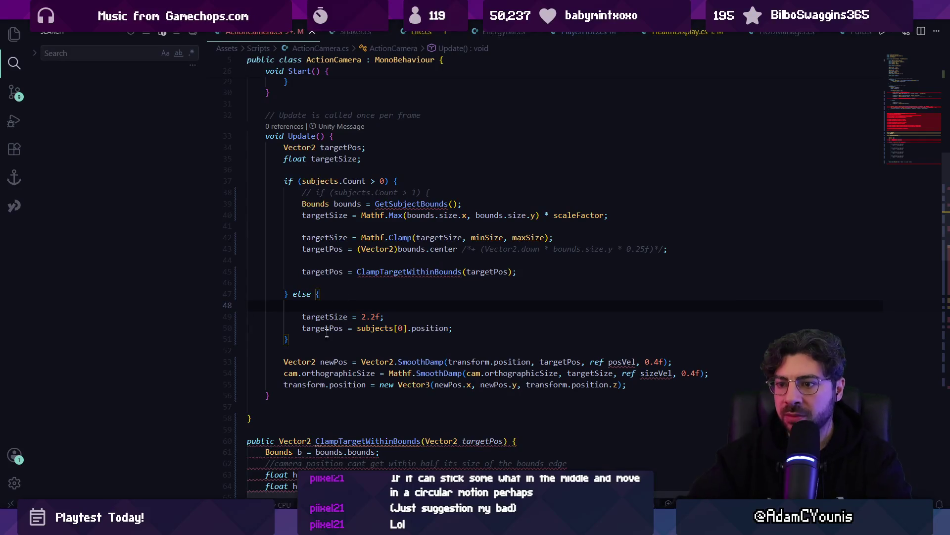
key(Down)
key(Down)
key(Down)
click(291, 357)
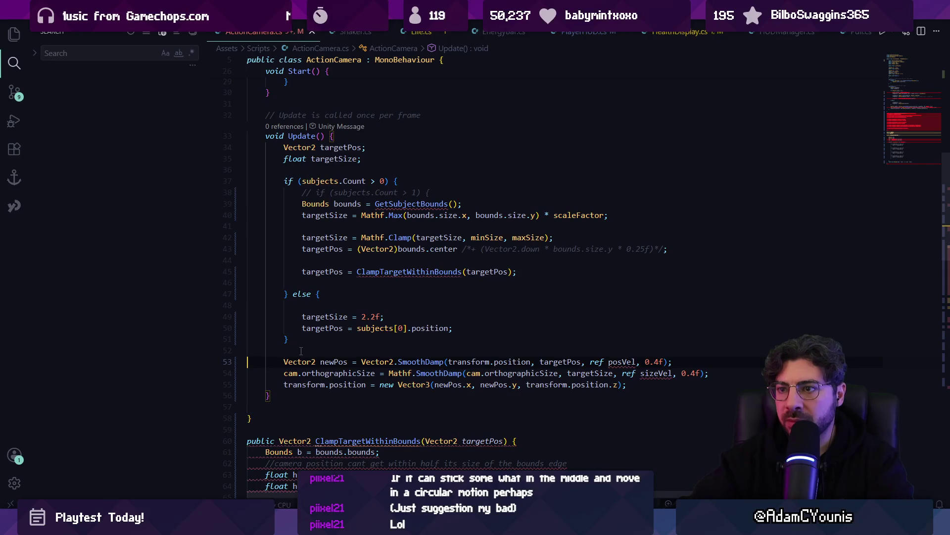
click(313, 197)
key(ctrl+slash)
key(ctrl+s)
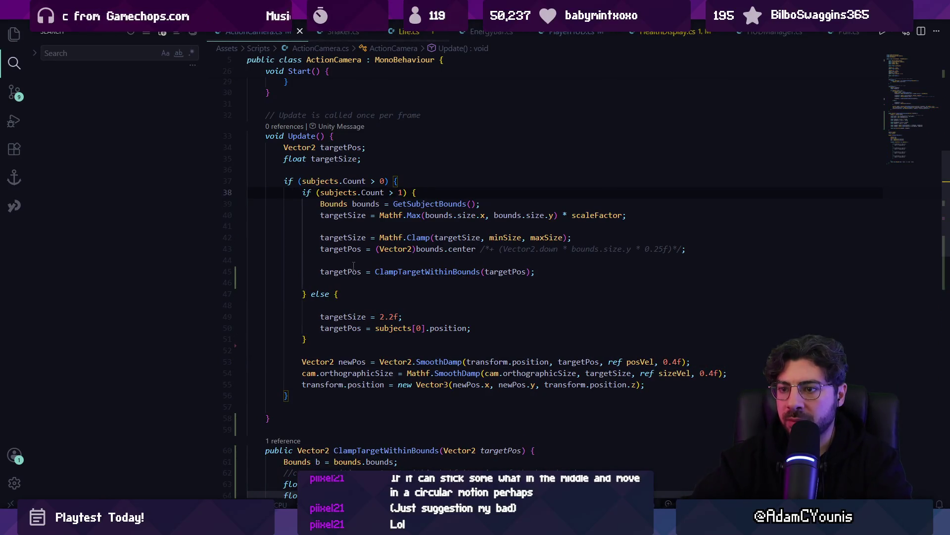
mouse_move(323, 526)
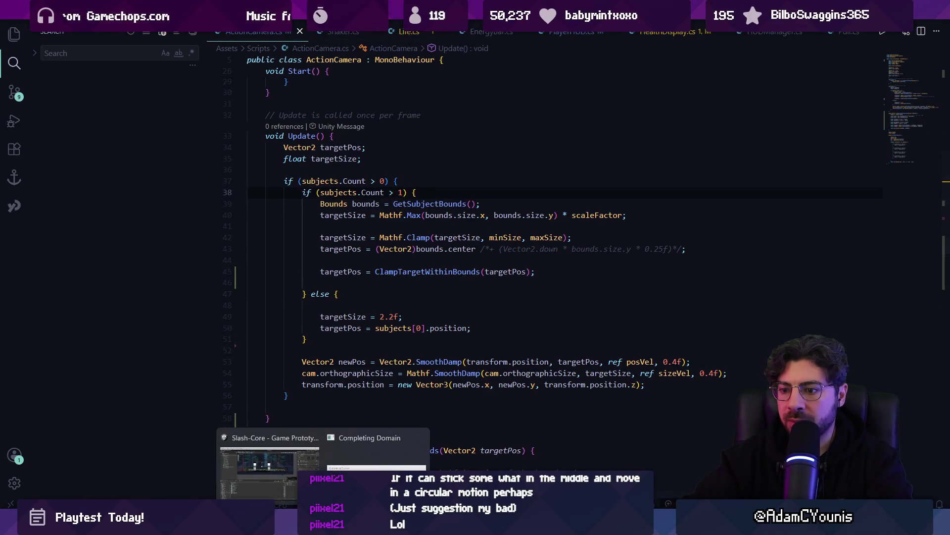
click(270, 471)
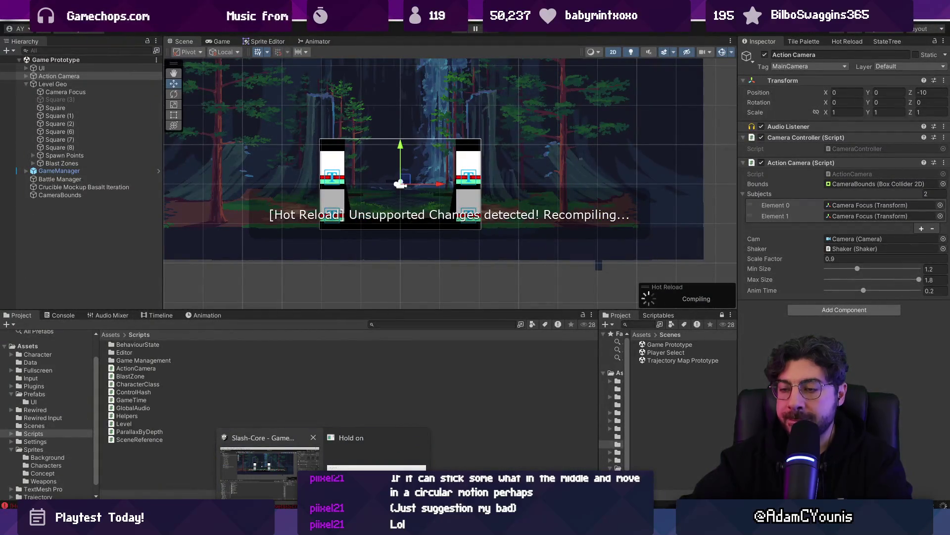
Play-test the fighter scene with the updated camera, stop it, and resume editing ActionCamera.cs.
click(460, 31)
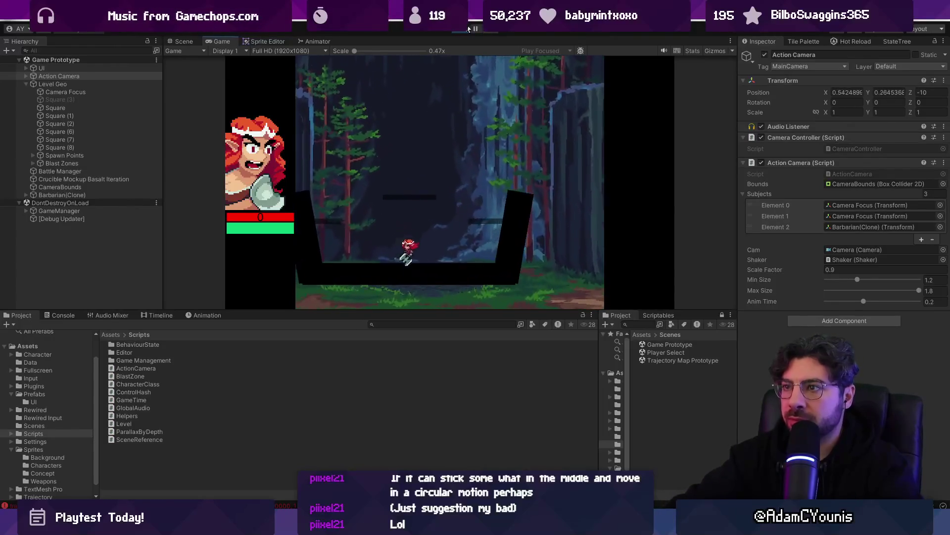
click(469, 28)
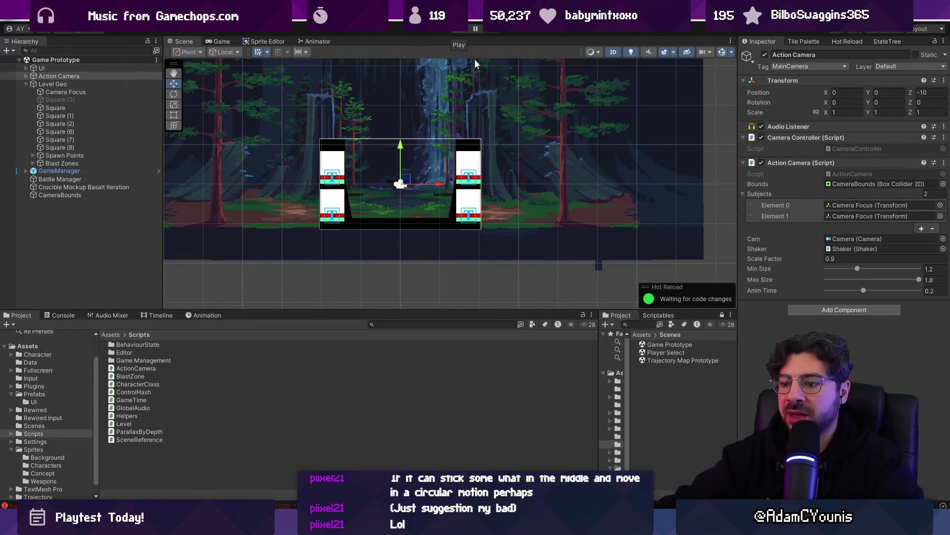
key(alt+Tab)
click(413, 258)
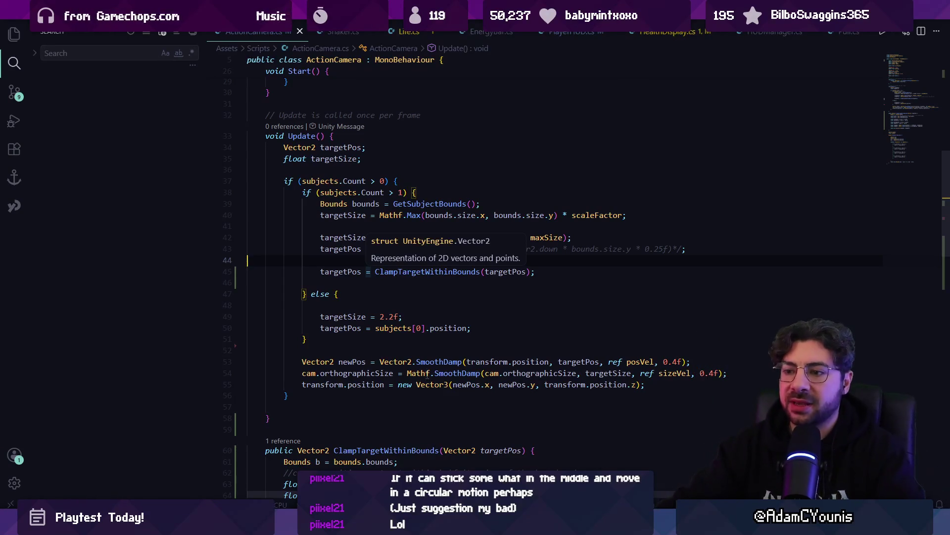
Follow the GetSubjectBounds call in Update's size calculation to its definition.
click(432, 372)
click(435, 237)
click(422, 215)
click(406, 205)
click(422, 203)
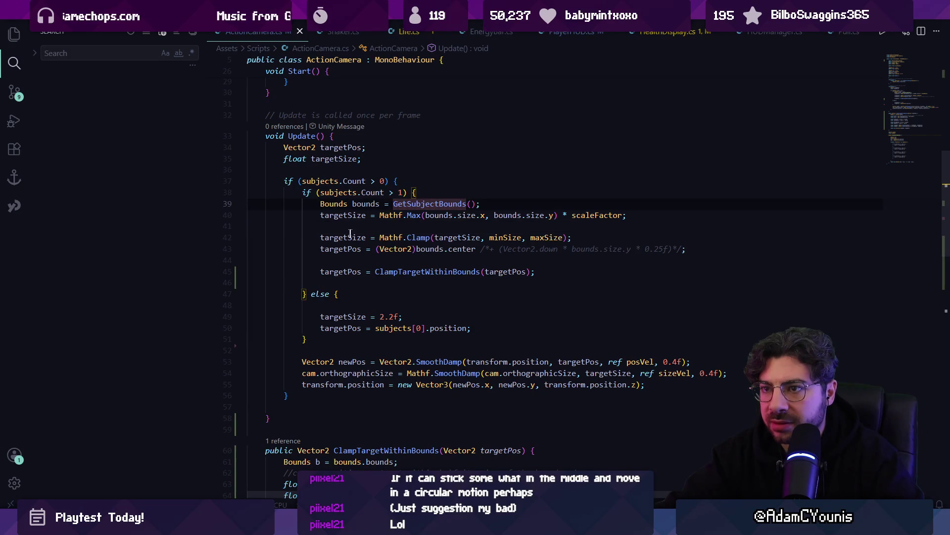
ctrl+click(433, 205)
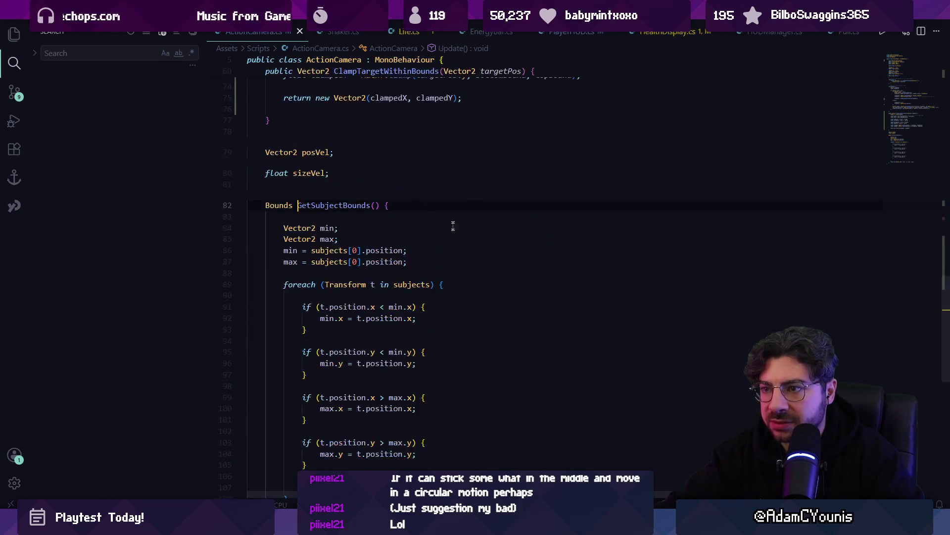
scroll(345, 327, down, 5)
scroll(329, 180, up, 3)
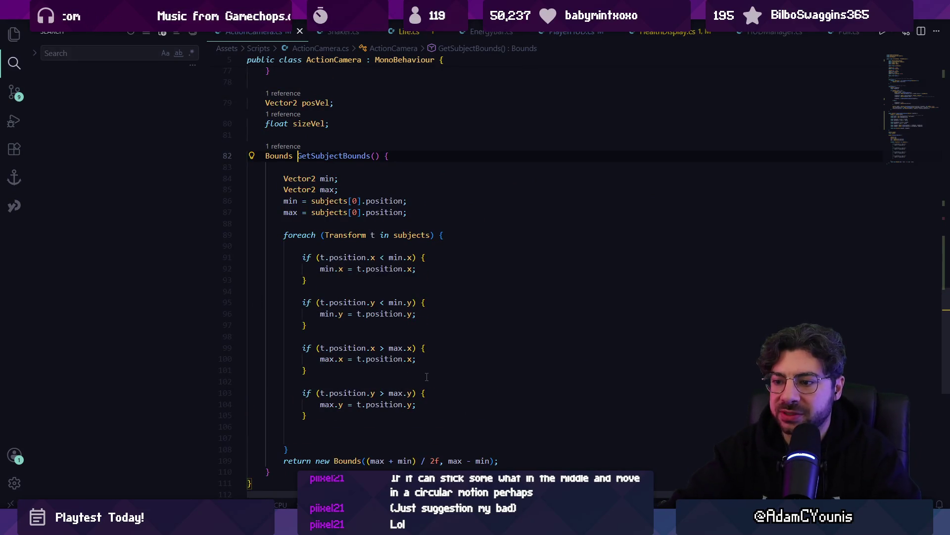
key(alt+Left)
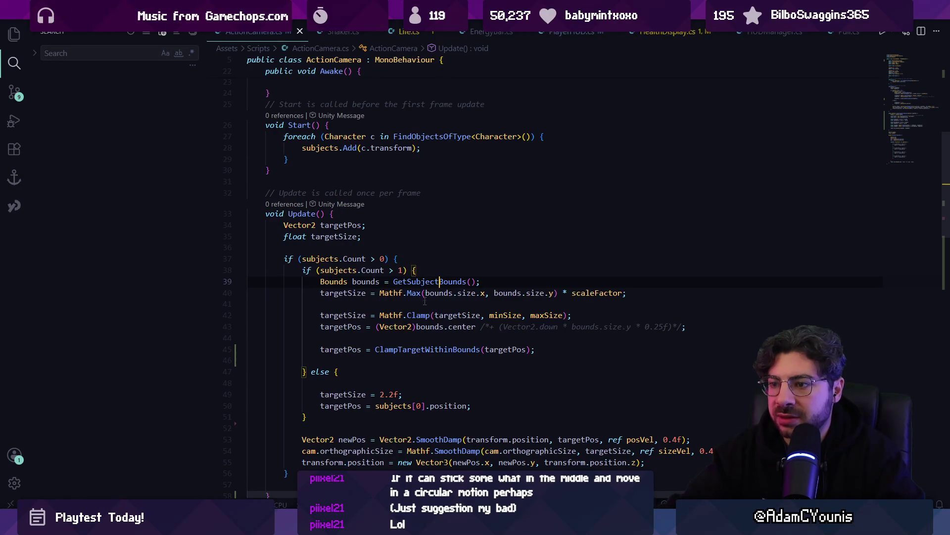
ctrl+click(425, 282)
Review the bounds loop and delete the extra blank lines before the return.
click(380, 175)
scroll(281, 171, down, 1)
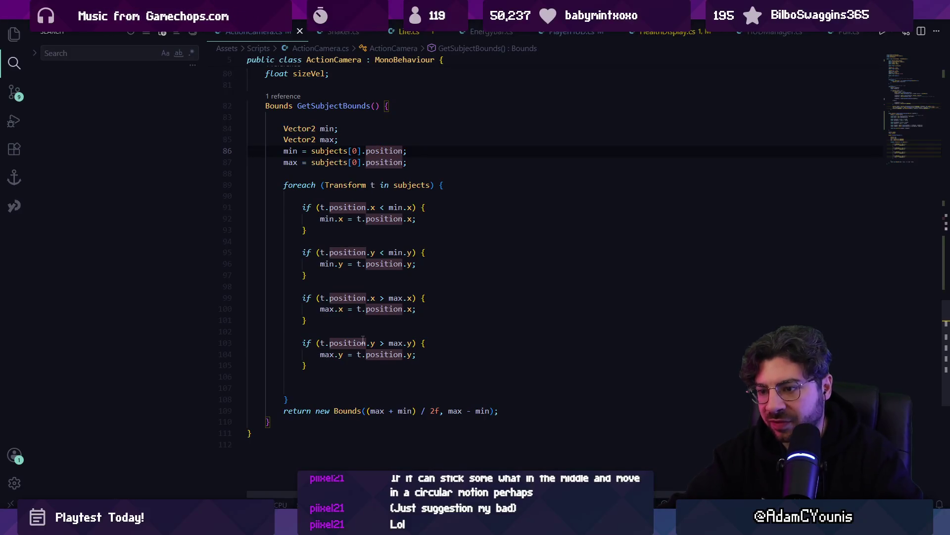
click(414, 207)
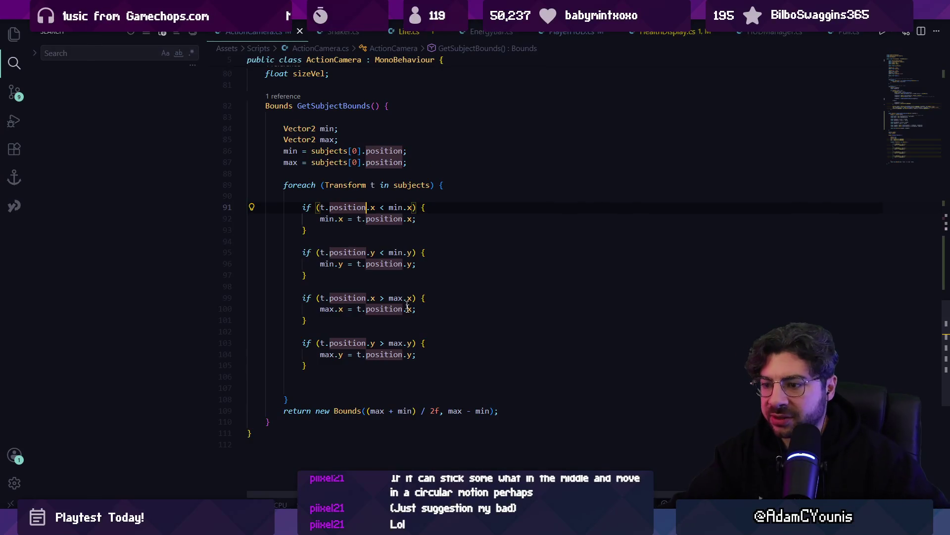
click(452, 411)
click(416, 411)
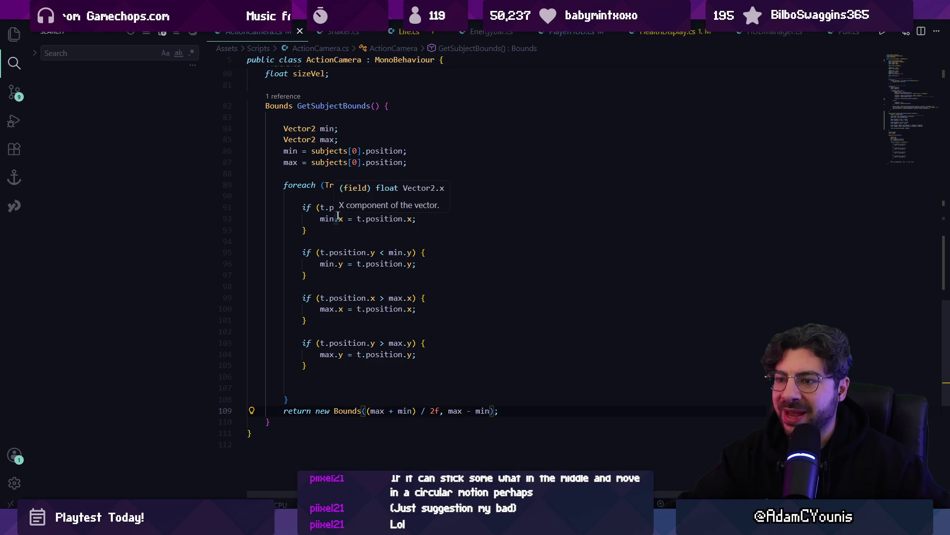
click(398, 387)
key(BackSpace)
key(BackSpace)
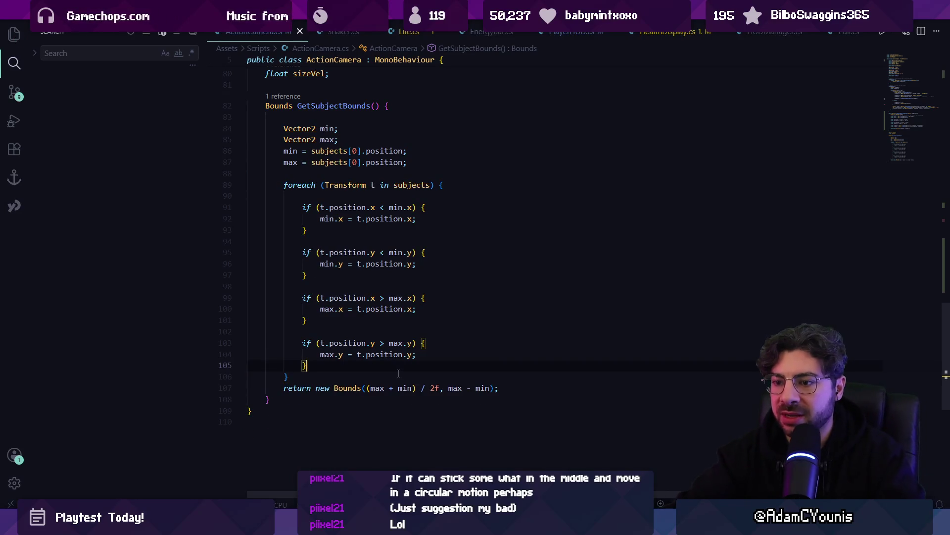
Add 'if (t.gameObject.activeInHierarchy == false) { continue; }' atop the foreach and save.
click(403, 184)
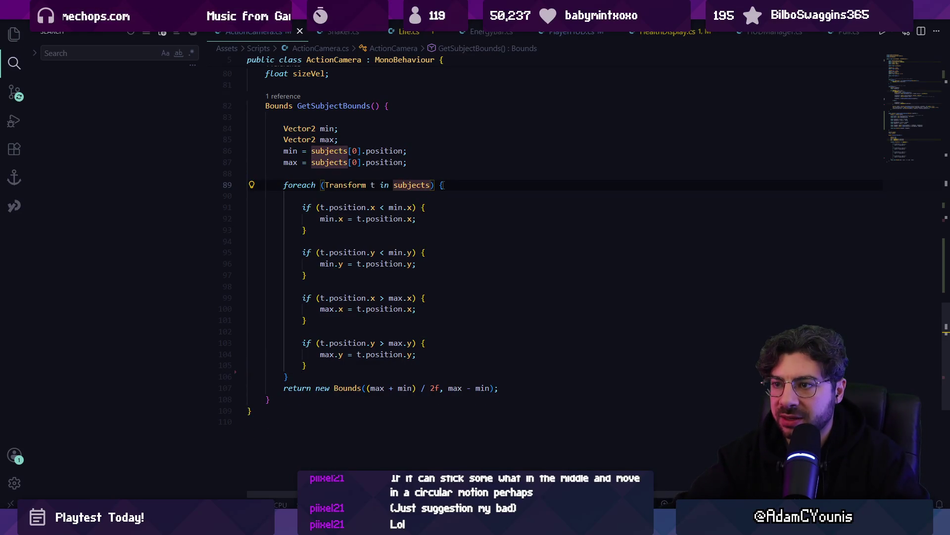
click(466, 185)
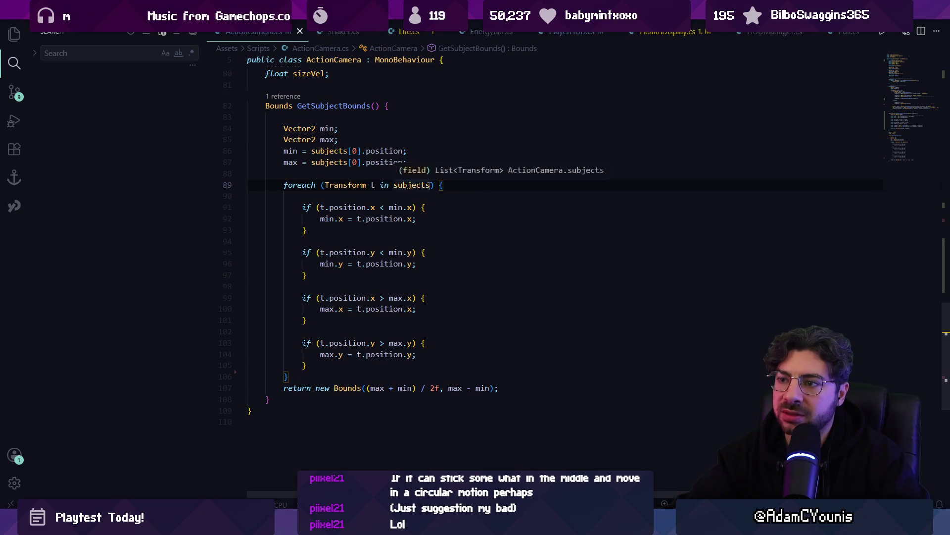
key(Return)
key(Return)
text(if(su)
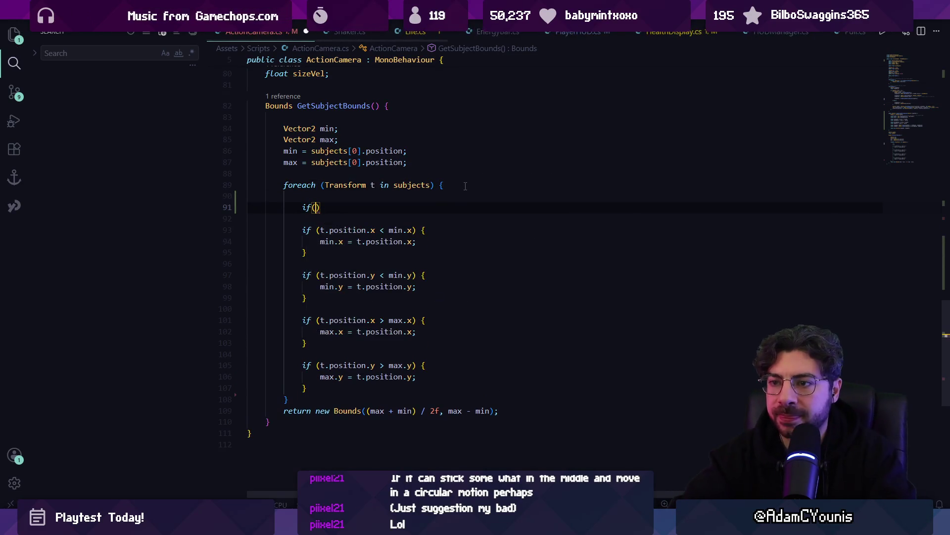
text(bject.)
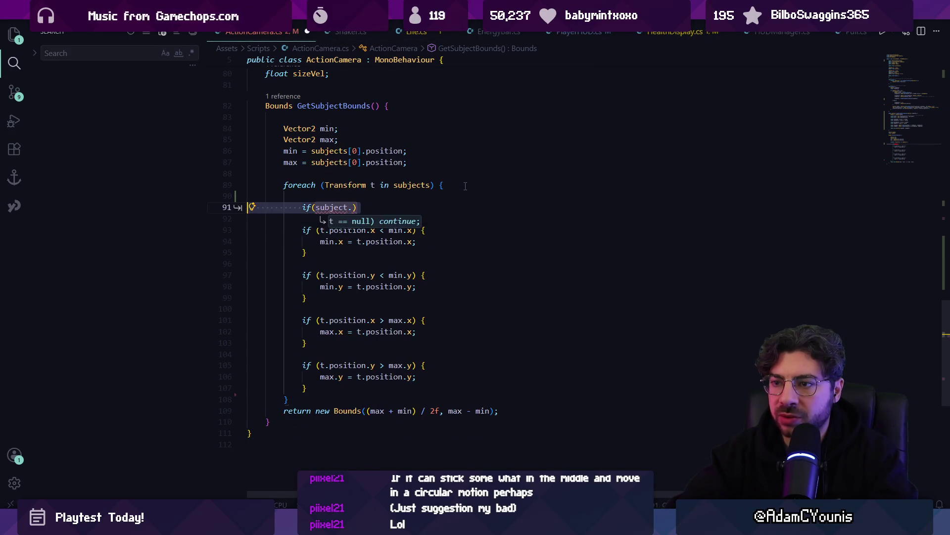
key(ctrl+z)
key(ctrl+z)
key(ctrl+s)
scroll(438, 198, up, 8)
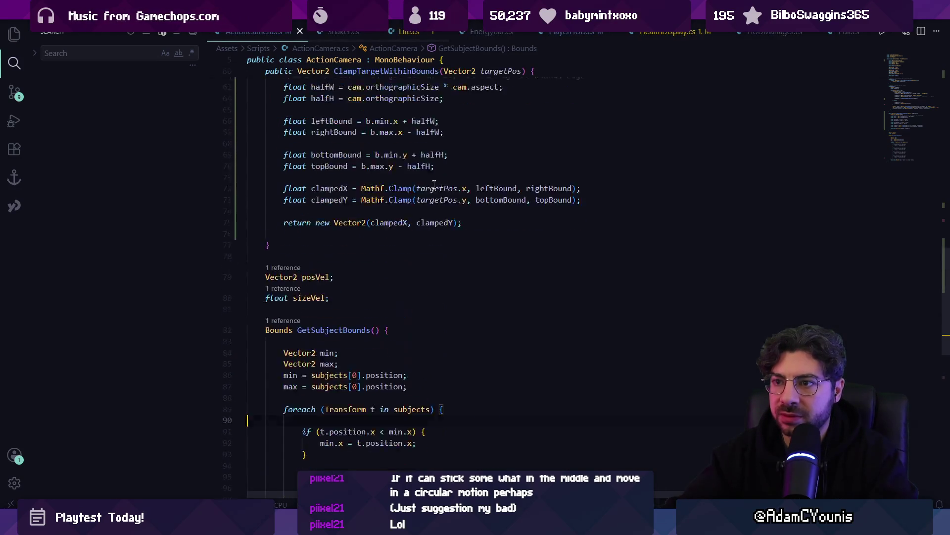
scroll(440, 202, down, 4)
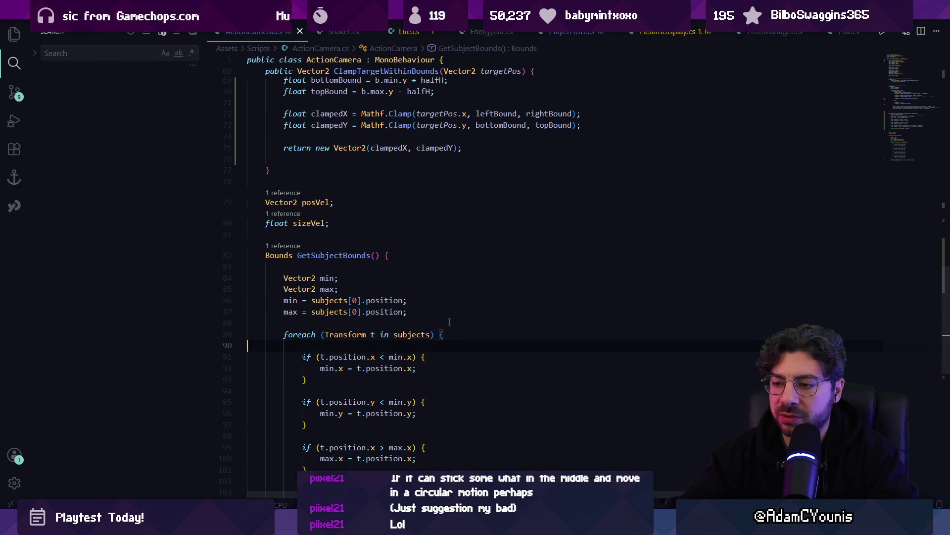
text(if()
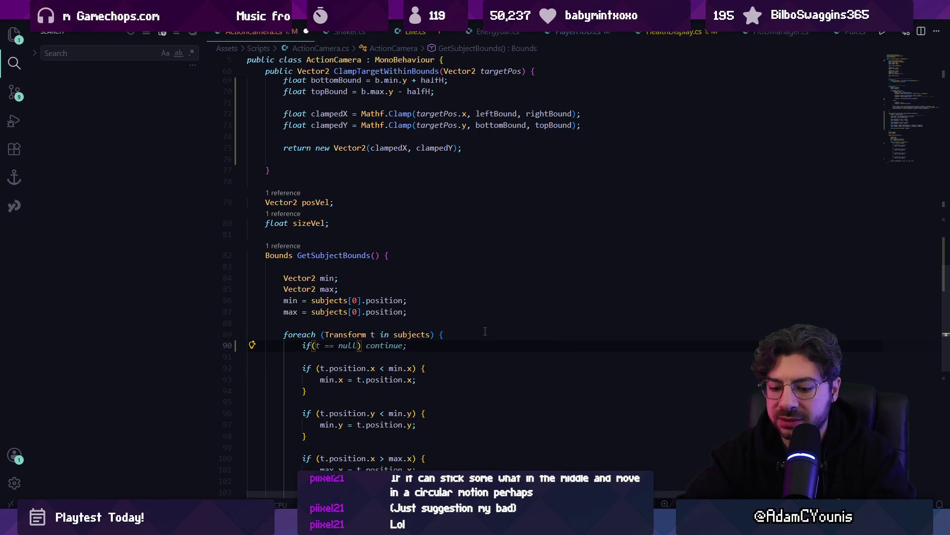
text(t.gameob)
key(Tab)
key(Tab)
key(Tab)
key(ctrl+s)
key(alt+Tab)
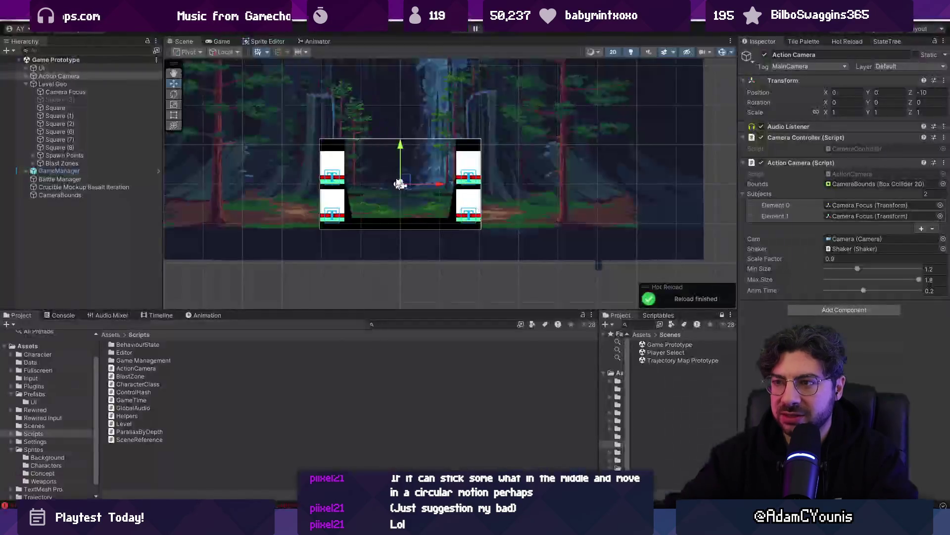
Clear the Console and playtest Game Prototype, watching the camera follow the Barbarian.
click(457, 30)
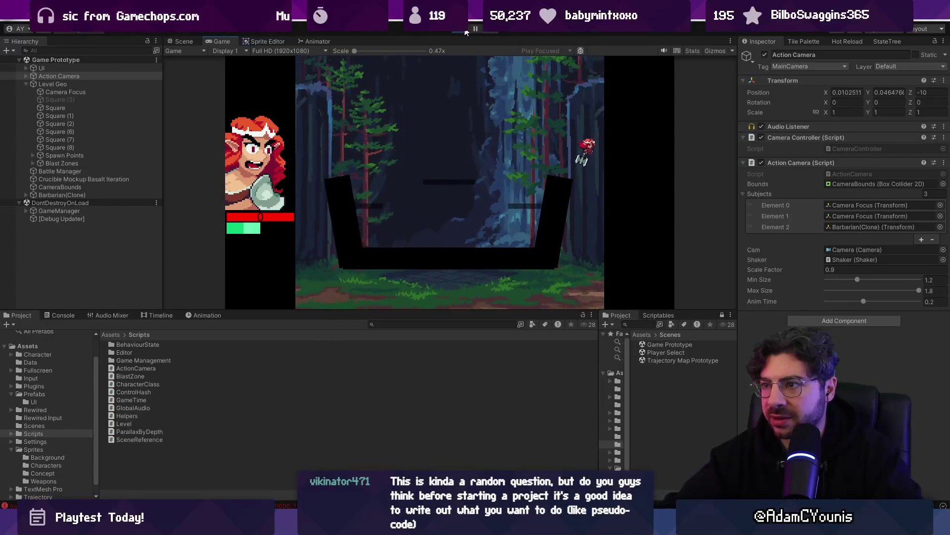
click(466, 30)
click(64, 315)
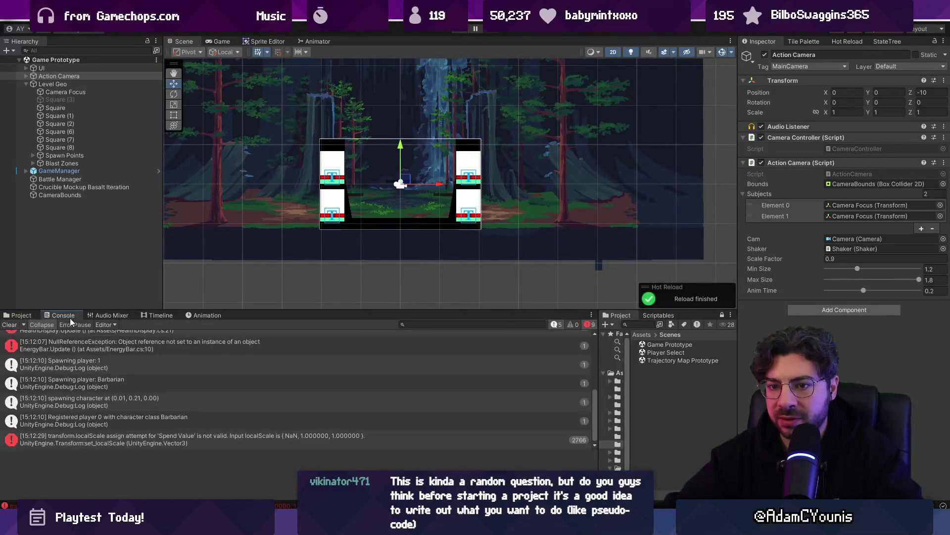
click(9, 324)
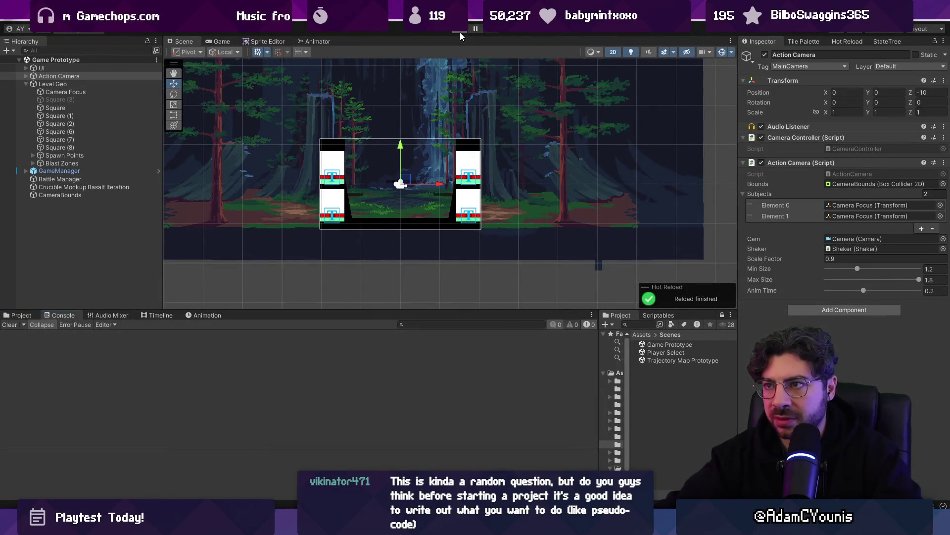
click(460, 32)
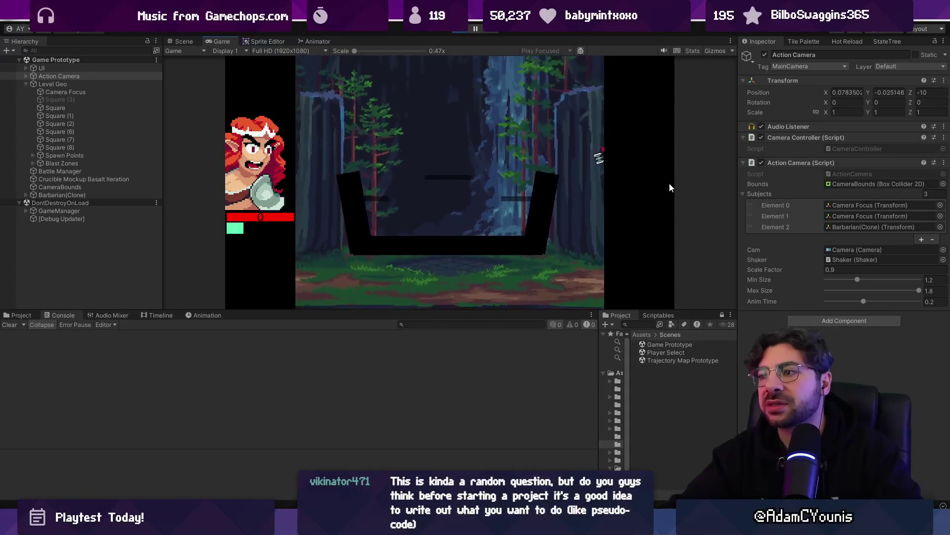
click(461, 28)
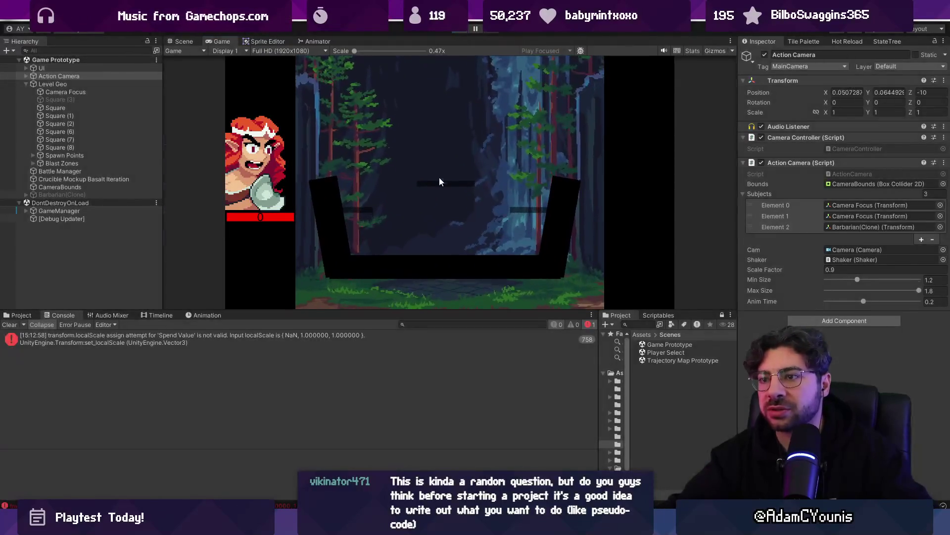
click(79, 194)
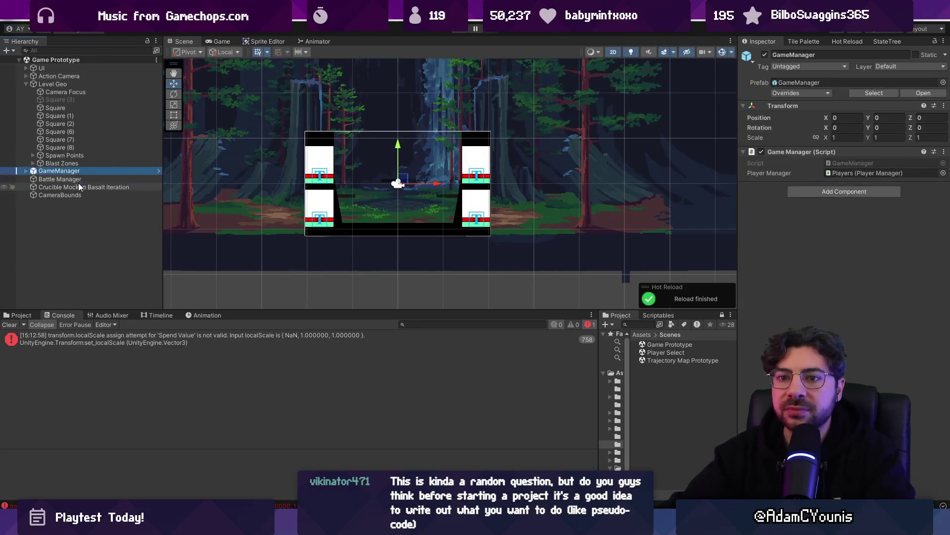
scroll(599, 213, down, 3)
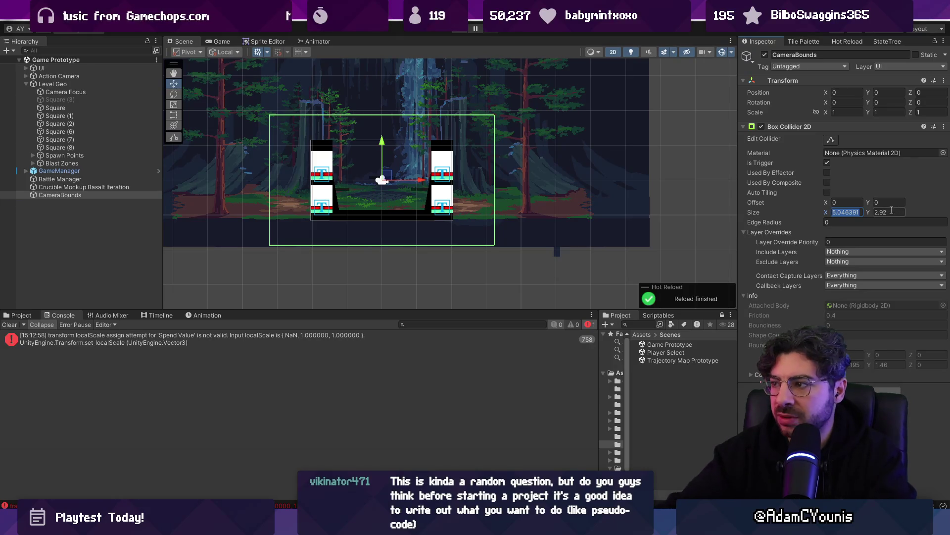
drag(828, 216, 845, 212)
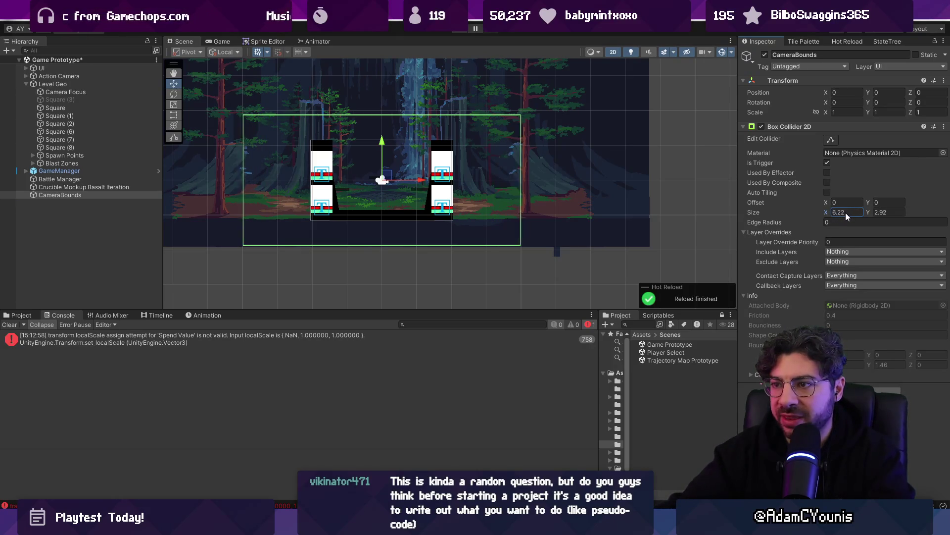
key(ctrl+z)
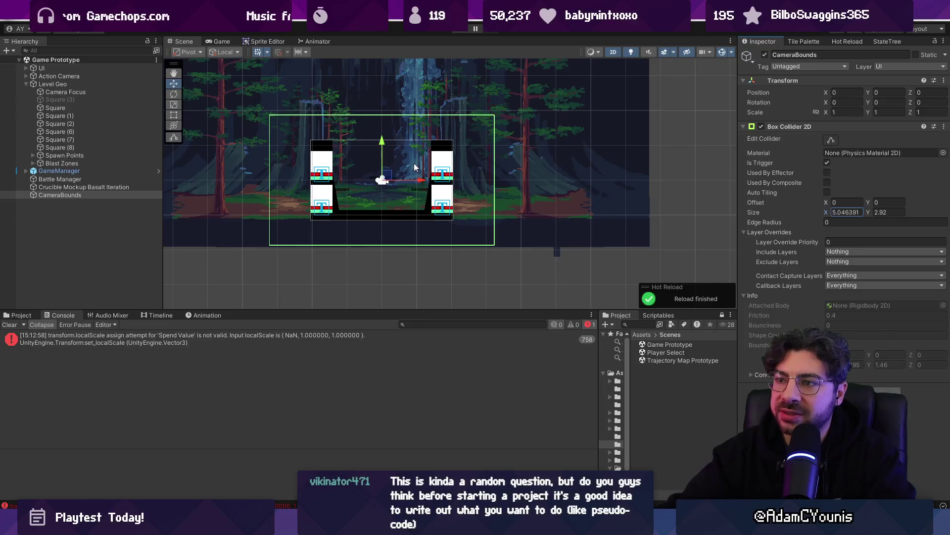
scroll(414, 162, up, 2)
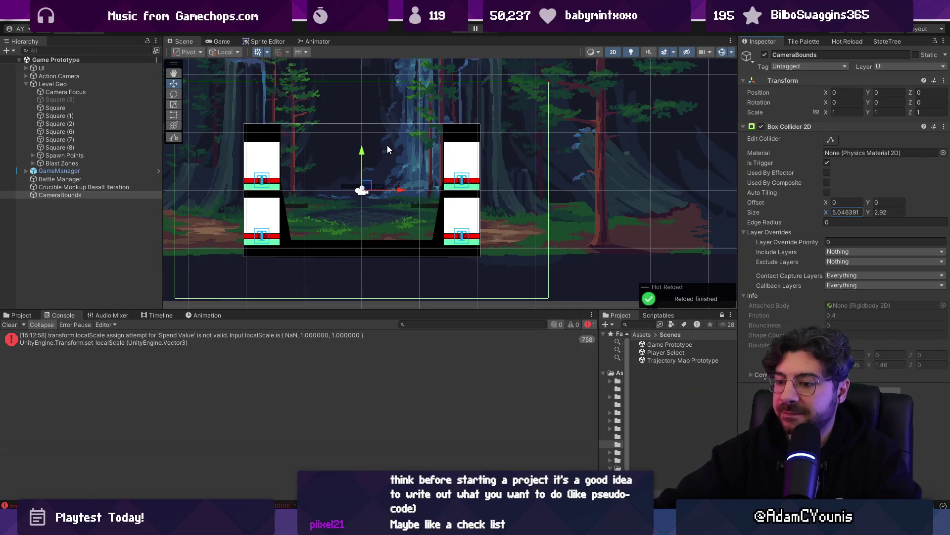
key(alt+Tab)
Rename halfW to qW and halfH to qH in ClampTargetWithinBounds.
scroll(404, 309, up, 5)
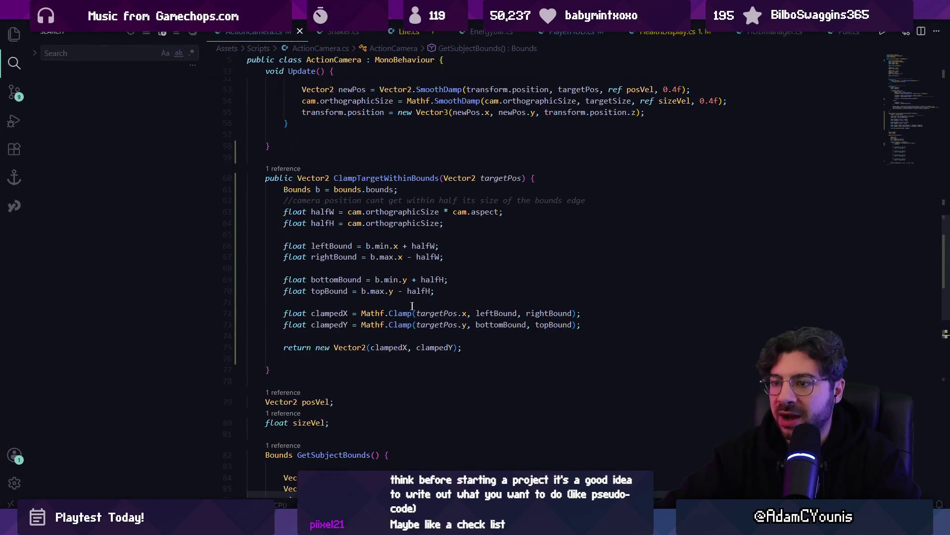
click(380, 189)
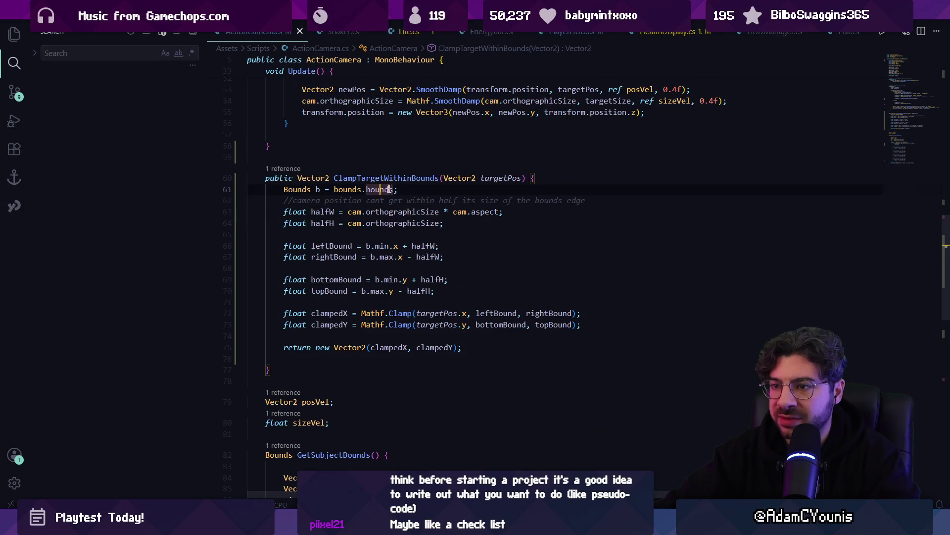
click(422, 245)
key(F2)
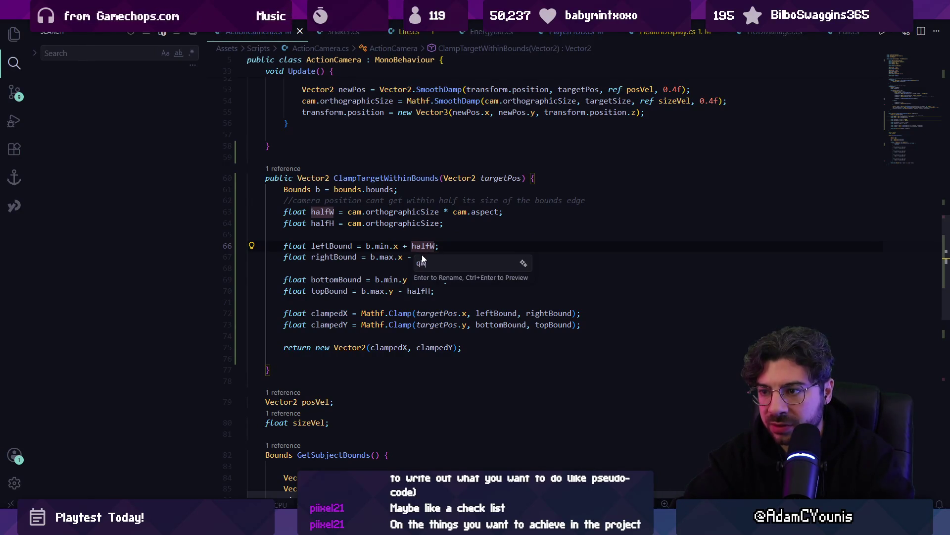
key(Return)
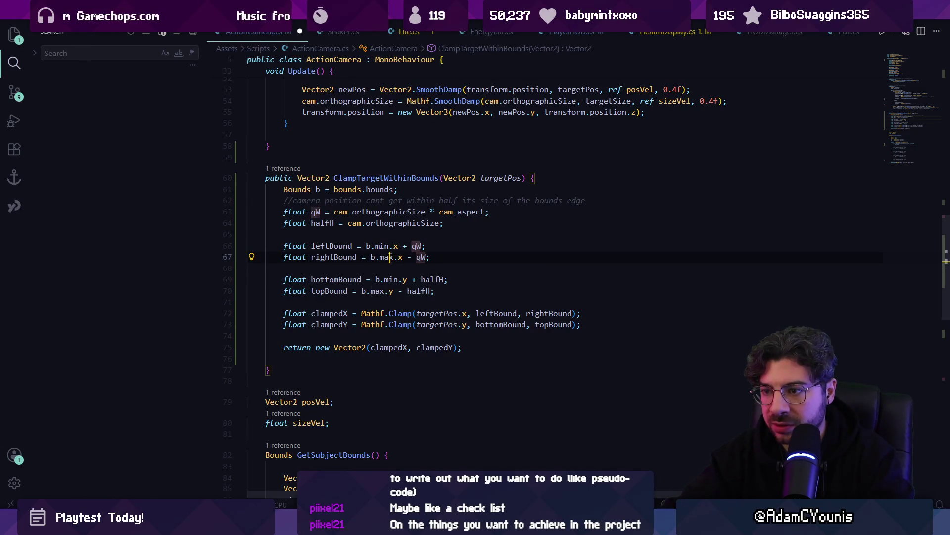
key(F2)
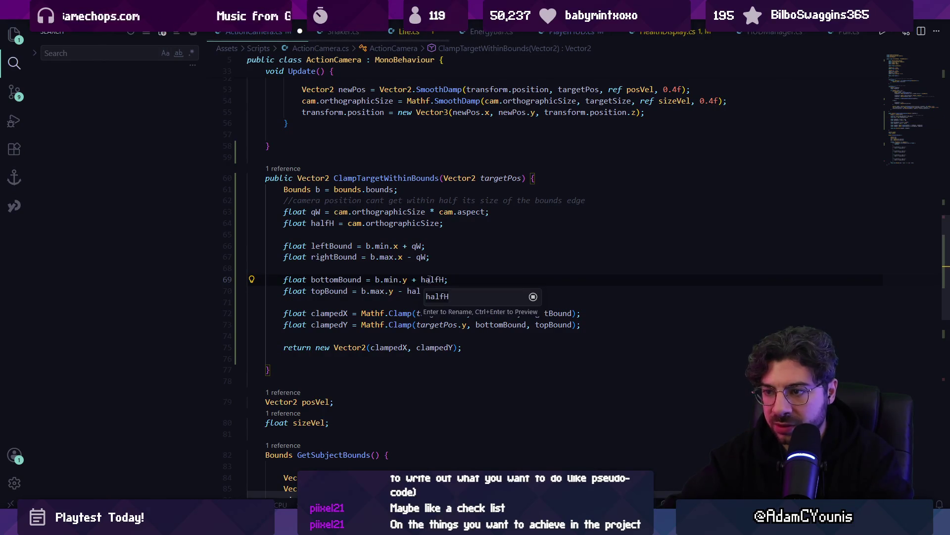
text(H)
key(Return)
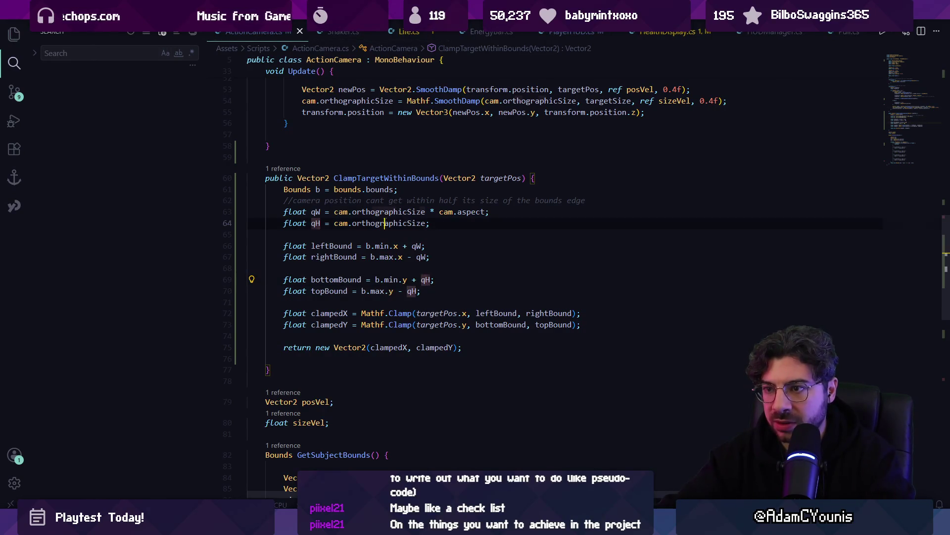
Divide orthographicSize by 2f in both qW and qH, then start a Unity playtest.
key(Up)
key(ctrl+Right)
text(/ 2)
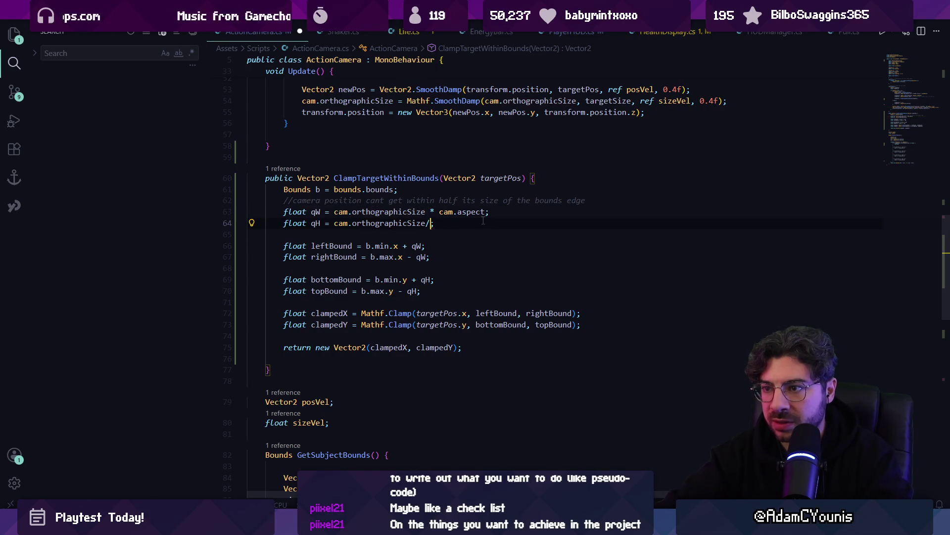
key(Down)
key(Left)
key(Left)
key(Left)
text(/)
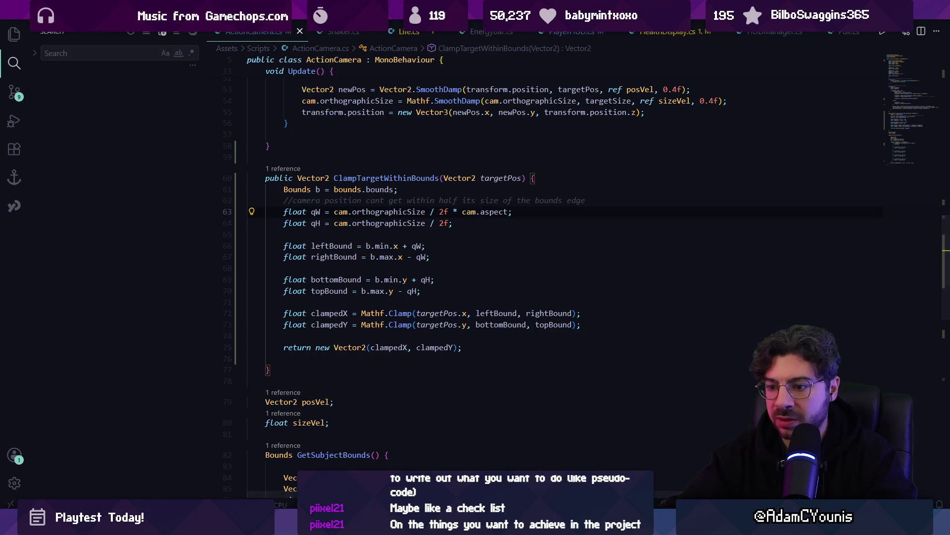
key(alt+Tab)
click(460, 31)
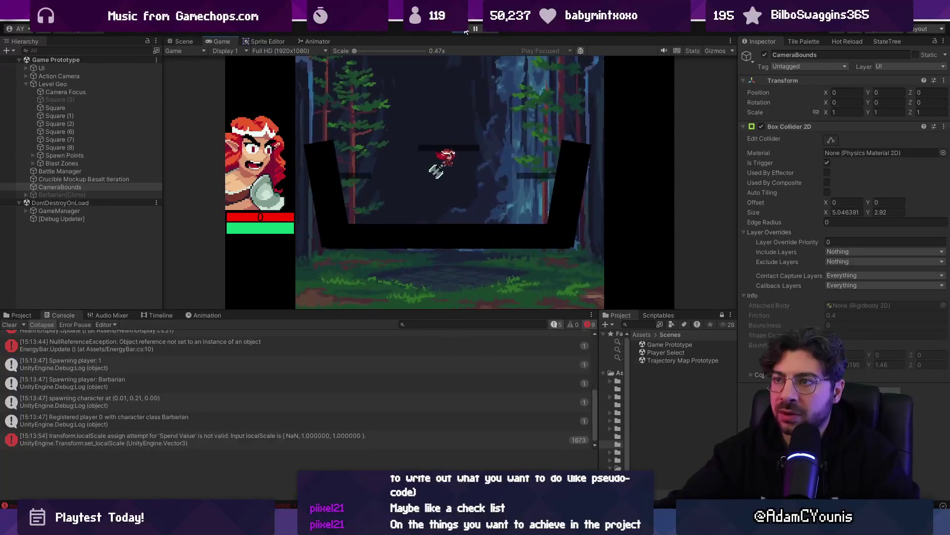
Stop the Barbarian playtest, glance at ActionCamera.cs, and return to the Unity editor.
click(464, 29)
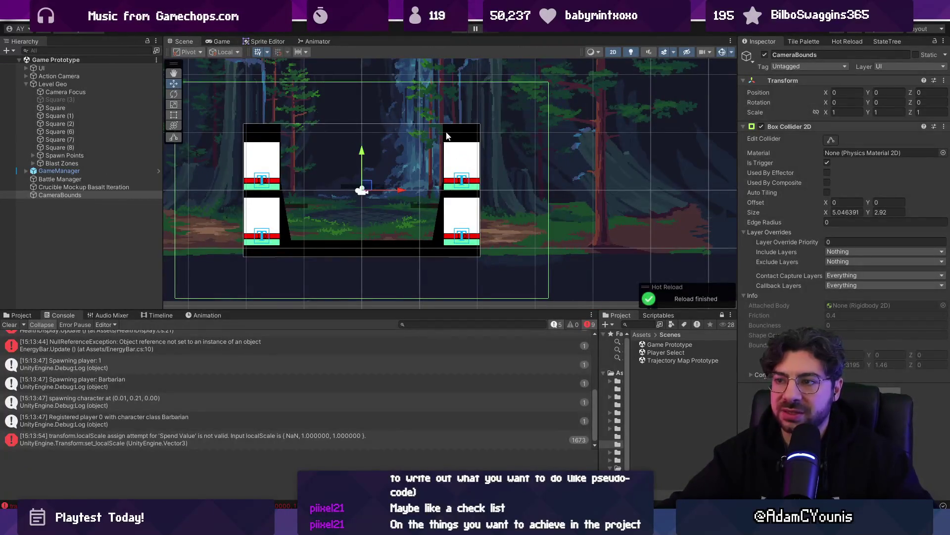
mouse_move(345, 526)
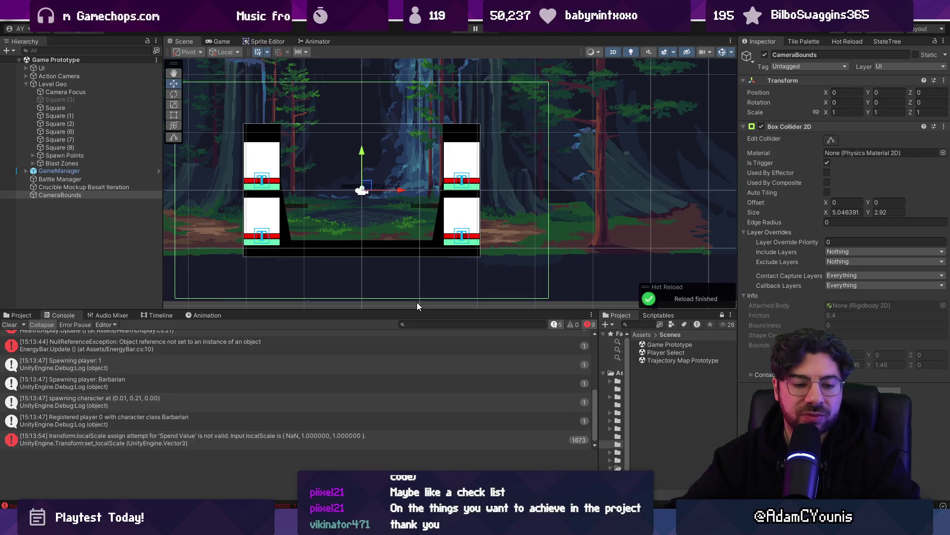
key(alt+Tab)
key(alt+Tab)
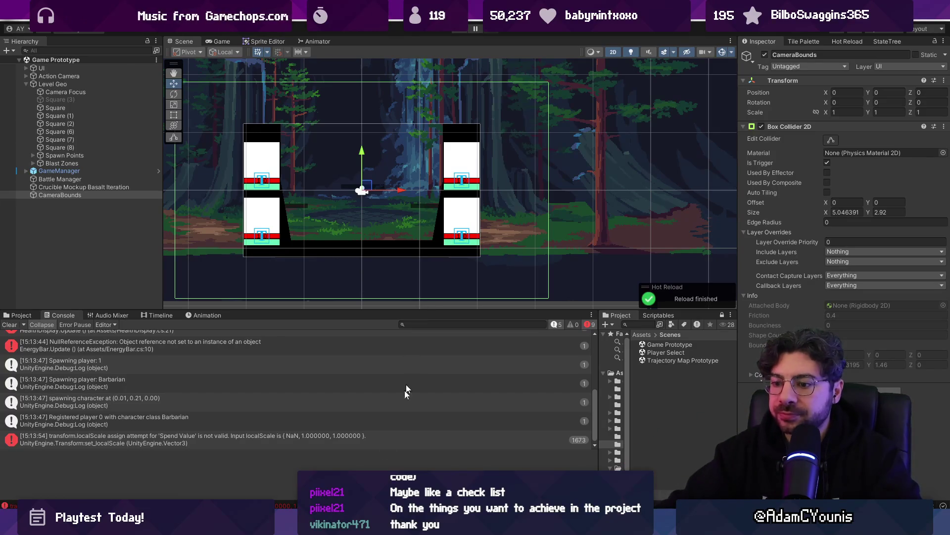
click(336, 462)
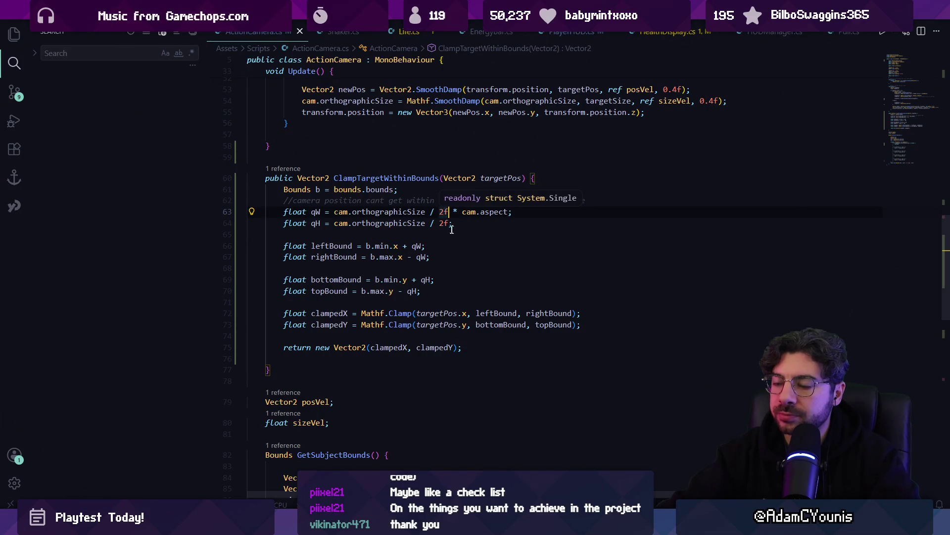
key(alt+Tab)
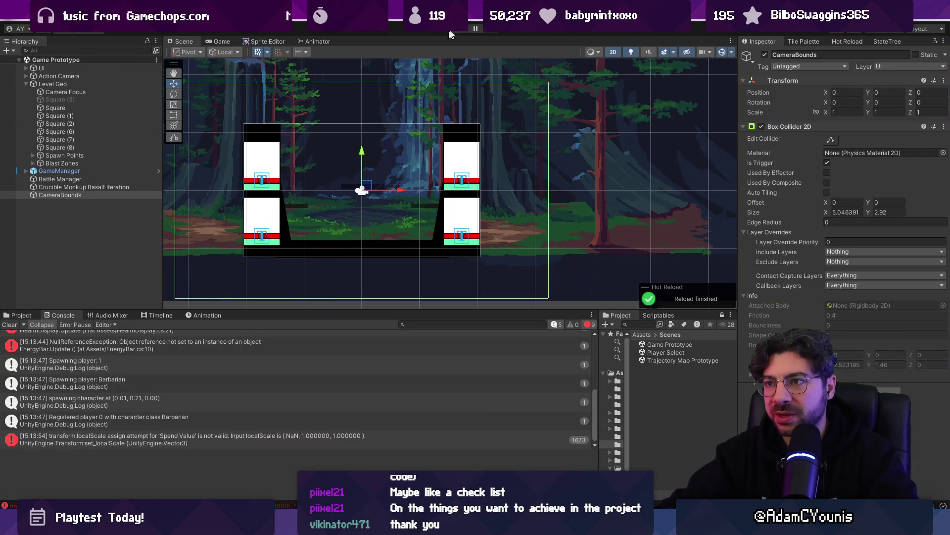
Open the Player Select scene and play a two-fighter match from it, then stop.
double_click(666, 352)
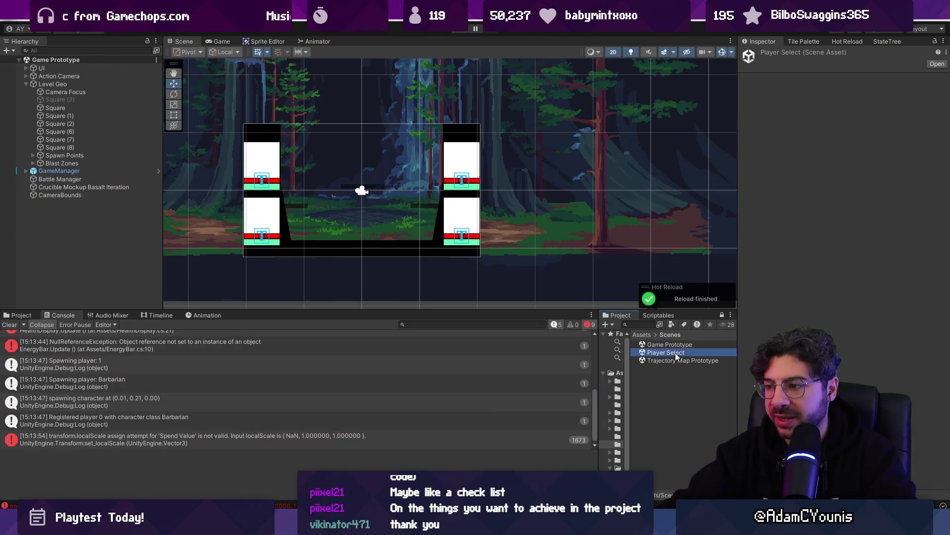
click(452, 31)
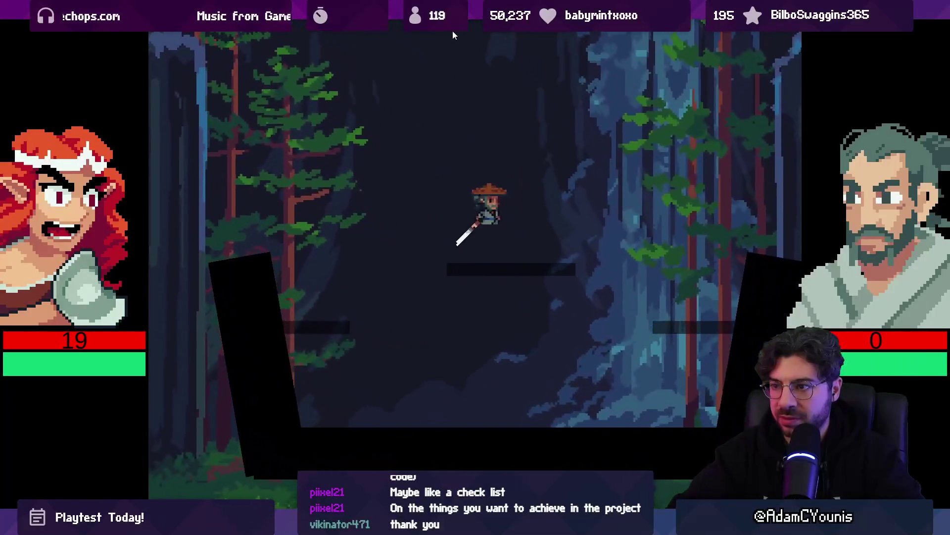
key(shift+space)
click(453, 30)
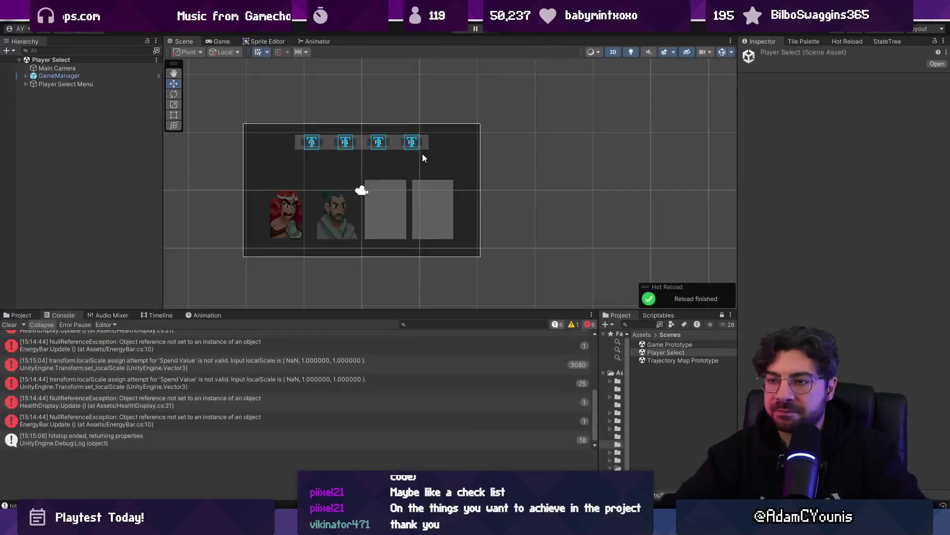
In Game Prototype, select CameraBounds under Level Geo and drag it up to Y 0.22.
double_click(680, 345)
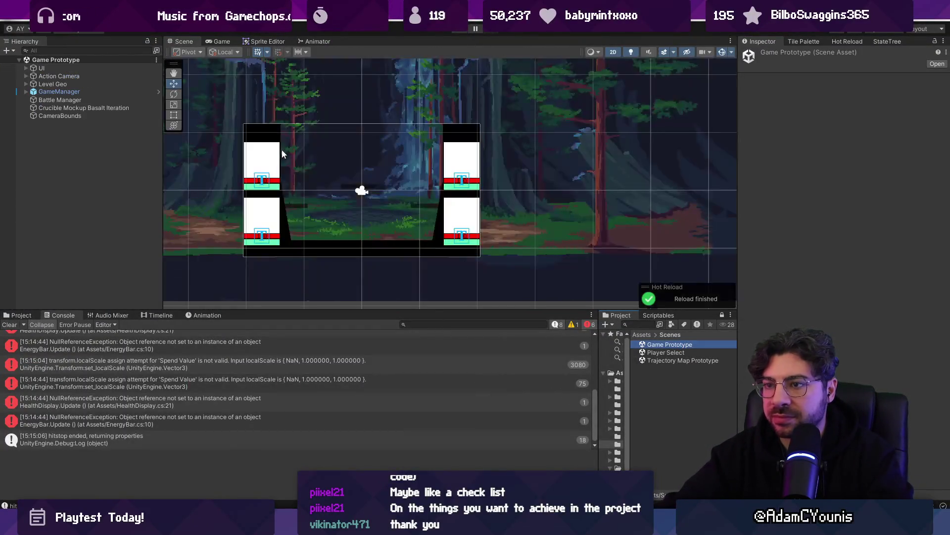
click(81, 108)
click(76, 83)
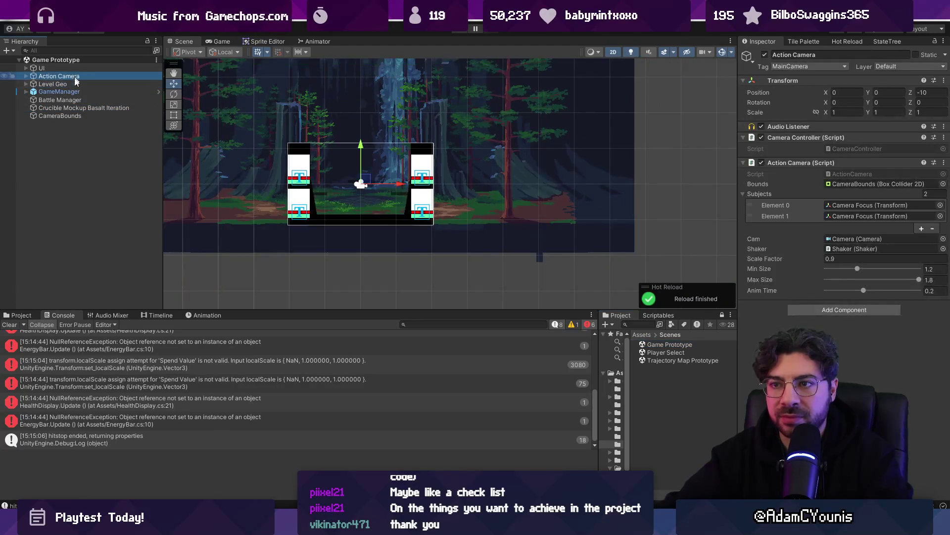
double_click(77, 82)
scroll(371, 179, up, 2)
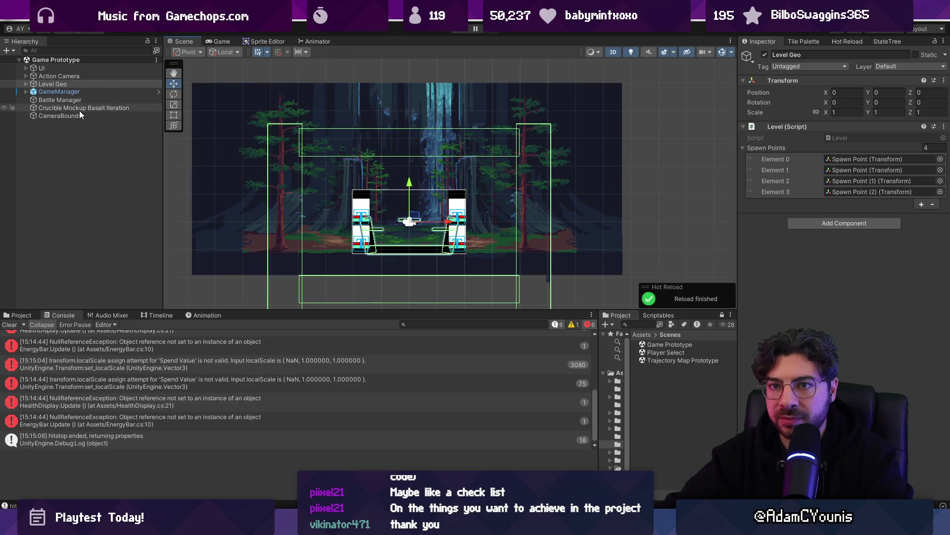
click(26, 84)
click(62, 165)
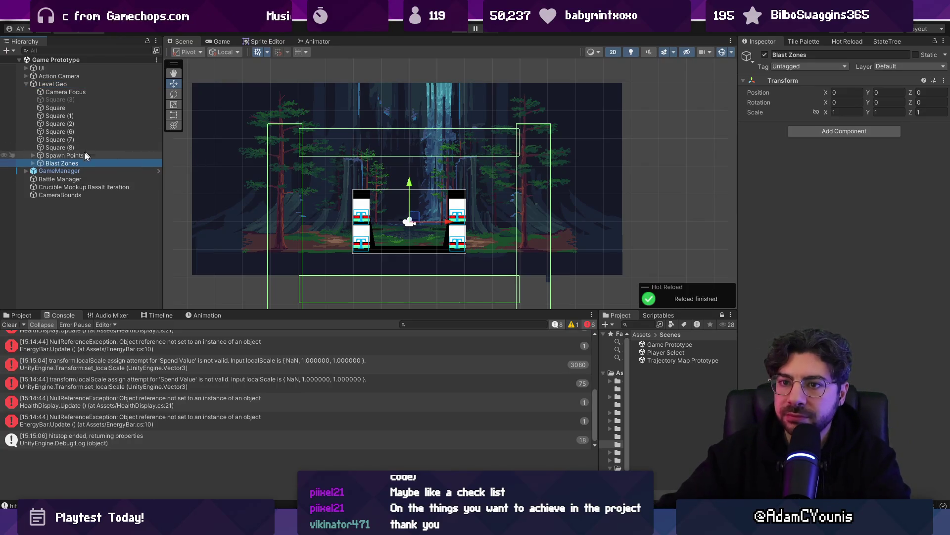
click(32, 162)
click(55, 171)
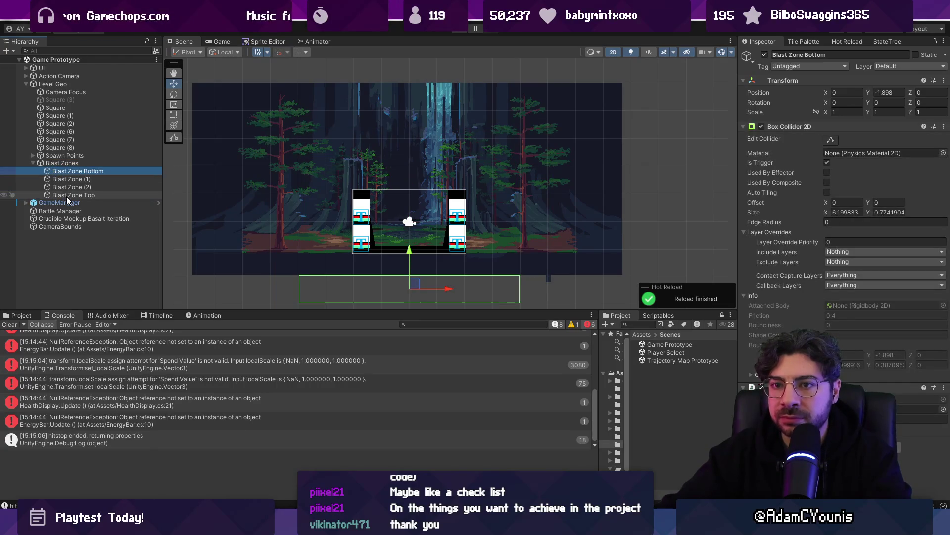
click(72, 227)
drag(409, 189, 411, 177)
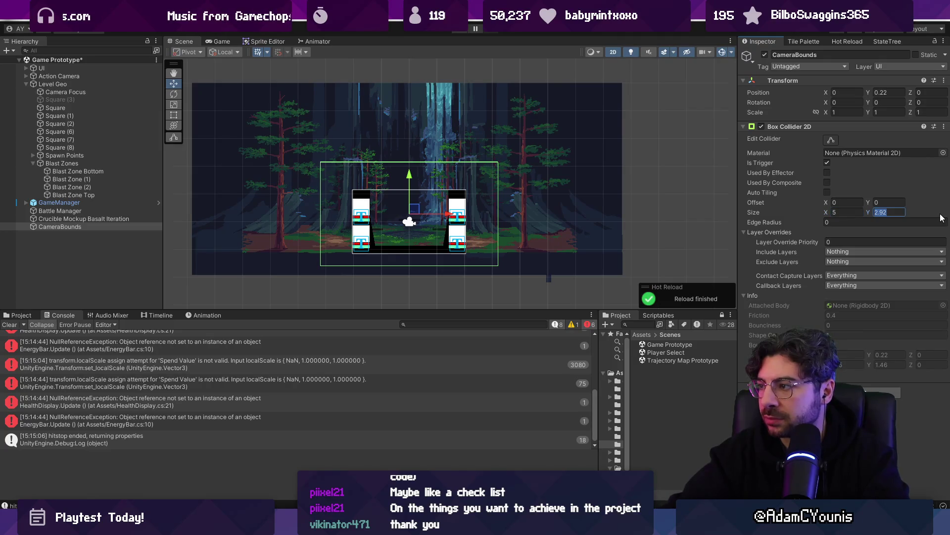
Set the CameraBounds Box Collider 2D Size Y to 3 and run a quick playtest.
text(3)
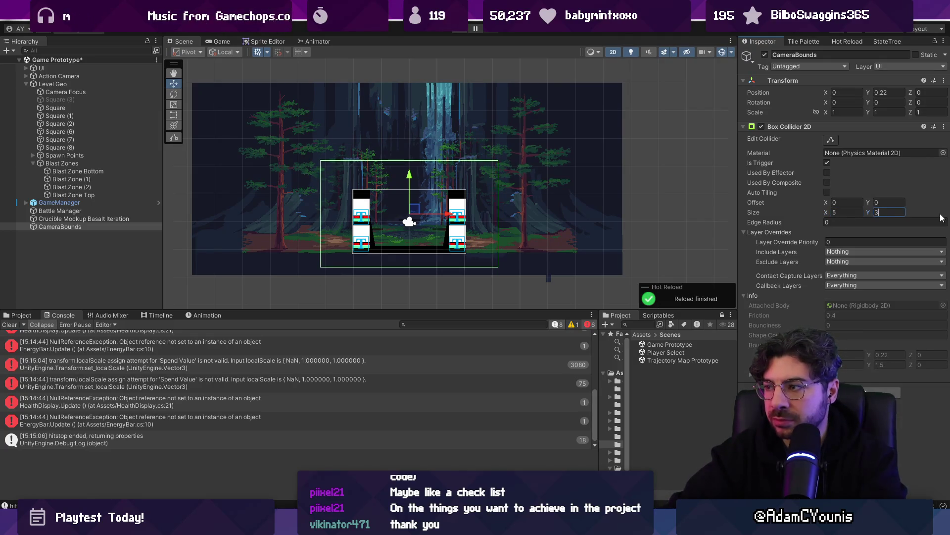
key(ctrl+p)
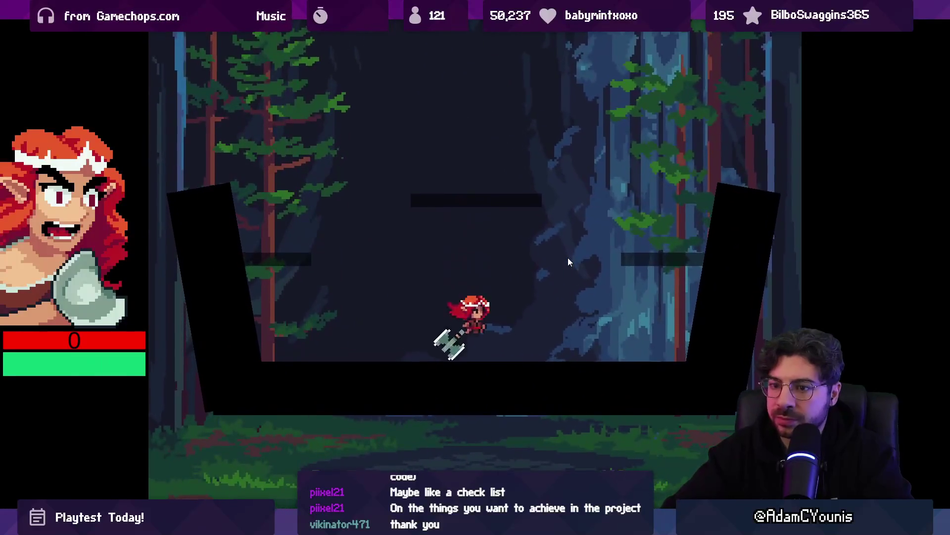
key(shift+space)
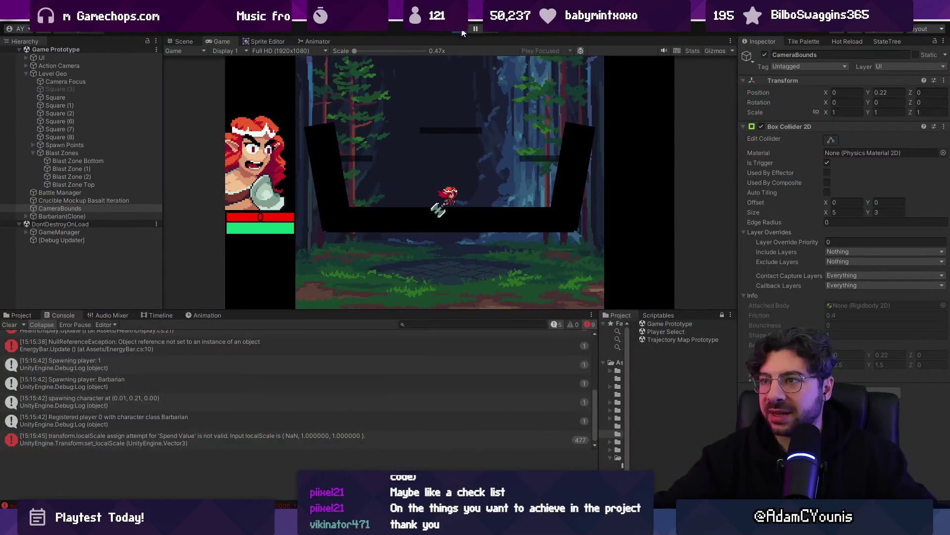
key(ctrl+p)
key(alt+Tab)
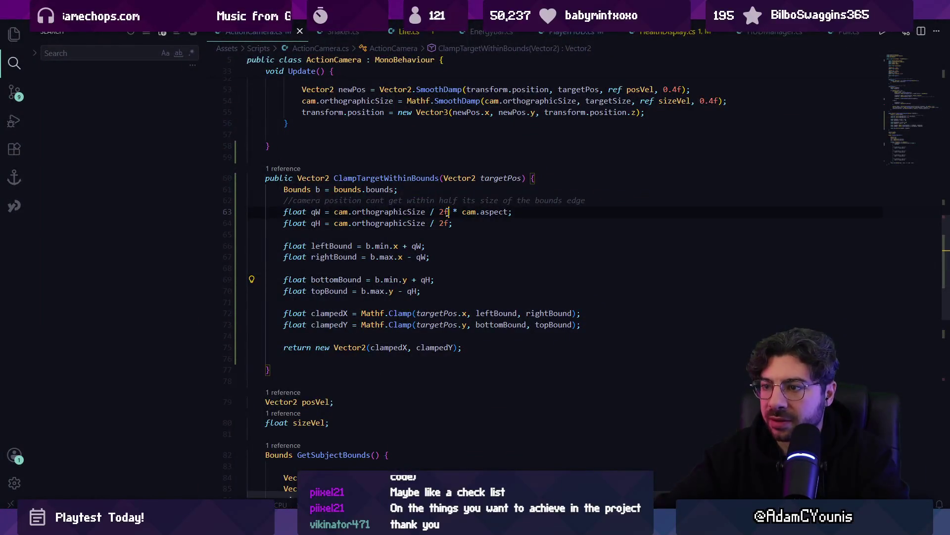
Replace '/ 2f' with '* 0.66f' on the qW and qH lines and save ActionCamera.cs.
text(*0.66f)
key(BackSpace)
key(ctrl+s)
key(Down)
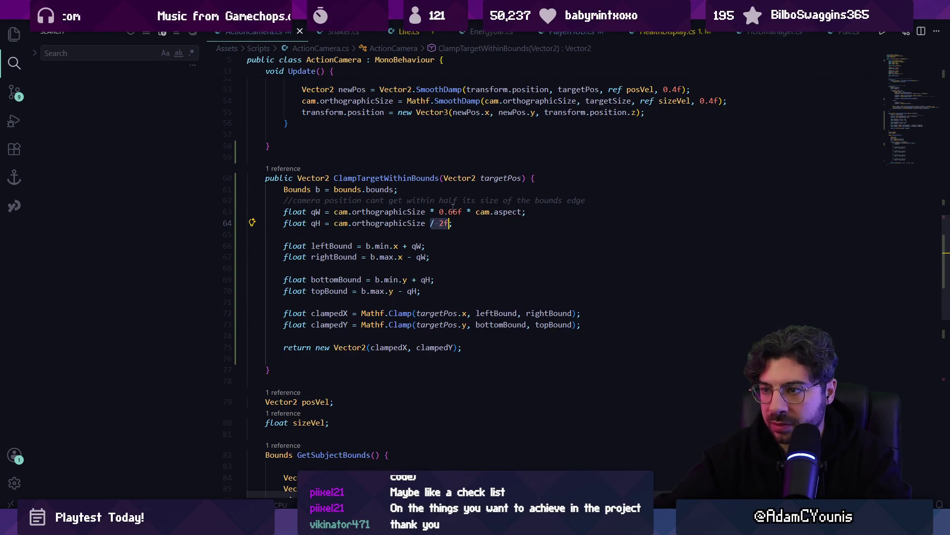
key(alt+Tab)
key(alt+Tab)
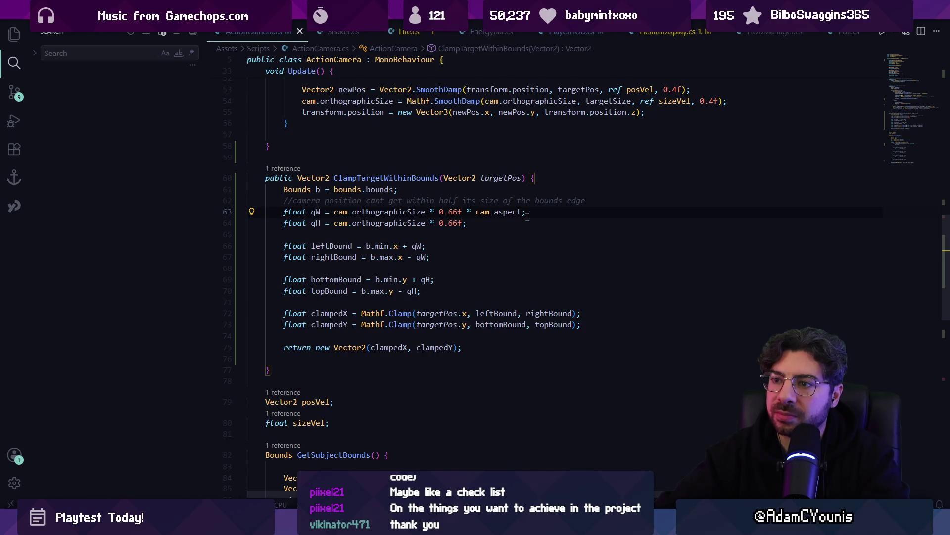
key(alt+Tab)
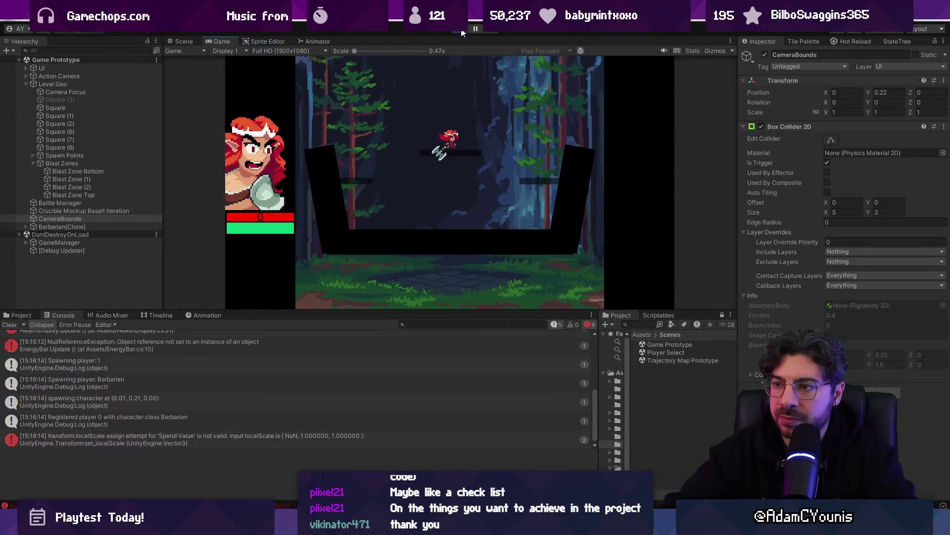
Play a Barbarian-versus-Samurai round in the maximized Game view, then stop play mode.
key(shift+space)
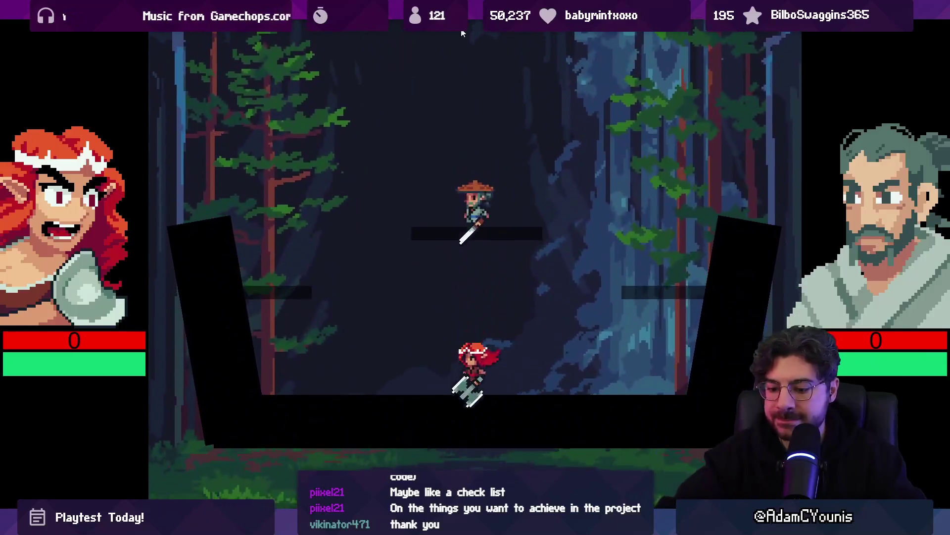
click(461, 31)
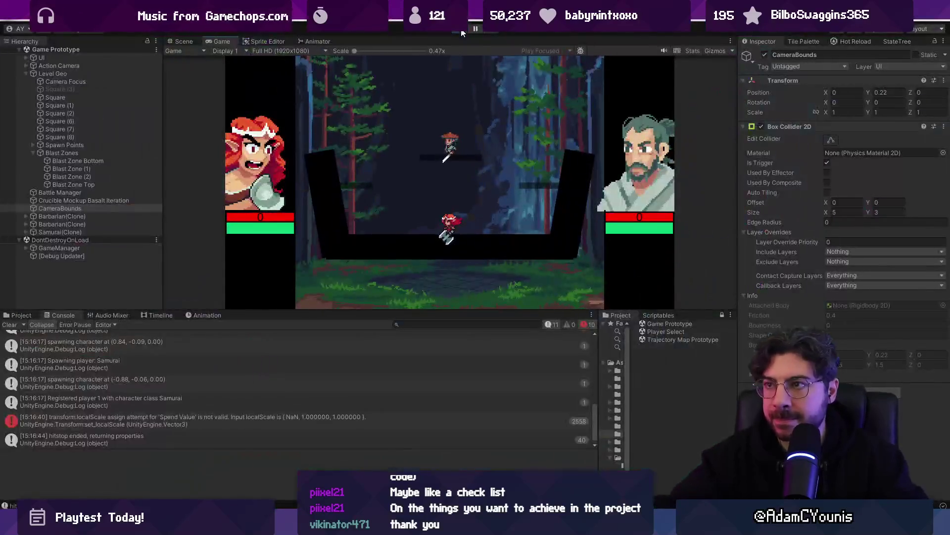
Select CameraBounds and lower its Box Collider 2D Size Y from 3 to 2.5, then playtest.
click(85, 163)
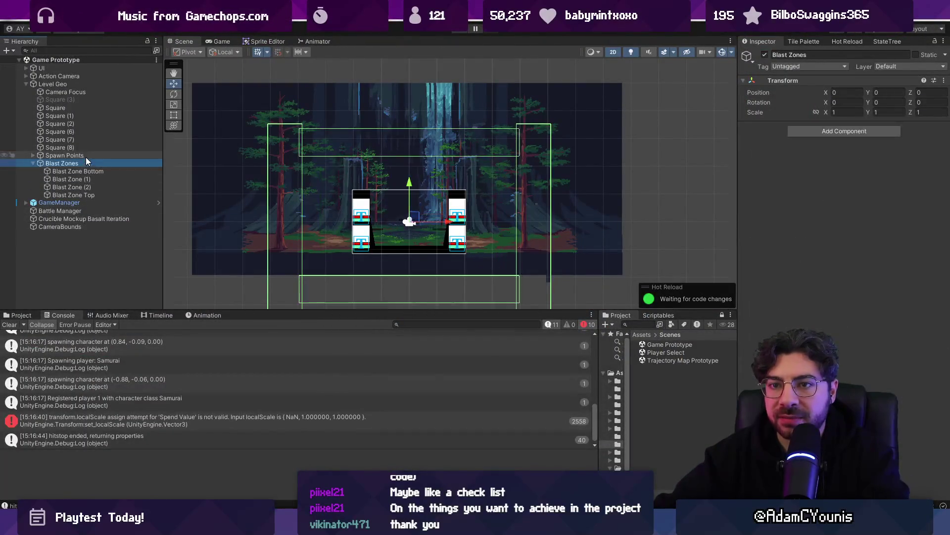
ctrl+click(84, 225)
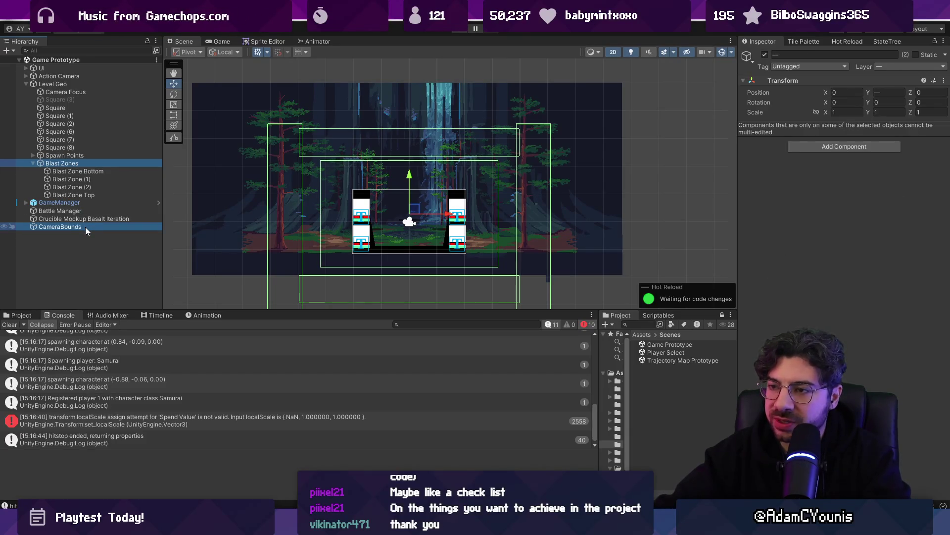
click(85, 227)
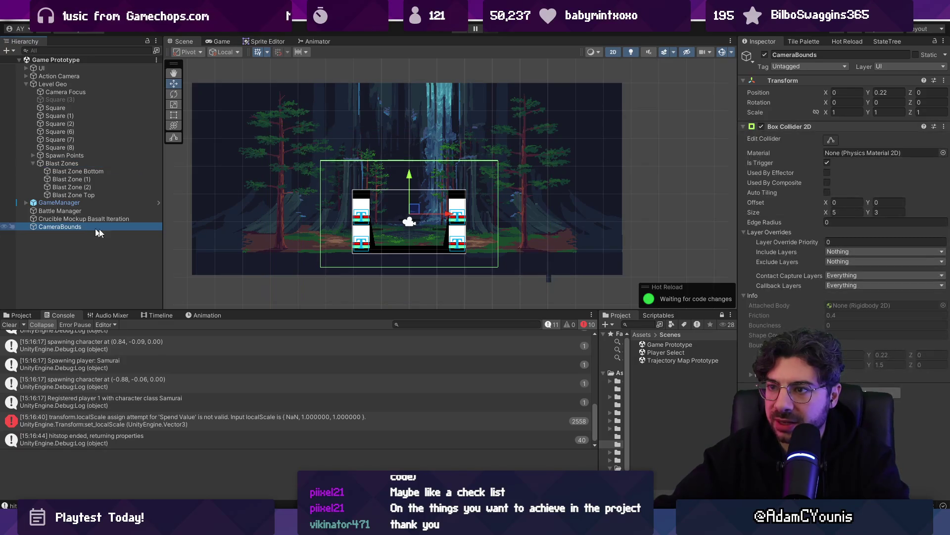
drag(866, 211, 859, 212)
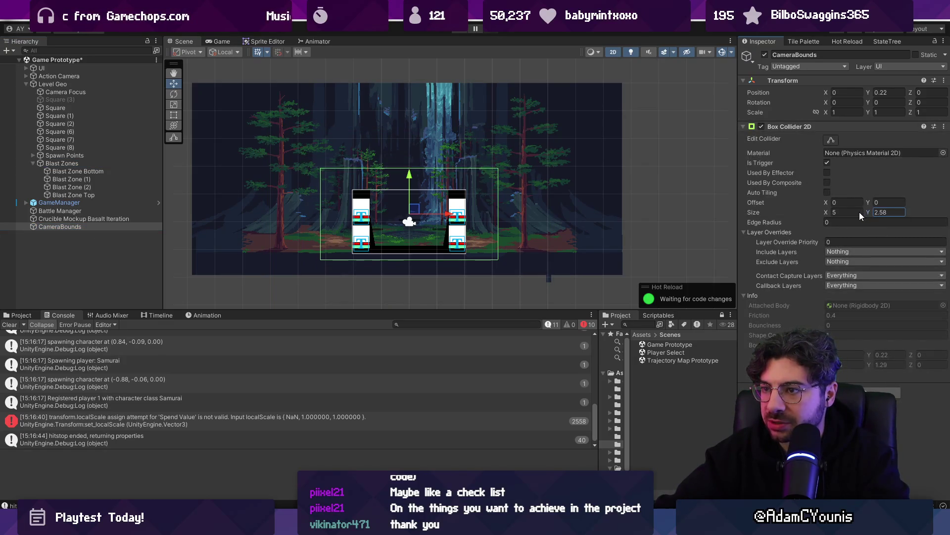
click(879, 211)
text(2.3)
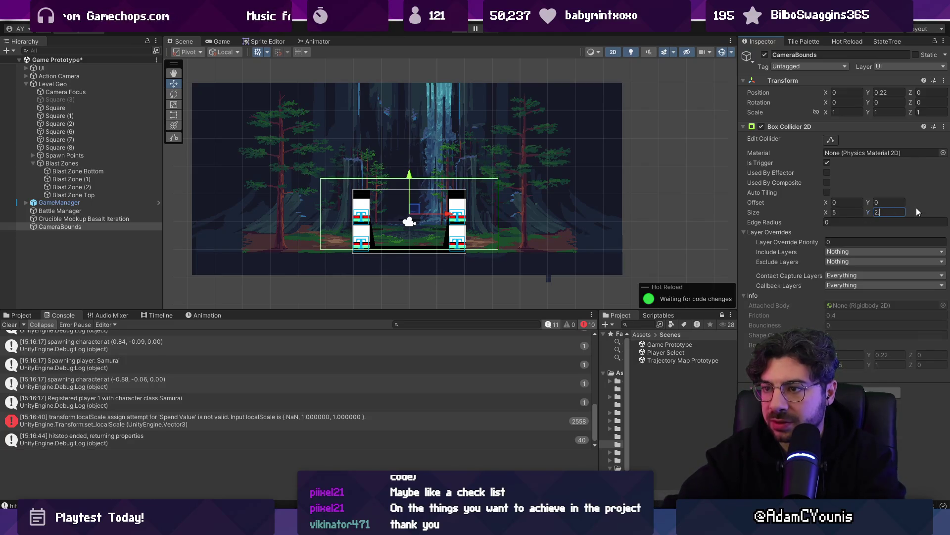
key(BackSpace)
text(5)
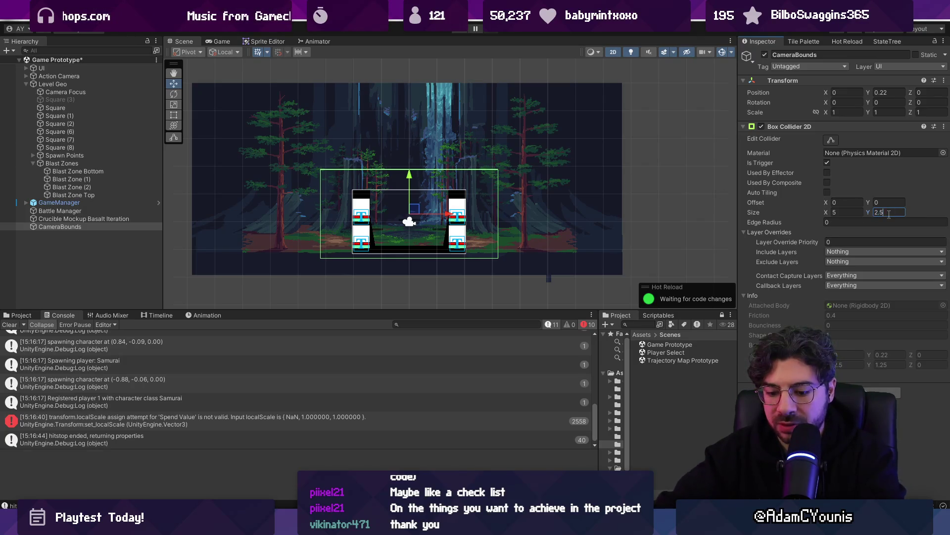
key(BackSpace)
text(7)
click(458, 29)
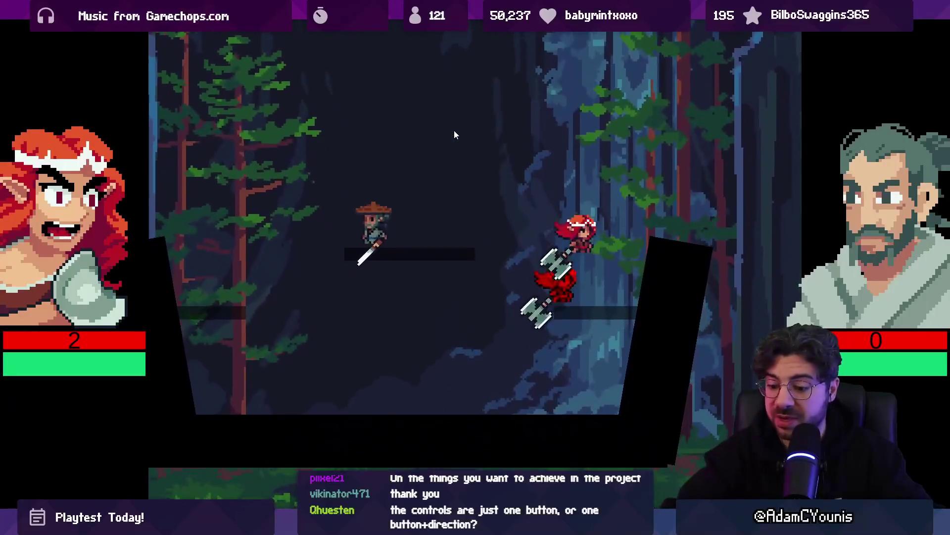
Shrink the maximized Game view, stop the playtest, then start play mode again.
key(shift+space)
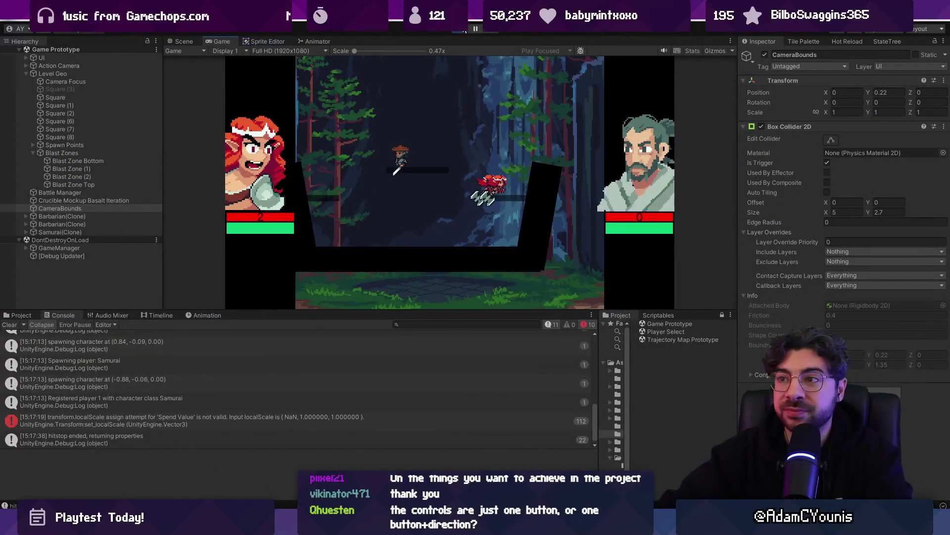
click(454, 35)
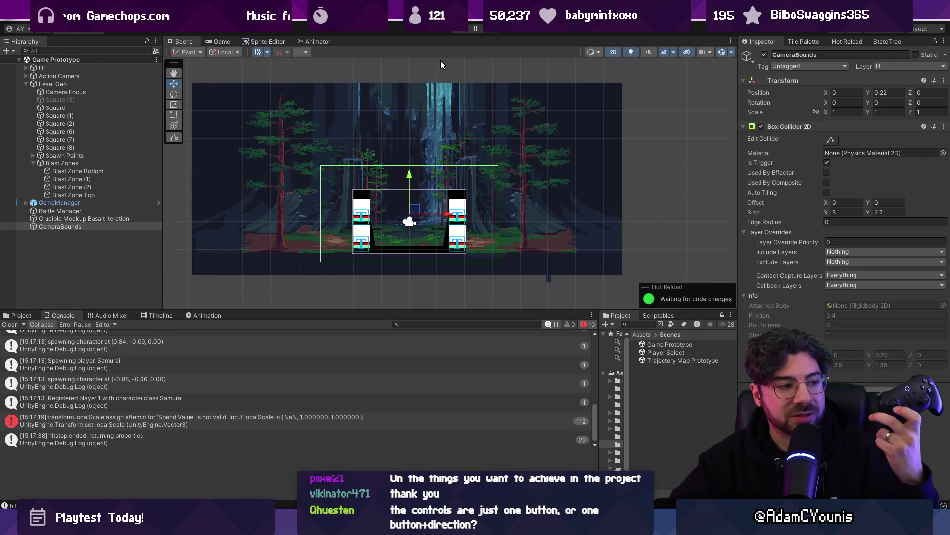
click(461, 32)
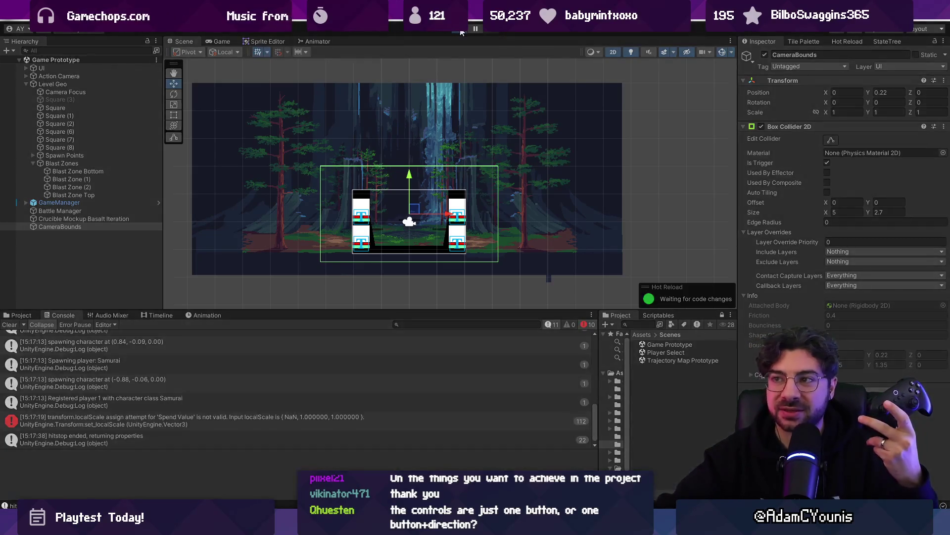
Stop play, open the Player Select scene, playtest it, then stop the game.
click(460, 32)
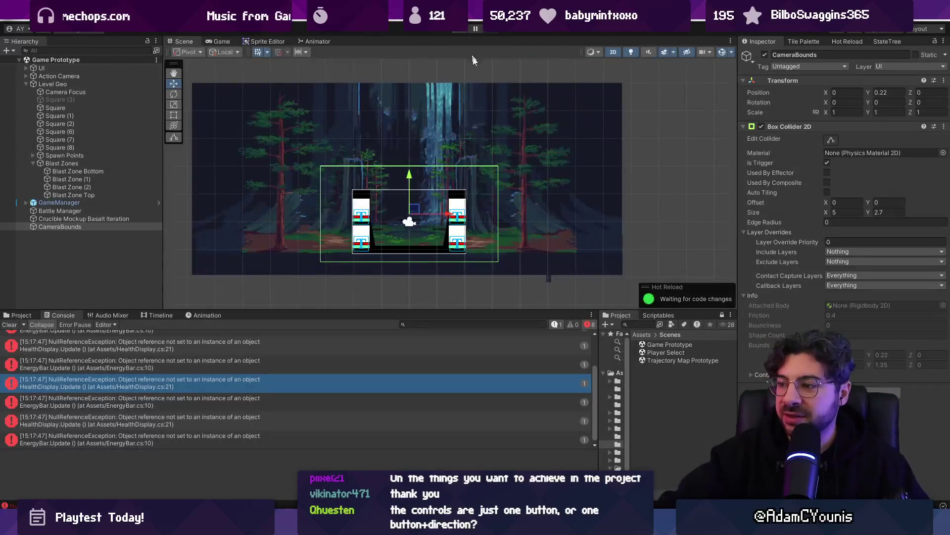
double_click(661, 352)
click(459, 30)
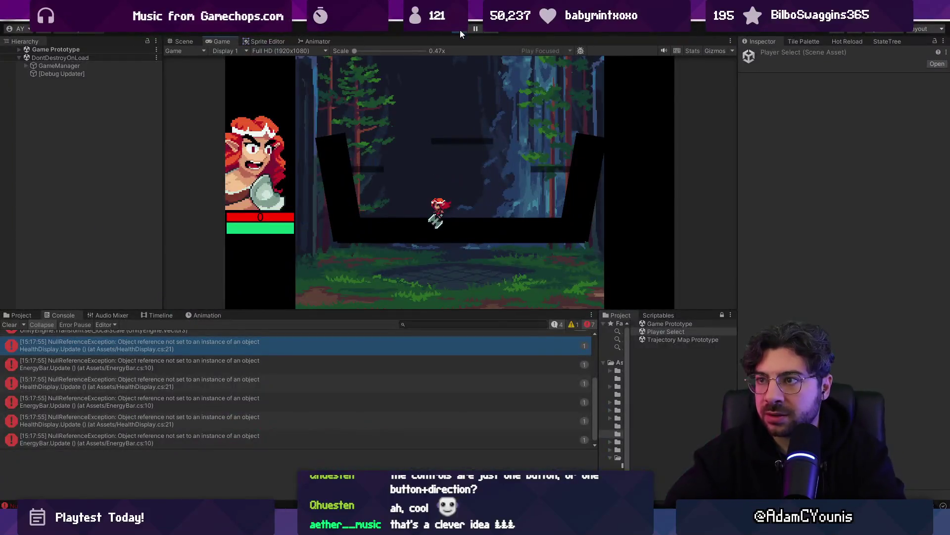
click(459, 30)
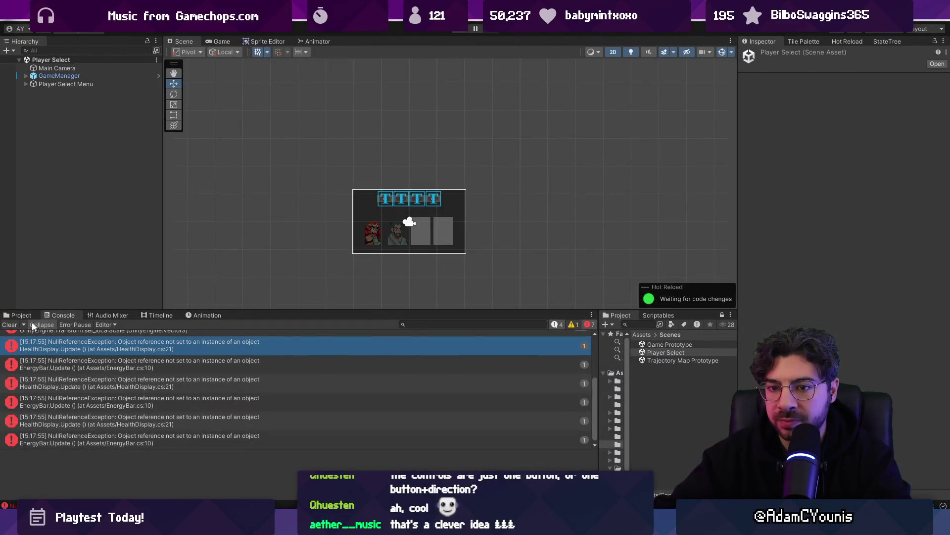
Search the Project for 'character', open the Character prefab, then return to Player Select.
click(20, 315)
click(430, 325)
text(charac)
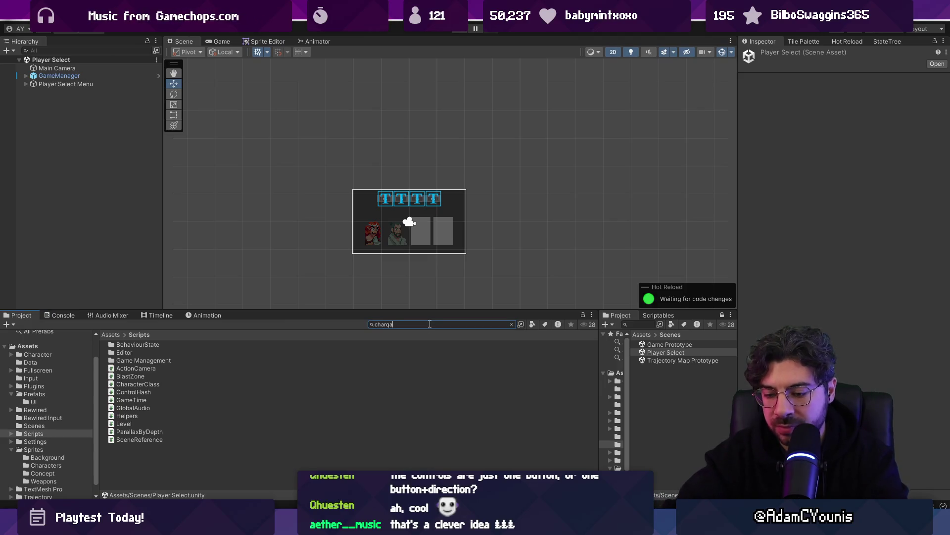
text(ter)
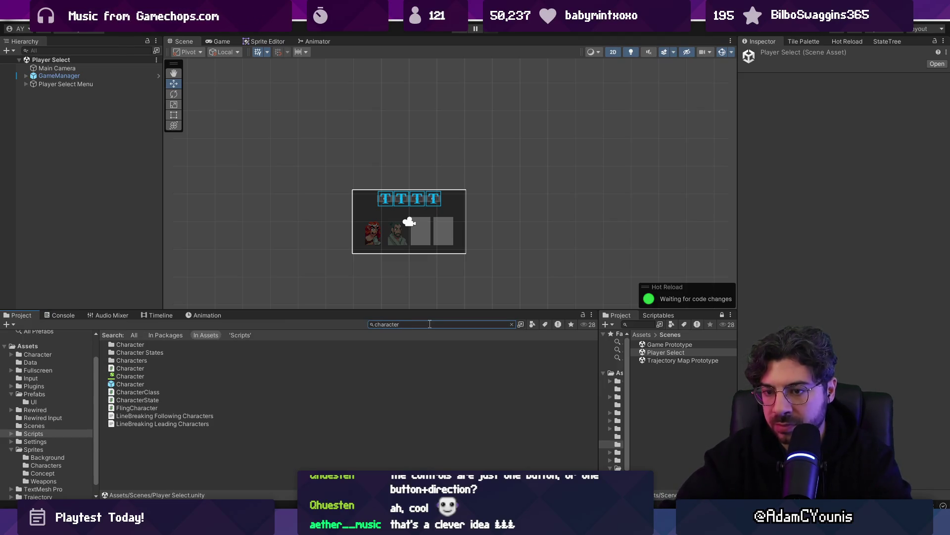
double_click(129, 384)
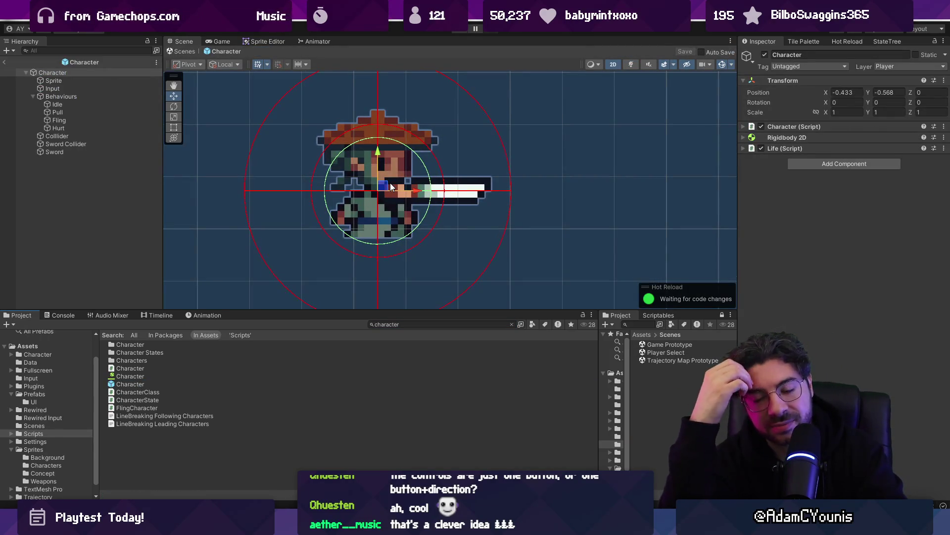
click(1, 61)
click(2, 62)
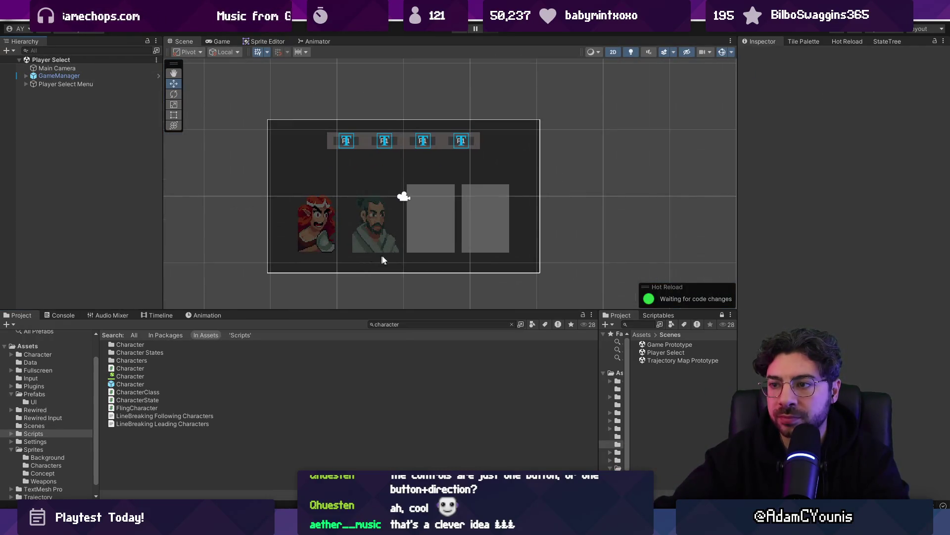
Enlarge the Project browser, open Assets/Prefabs from a new search, and select the Character prefab.
drag(529, 309, 529, 299)
click(414, 314)
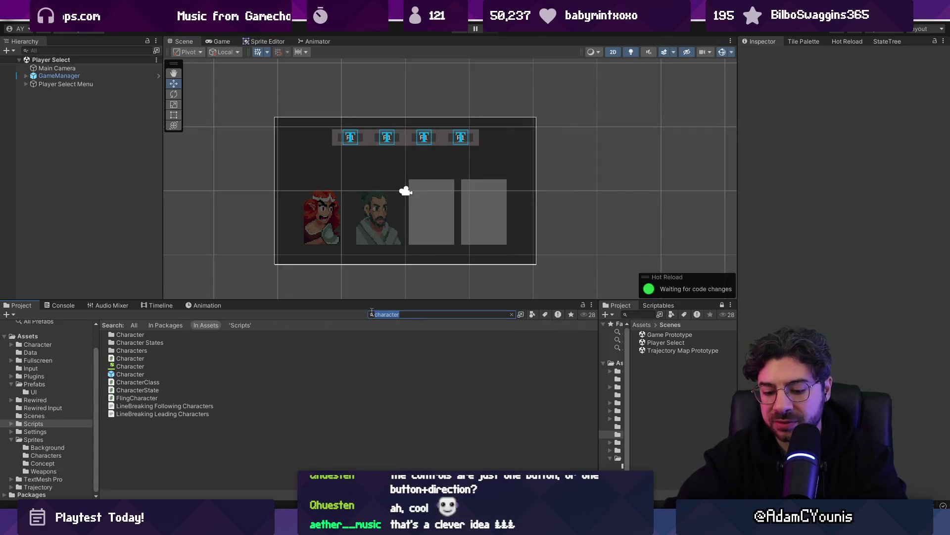
text(preg)
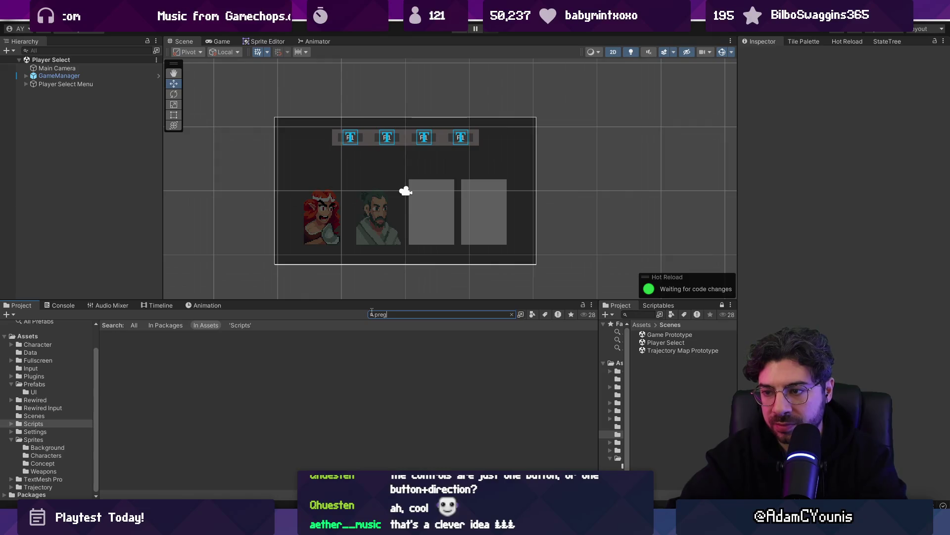
key(BackSpace)
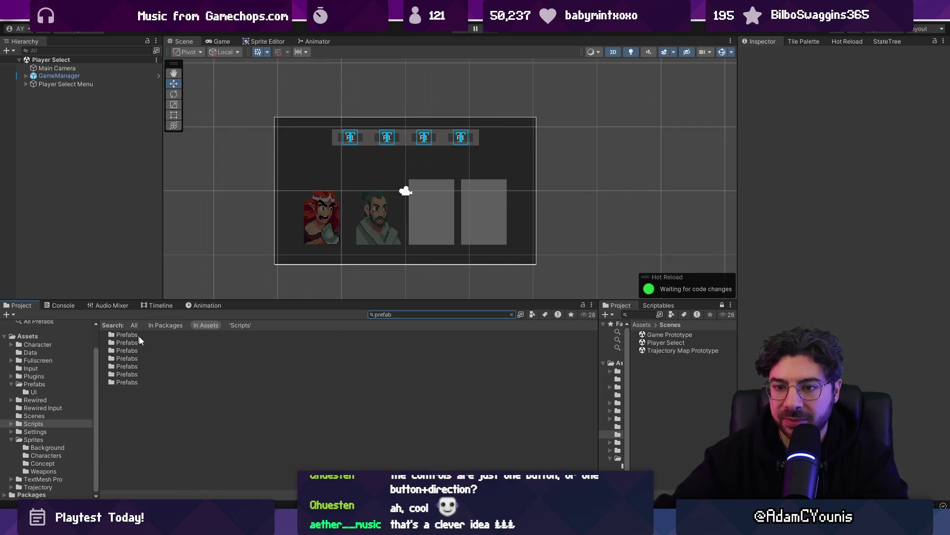
click(143, 337)
double_click(143, 338)
click(136, 360)
click(148, 350)
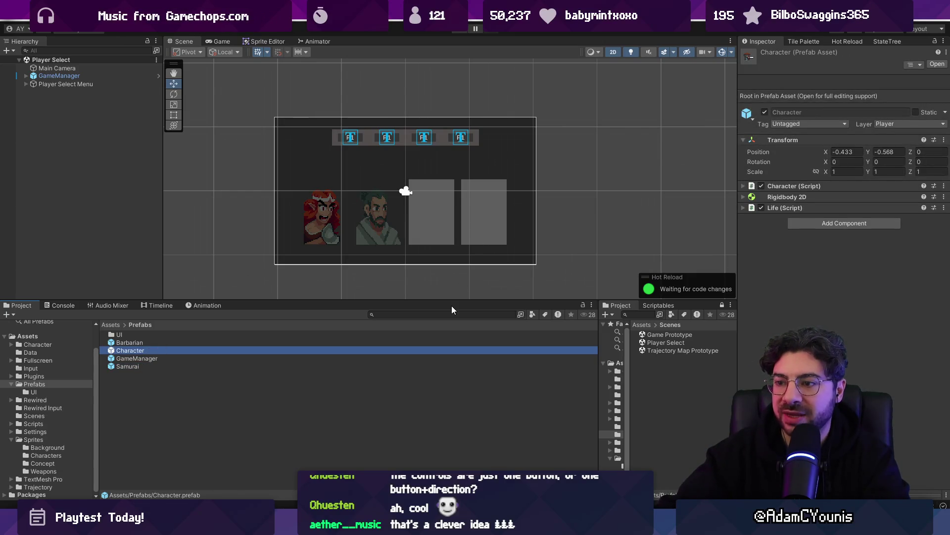
Open the Barbarian prefab from the Prefabs folder in Prefab Mode.
double_click(130, 342)
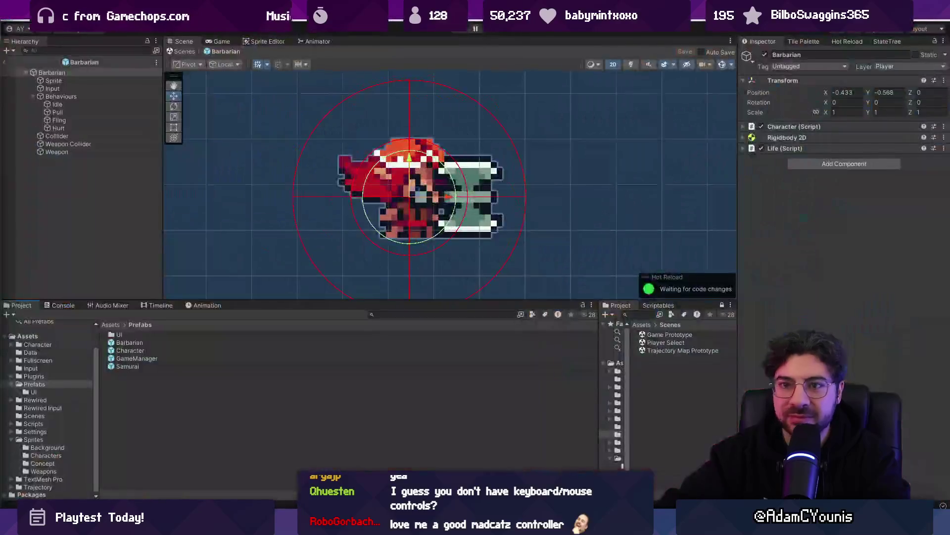
In Chrome, search 'can joycons click in' and skim the results.
key(alt+Tab)
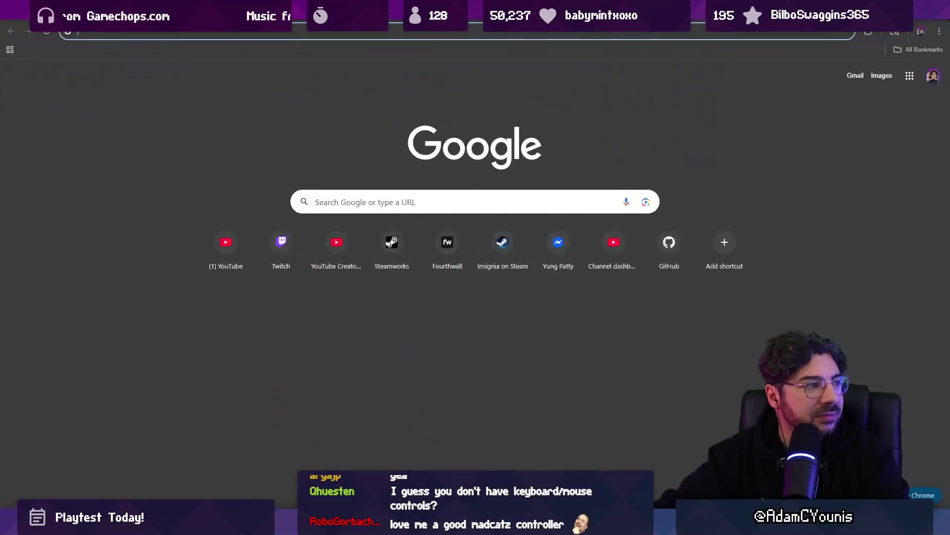
click(290, 31)
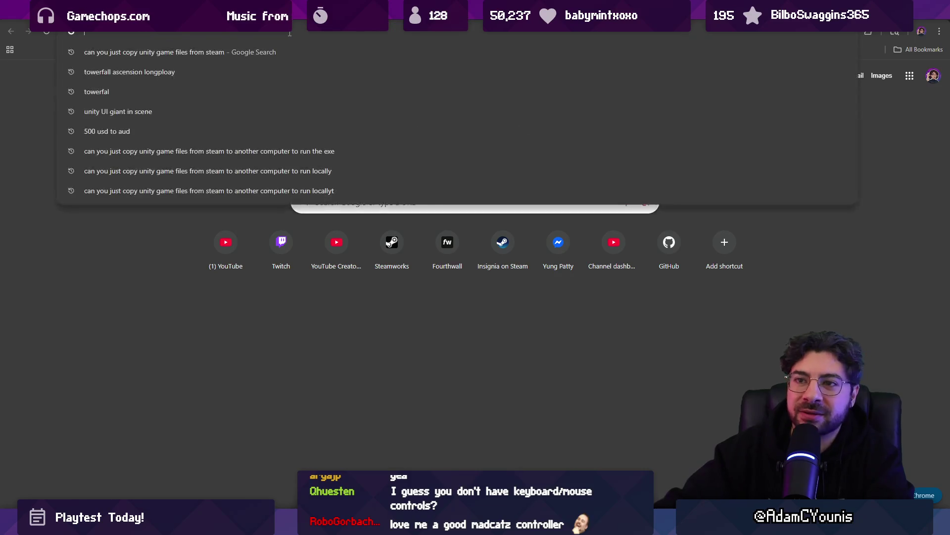
text(can joy)
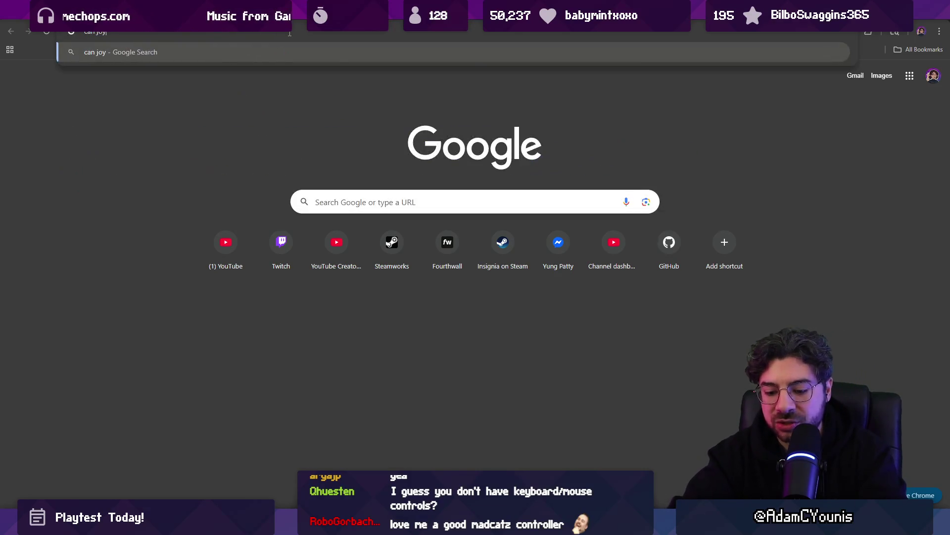
text(cons click in)
key(Return)
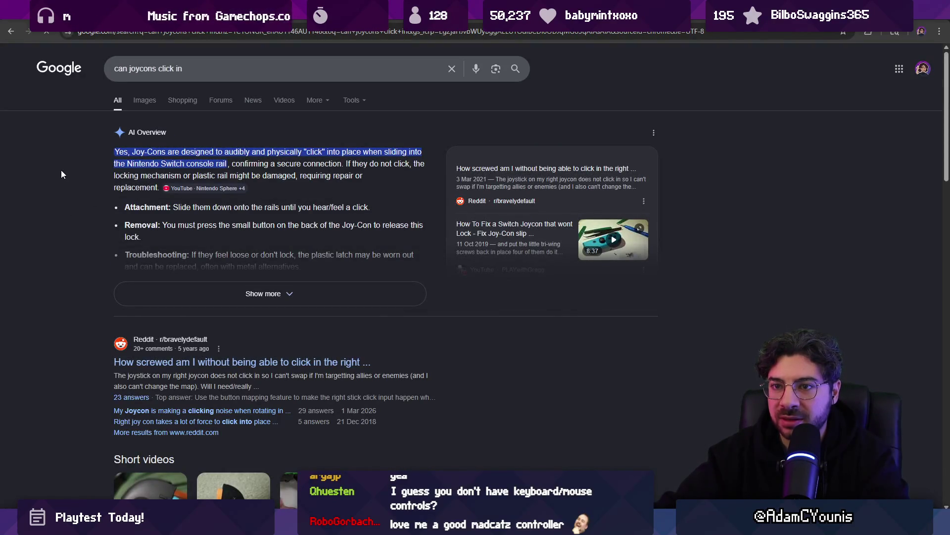
scroll(73, 204, down, 6)
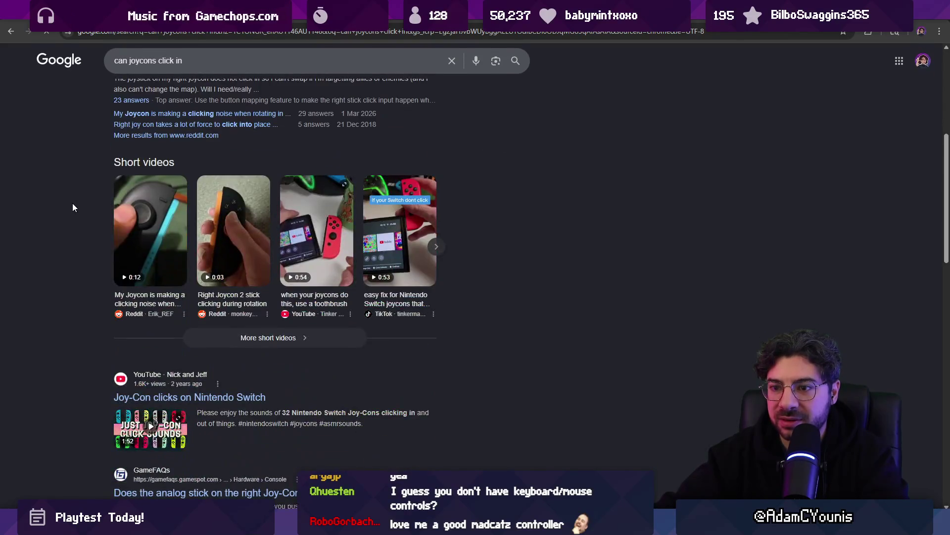
scroll(99, 172, up, 6)
Refine the search to ask about analogue sticks, read the results, and return to Unity.
click(156, 69)
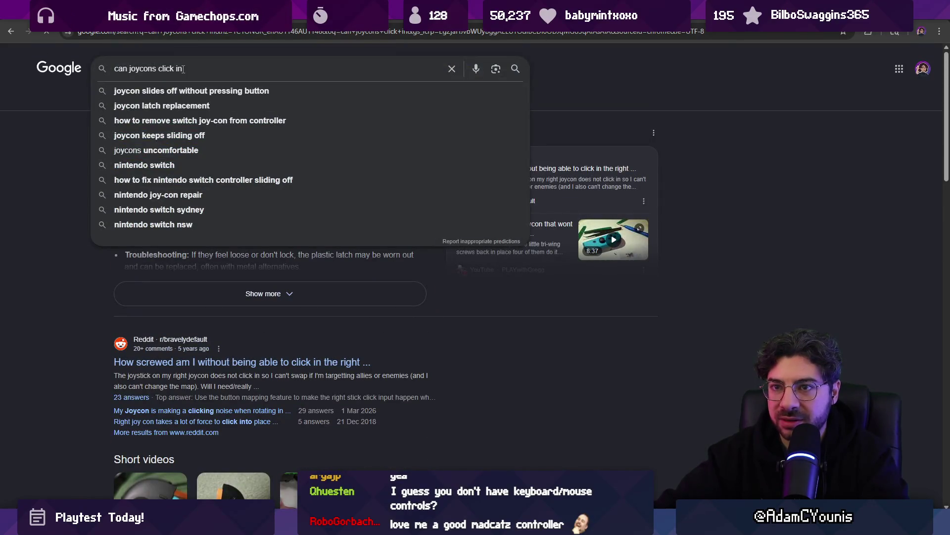
key(BackSpace)
text(analogue stick)
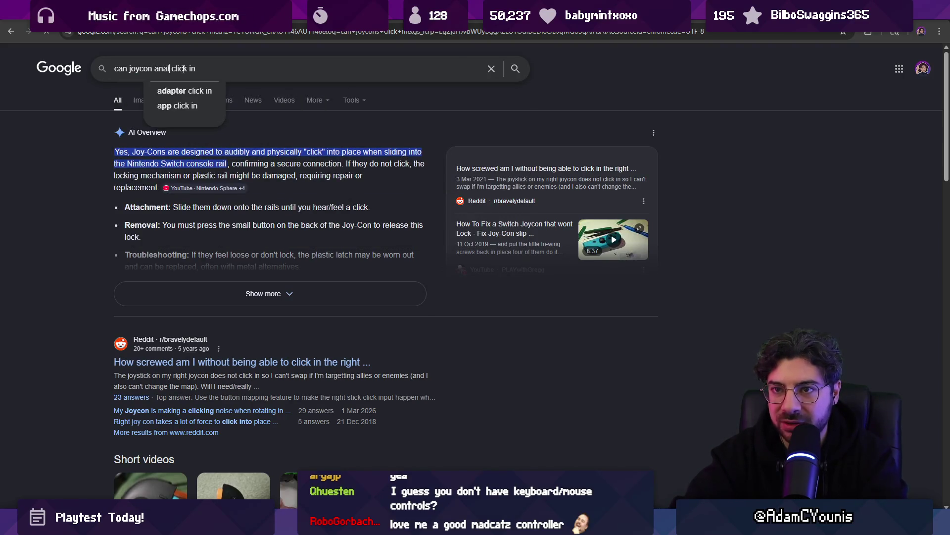
text(s)
key(Return)
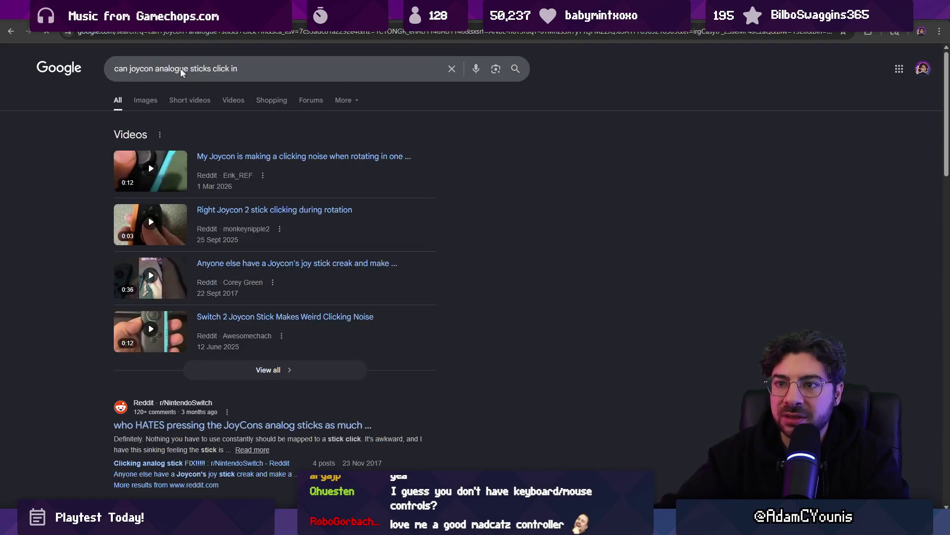
scroll(215, 173, down, 4)
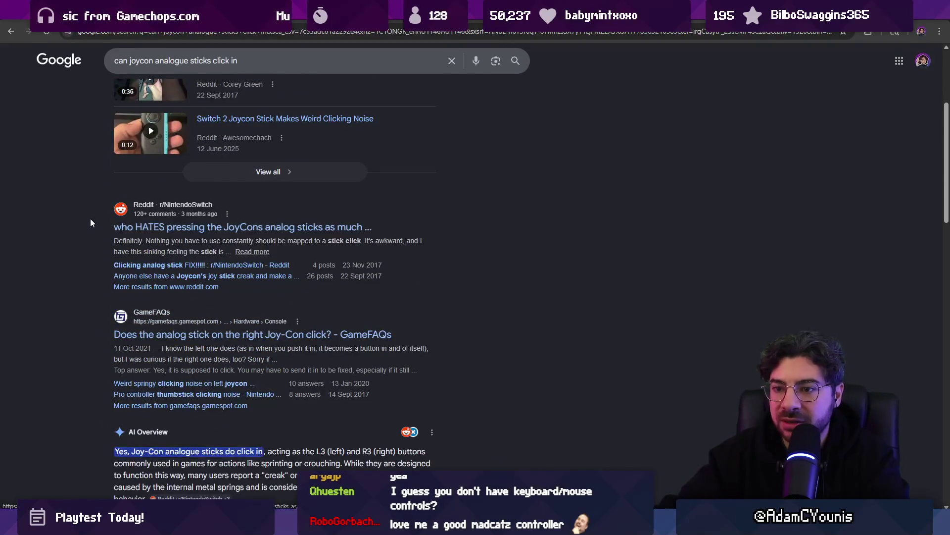
scroll(91, 223, down, 1)
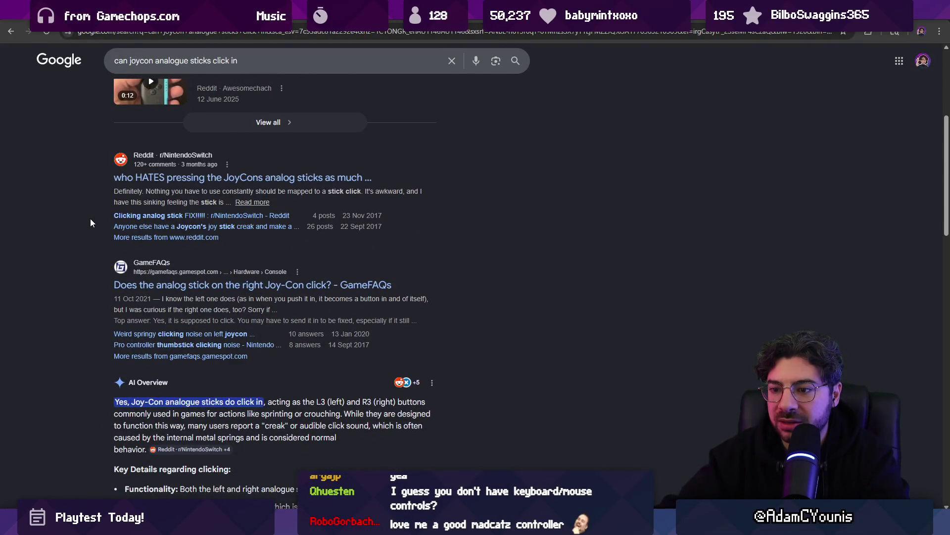
key(alt+Tab)
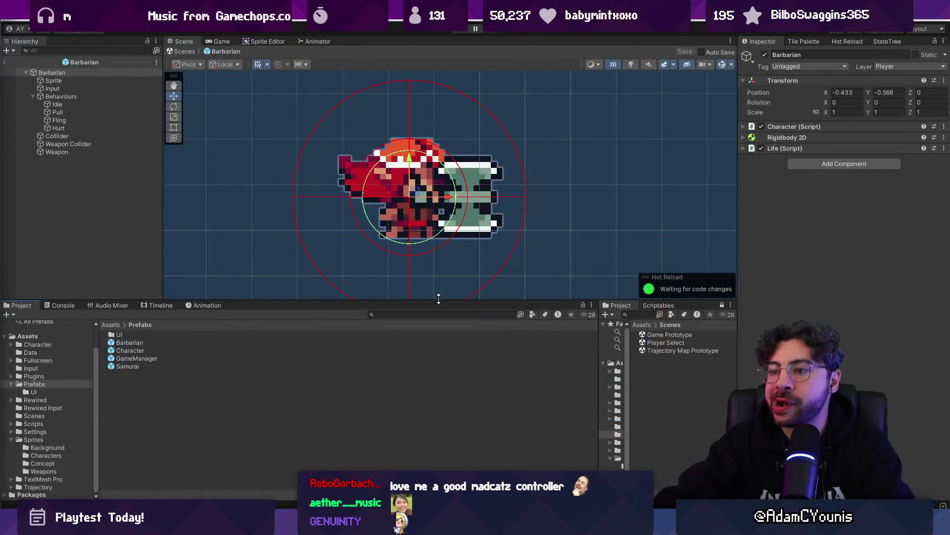
Lower the Project panel divider for a taller scene view, then enter Play mode with Ctrl+P.
drag(439, 300, 439, 356)
scroll(423, 209, down, 2)
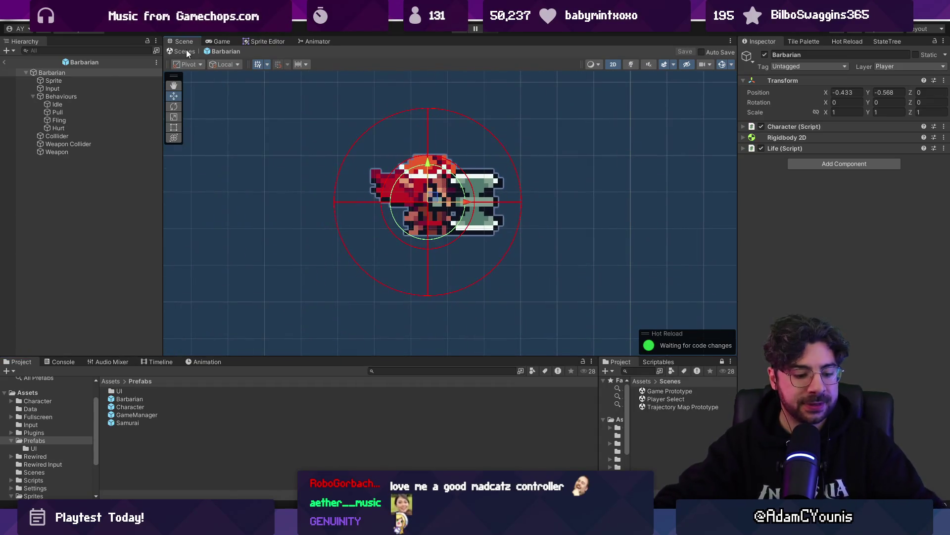
key(ctrl+p)
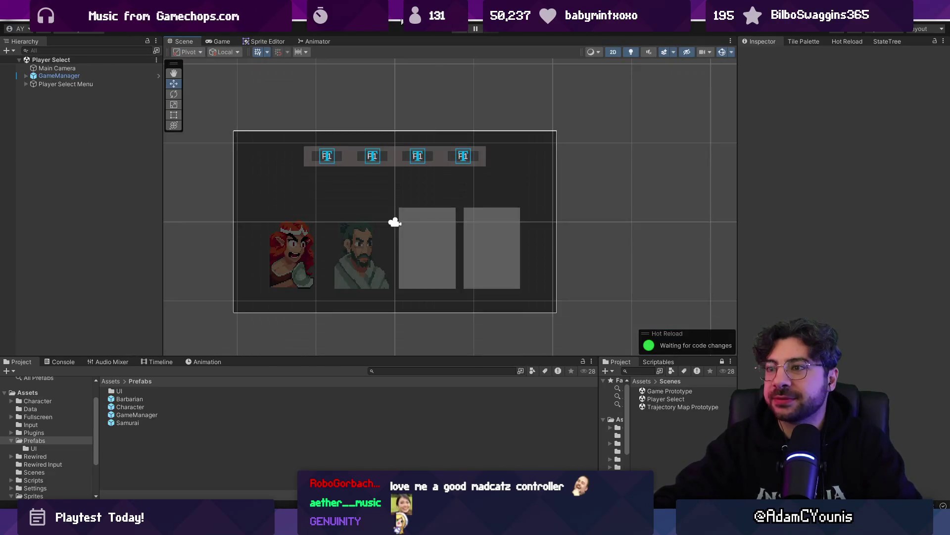
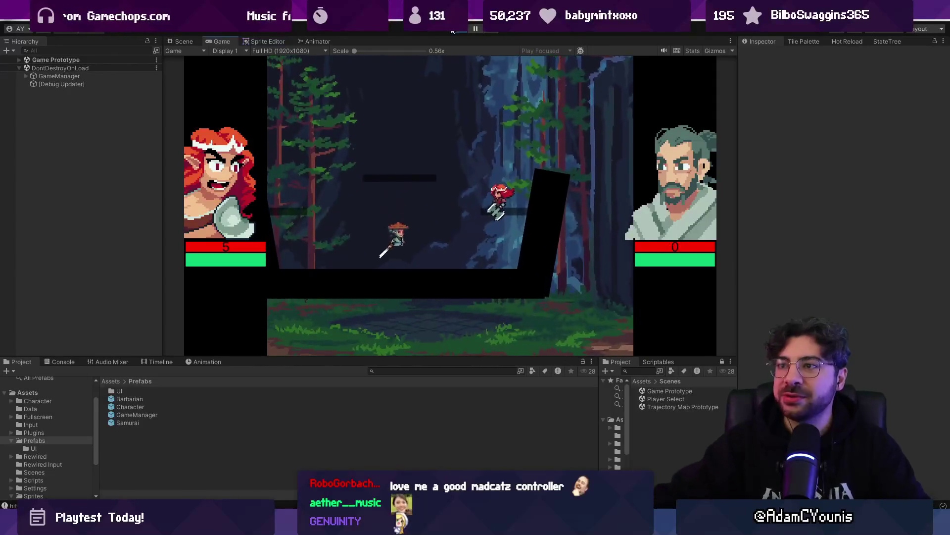
Exit Play mode to return to editing the Player Select scene.
click(453, 31)
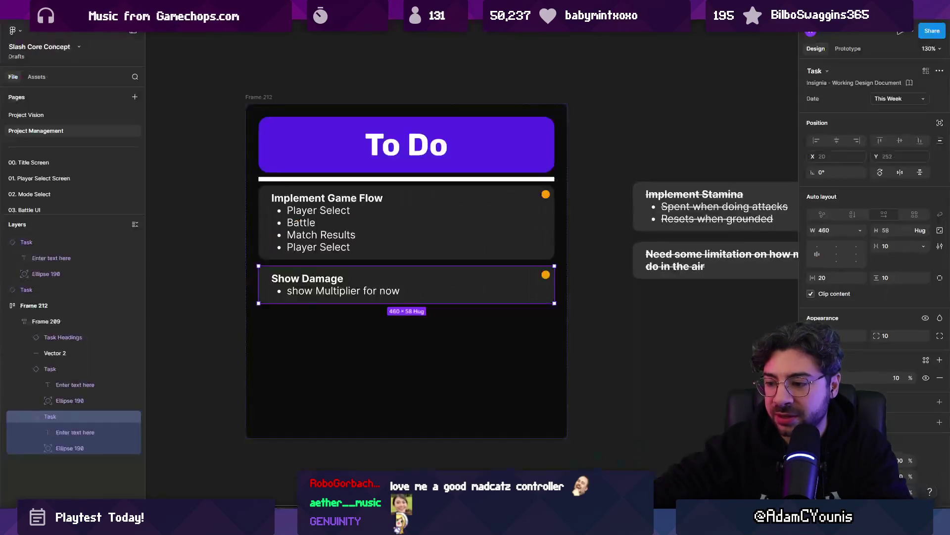
In Figma, move the Show Damage task out of the To Do frame, below the finished tasks.
scroll(351, 276, down, 5)
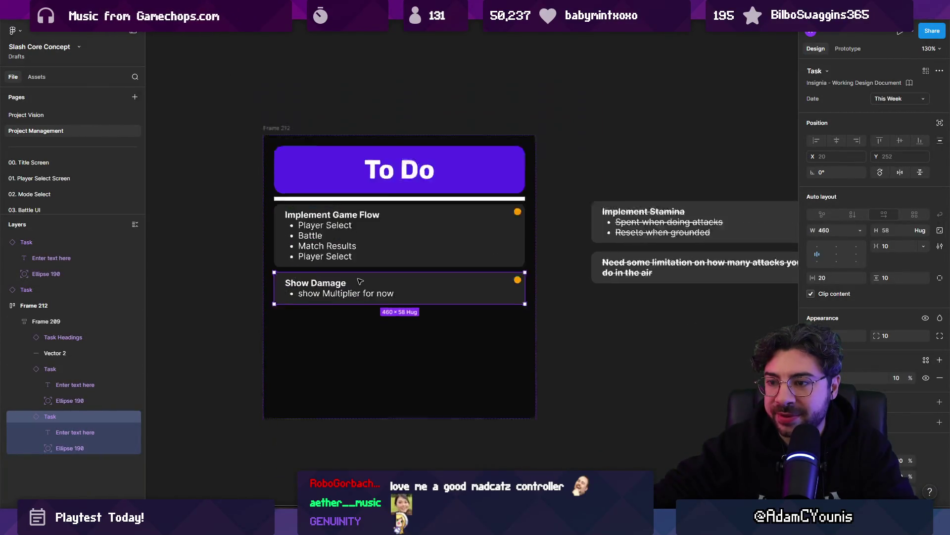
drag(351, 276, 611, 304)
scroll(297, 242, up, 5)
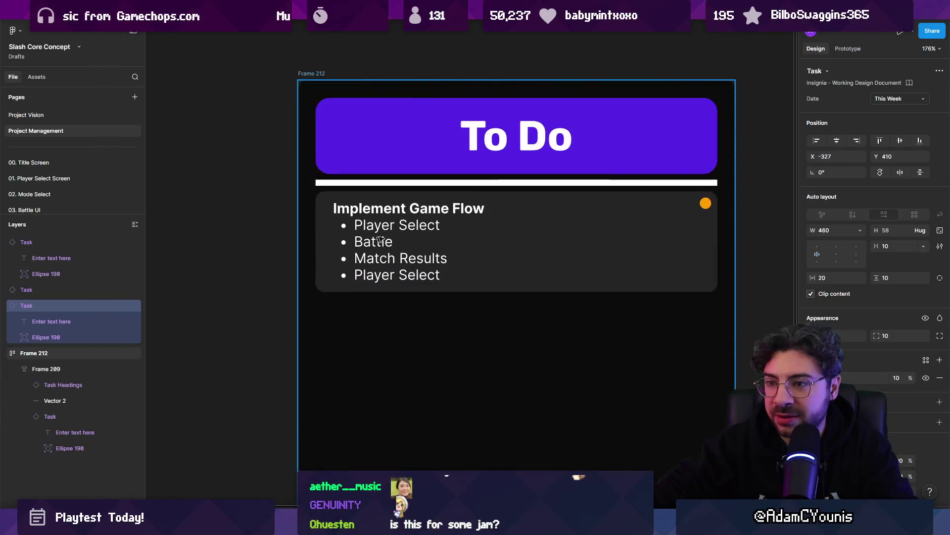
click(383, 226)
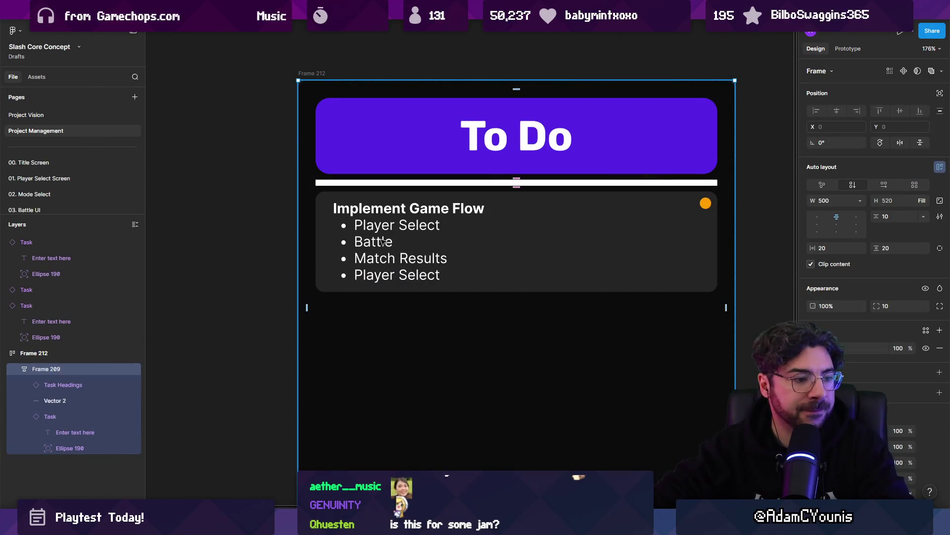
key(alt+Tab)
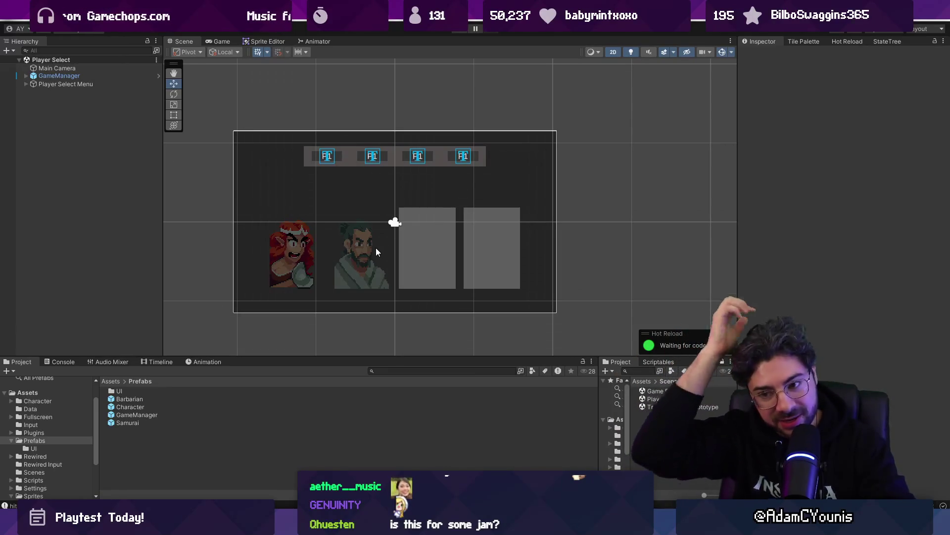
Open the Game Prototype scene from the project assets.
click(240, 156)
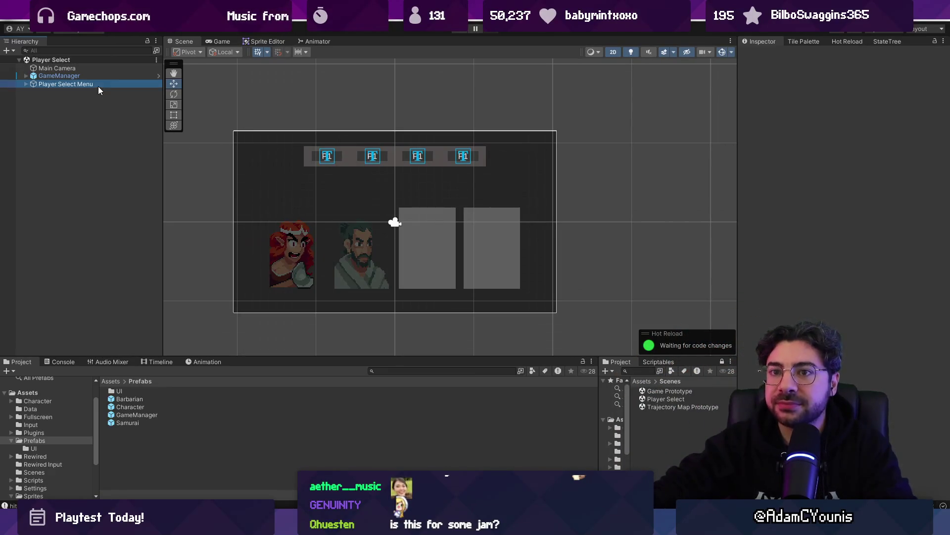
click(675, 391)
double_click(674, 391)
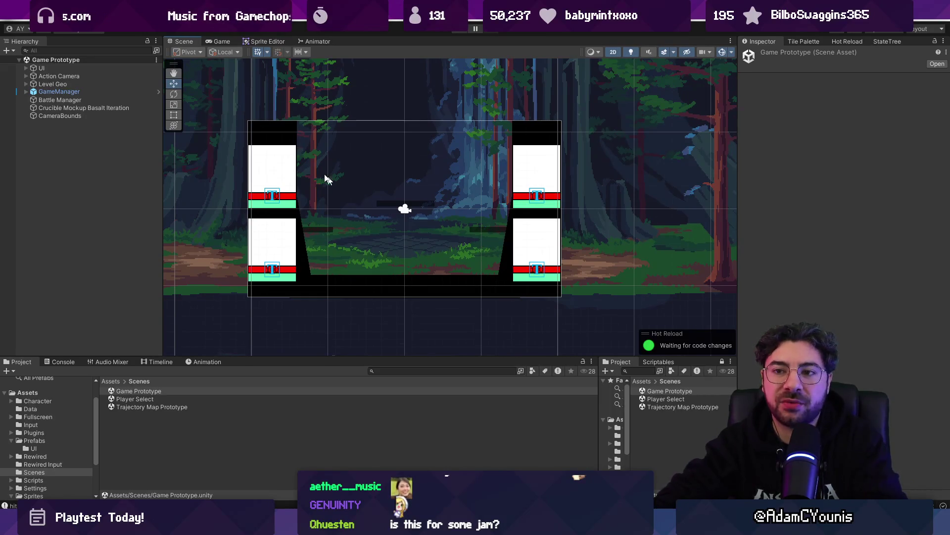
Select the Crucible Mockup Basalt Iteration background and set its X scale to 0.8.
click(94, 106)
click(97, 100)
click(106, 109)
double_click(106, 109)
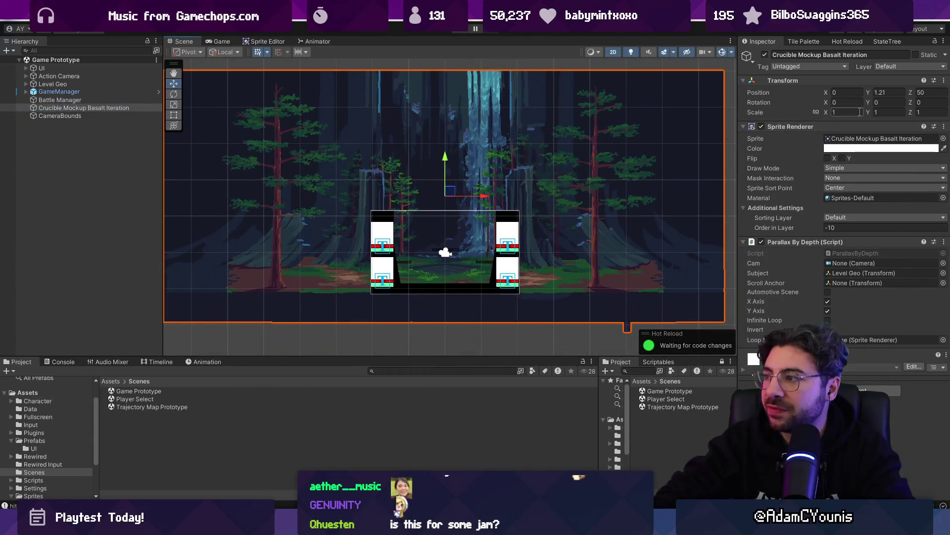
text(0.8)
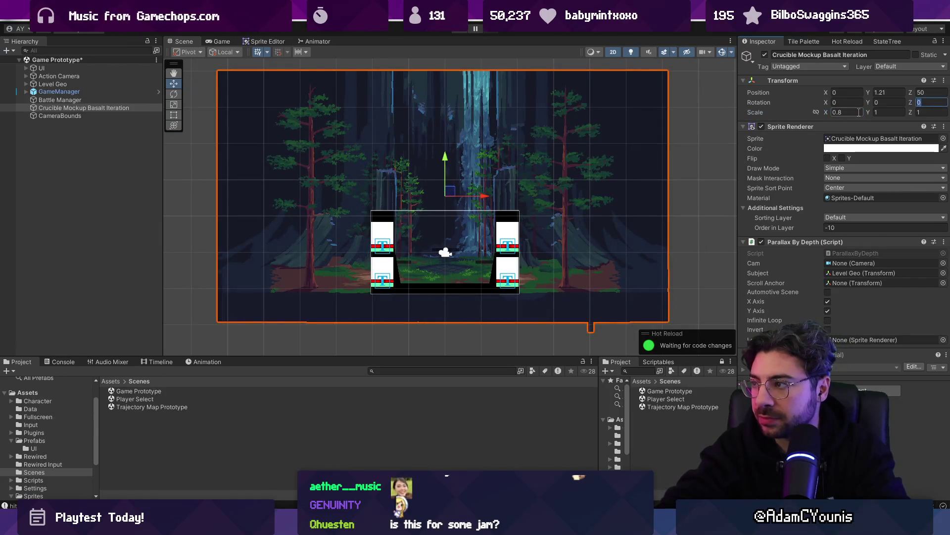
text(0.80.5)
key(Tab)
text(0.5)
key(Tab)
text(0.)
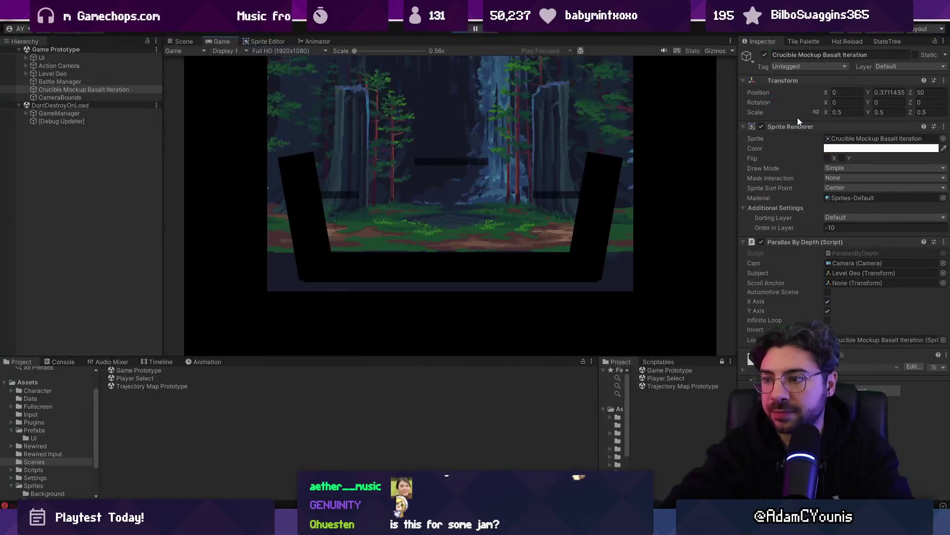
Set the background's Y position to 1.2.
click(460, 31)
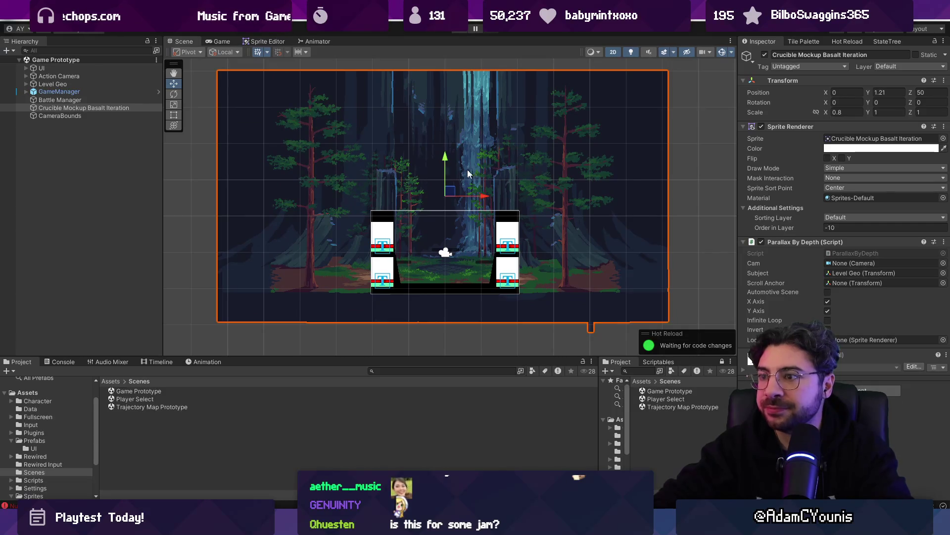
drag(449, 160, 449, 164)
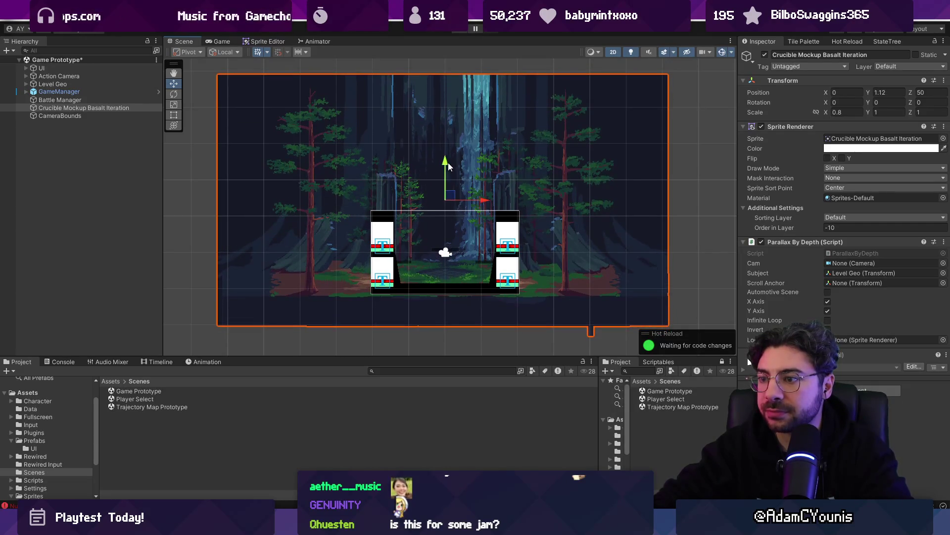
key(ctrl+z)
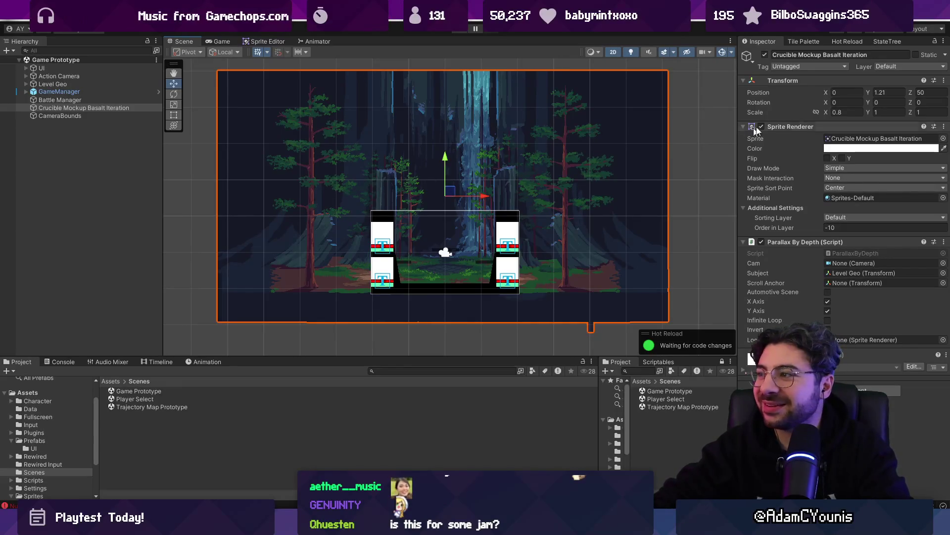
key(BackSpace)
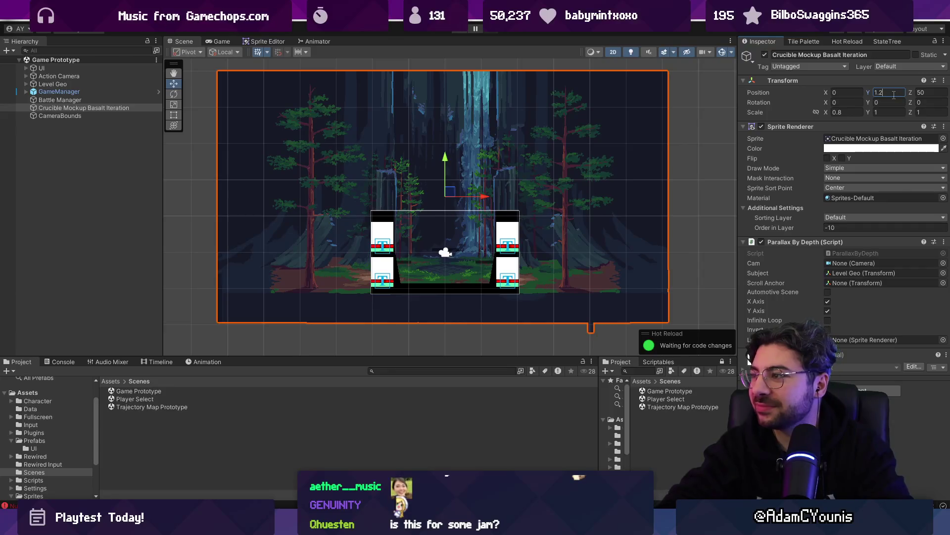
click(76, 117)
click(78, 109)
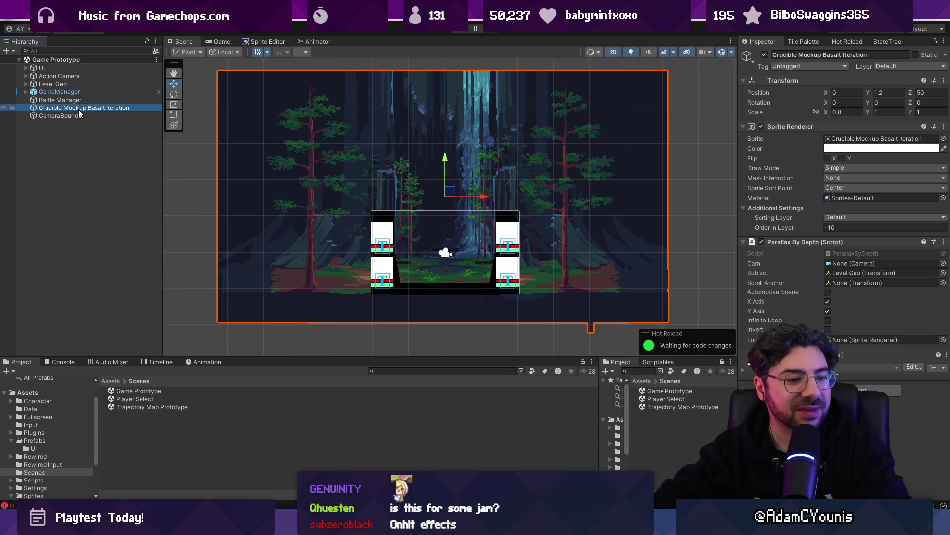
click(71, 85)
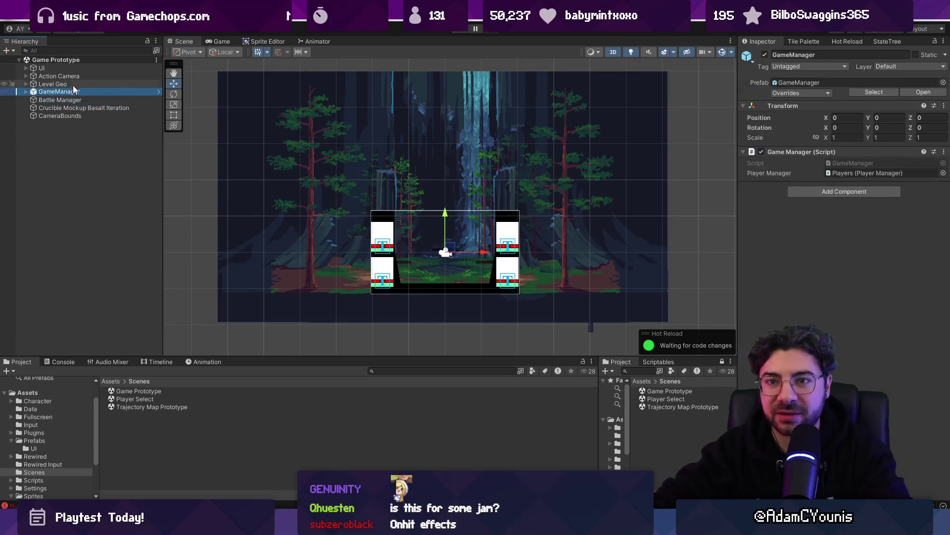
Inspect the Action Camera, UI, Battle Manager, CameraBounds, GameManager and Level Geo objects.
click(72, 75)
click(73, 66)
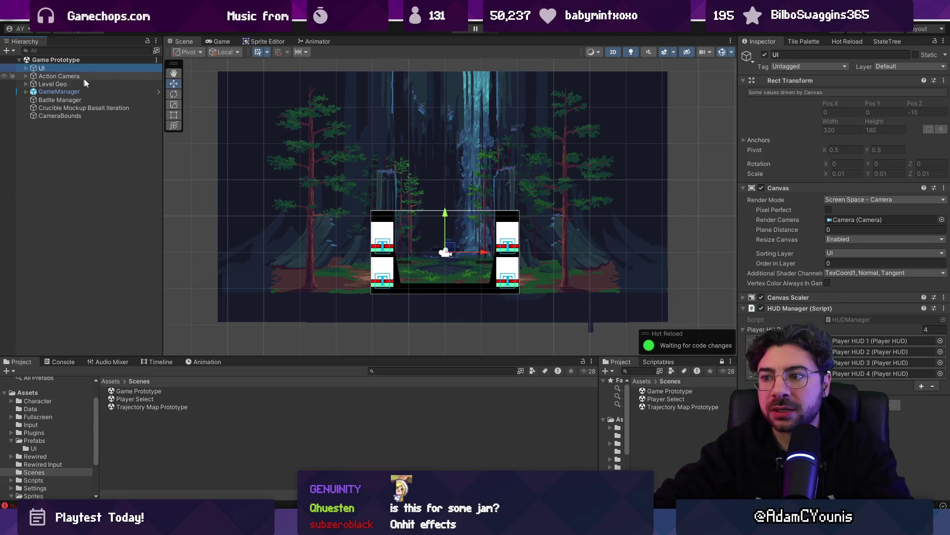
scroll(450, 294, up, 2)
scroll(437, 295, up, 1)
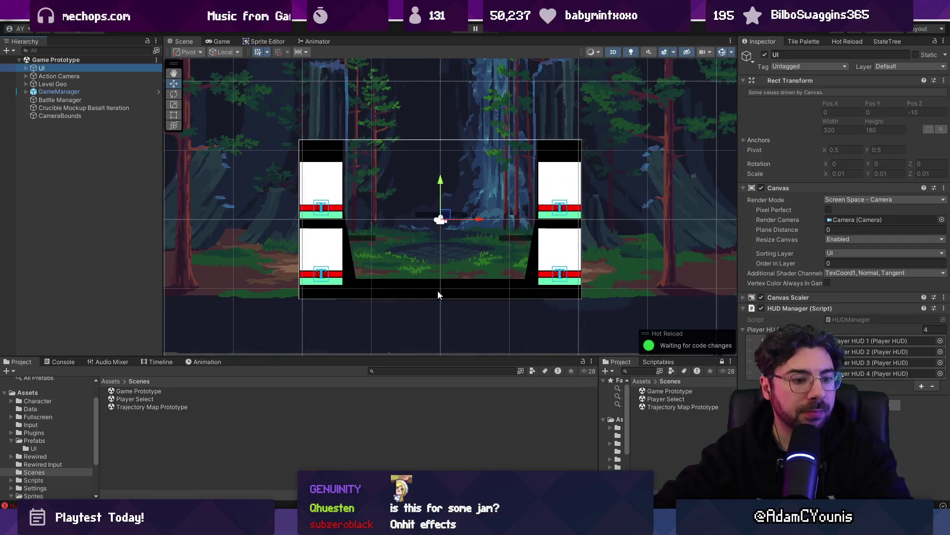
click(100, 101)
click(104, 116)
click(105, 107)
click(102, 90)
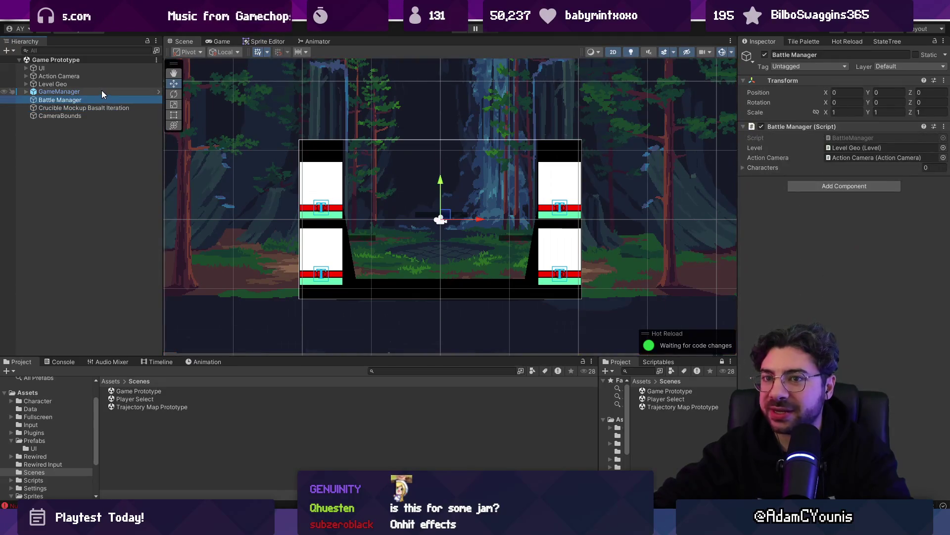
click(100, 85)
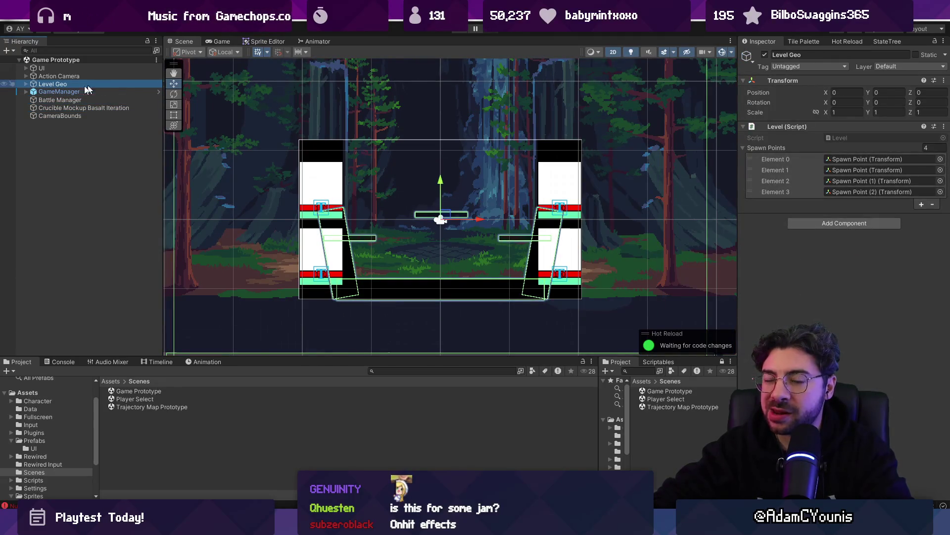
click(27, 84)
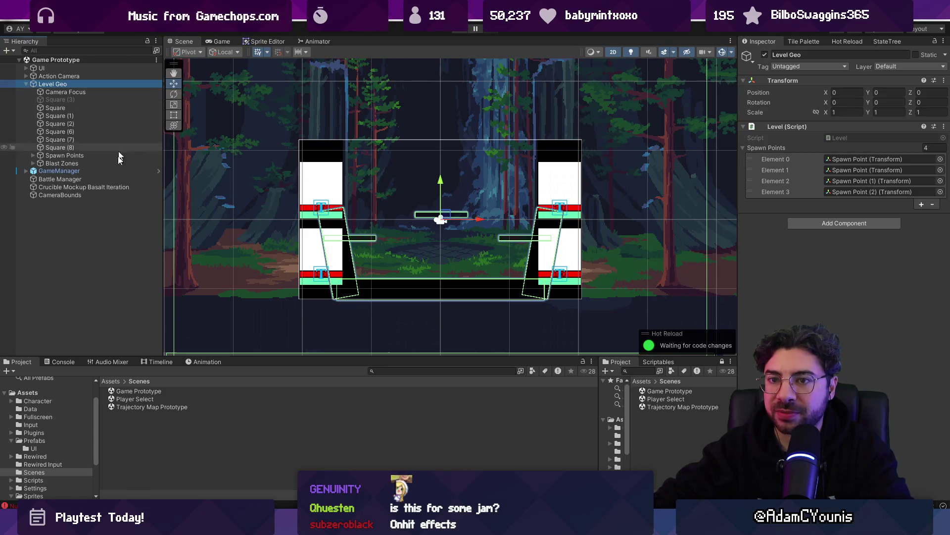
click(25, 84)
click(29, 75)
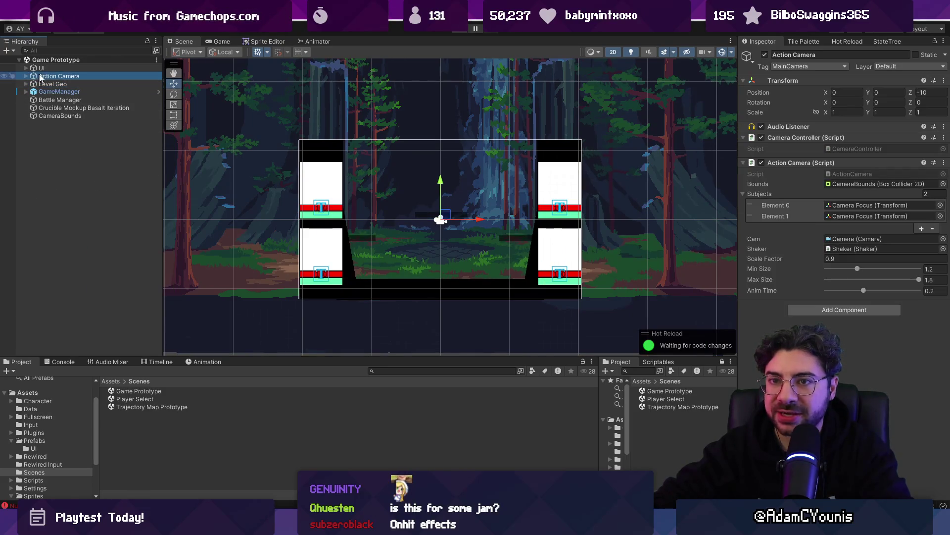
click(44, 69)
Search the project assets for 'prefab' to locate the Prefabs folder.
click(426, 370)
text(prefab)
key(Down)
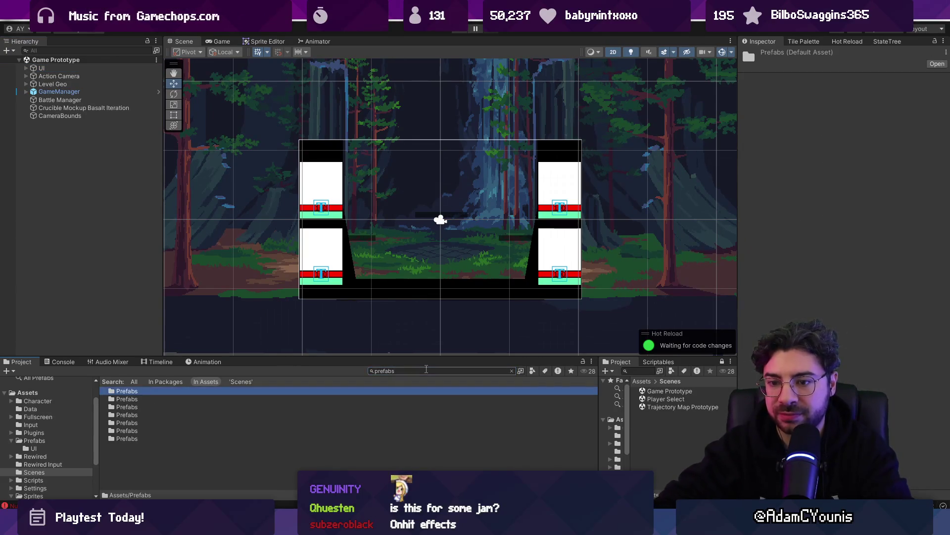
Create a new folder named Character inside Prefabs.
key(Return)
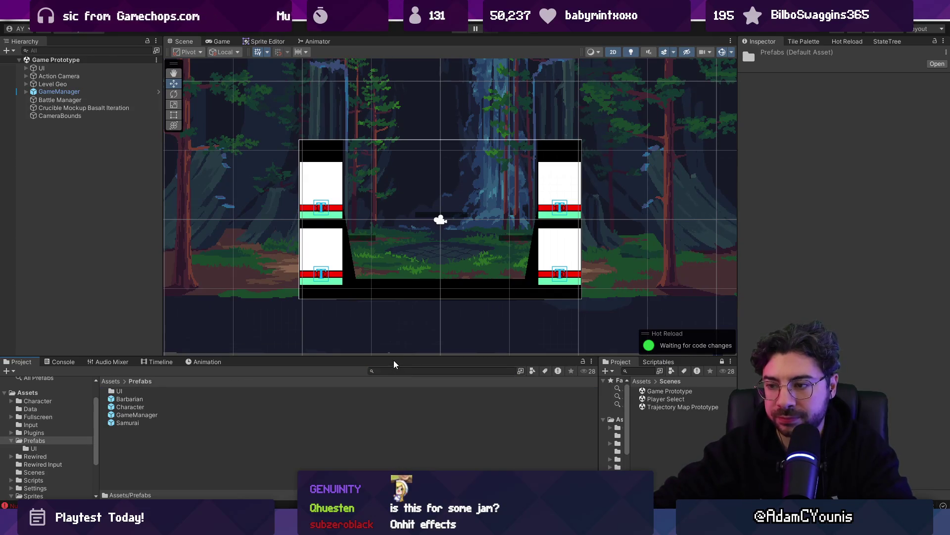
drag(393, 356, 393, 300)
right_click(231, 397)
mouse_move(347, 107)
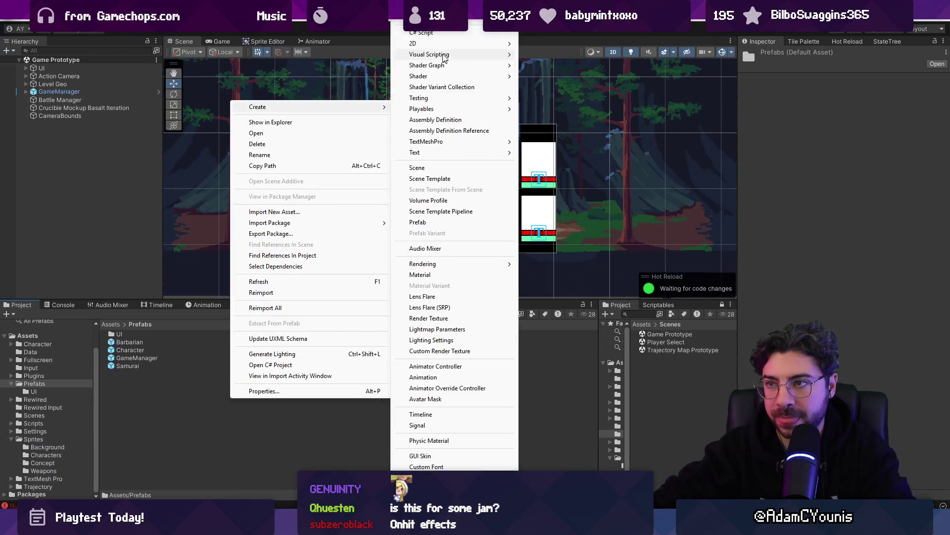
click(406, 39)
text(Ch)
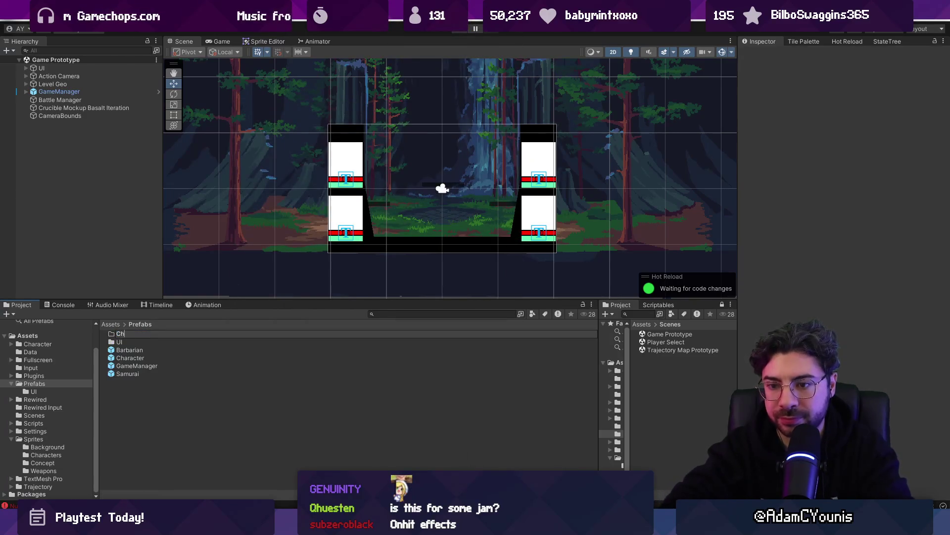
text(aracter)
key(Return)
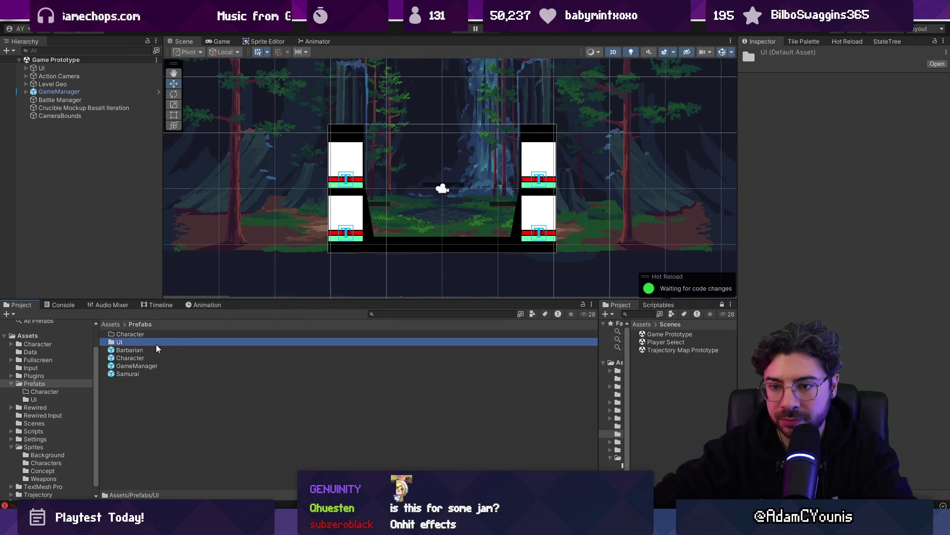
Move the Barbarian and Samurai prefabs into the Character folder.
click(149, 349)
shift+click(146, 370)
mouse_move(146, 355)
mouse_down()
mouse_move(156, 334)
mouse_move(141, 334)
mouse_up()
ctrl+click(148, 366)
Create a Battle folder in Prefabs and open the UI prefabs folder.
right_click(150, 378)
mouse_move(228, 87)
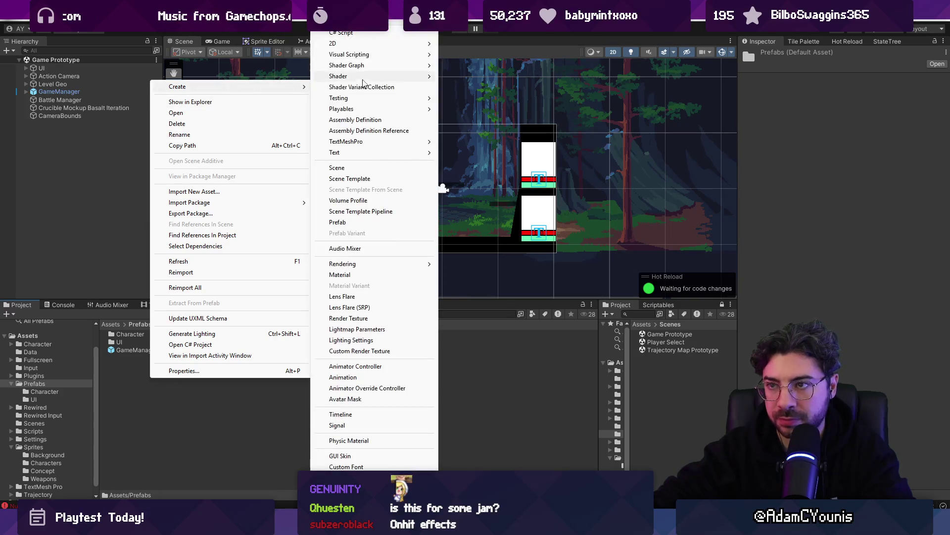
click(364, 40)
text(Level)
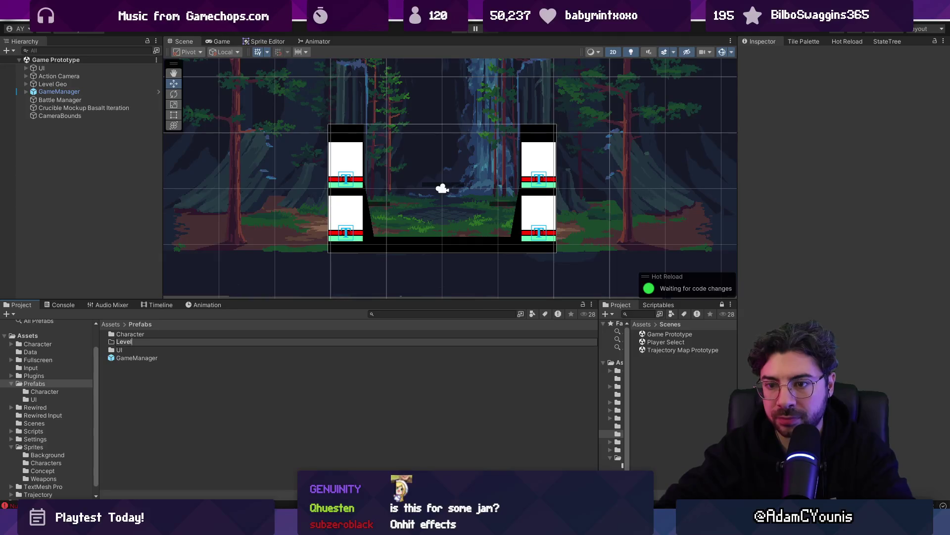
text(Battle)
key(Return)
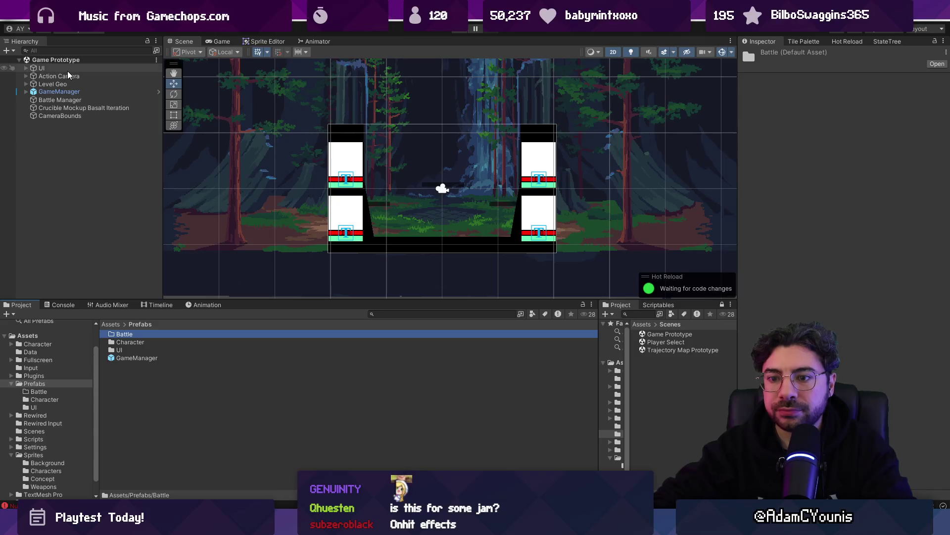
double_click(120, 350)
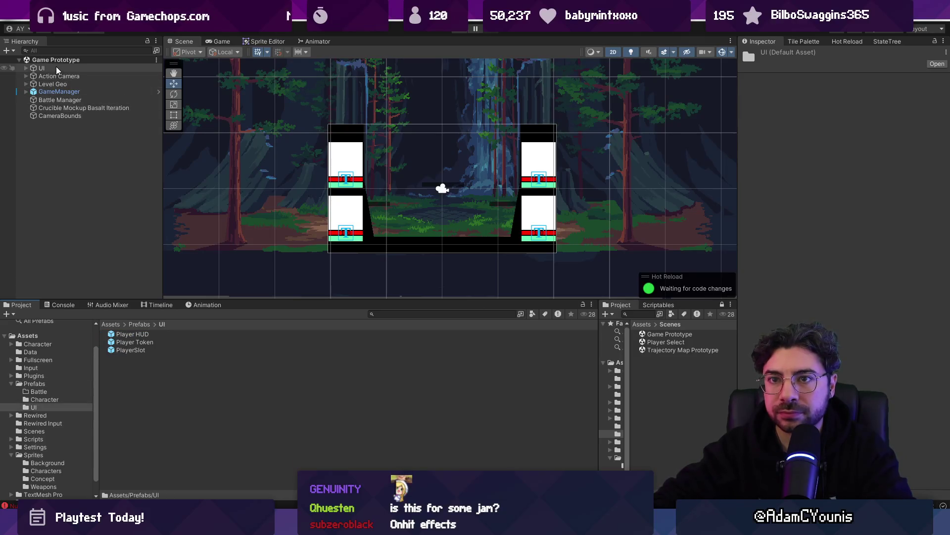
click(26, 67)
Turn UI and Action Camera into prefabs in Prefabs/UI and save the Game Prototype scene.
mouse_move(41, 68)
mouse_down()
mouse_move(170, 376)
mouse_move(181, 339)
mouse_up()
mouse_move(55, 92)
mouse_down()
mouse_move(169, 390)
mouse_move(178, 381)
mouse_move(75, 101)
mouse_move(196, 344)
mouse_up()
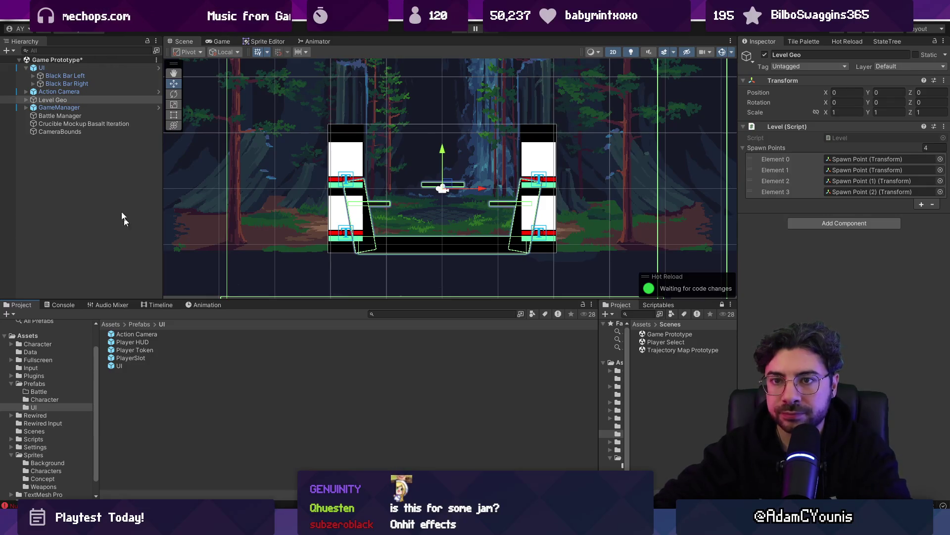
click(61, 117)
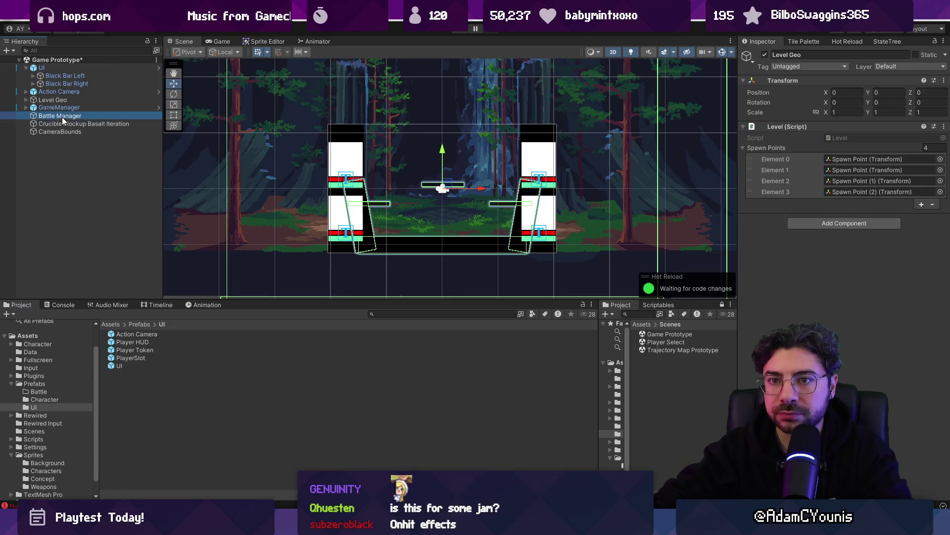
click(66, 125)
click(68, 132)
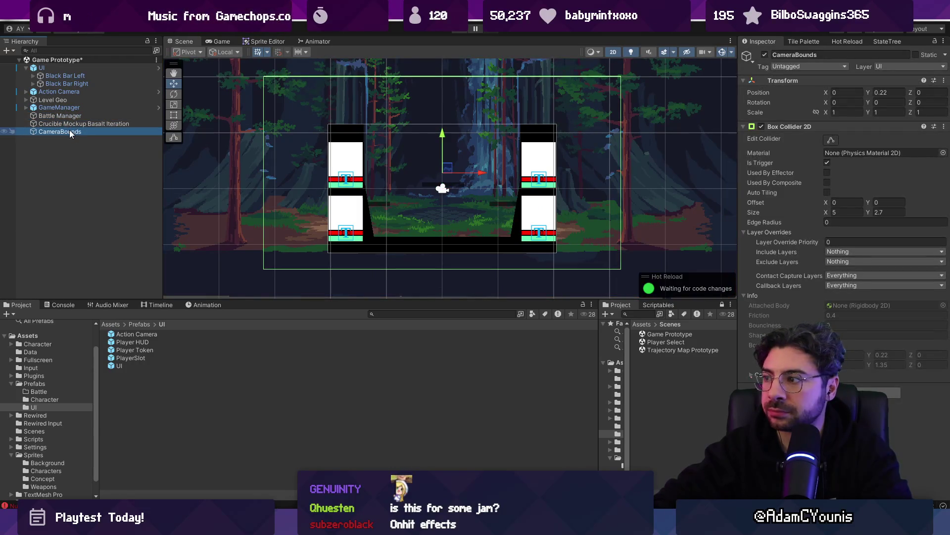
key(ctrl+s)
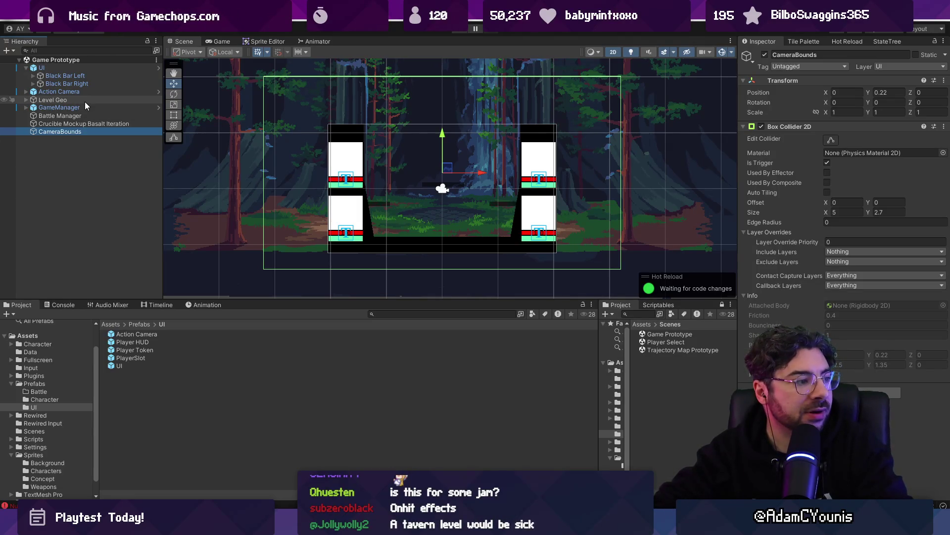
click(55, 100)
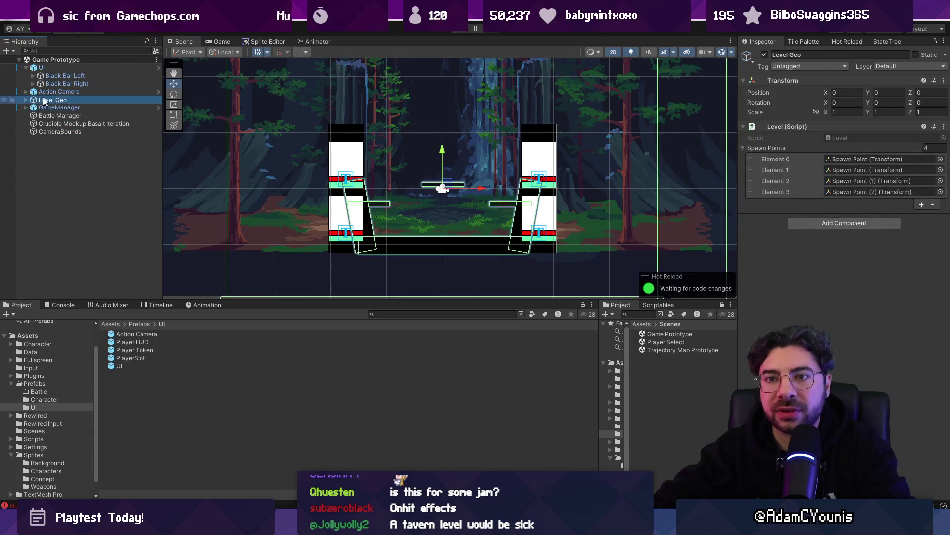
Inspect Level Geo's children, including Spawn Points and Blast Zones, then Battle Manager.
click(27, 100)
click(54, 123)
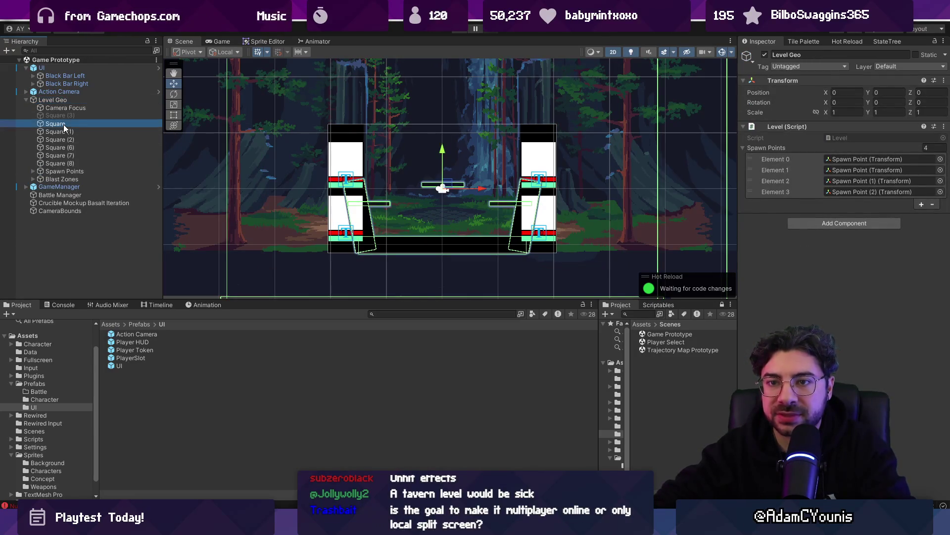
click(79, 170)
ctrl+click(67, 180)
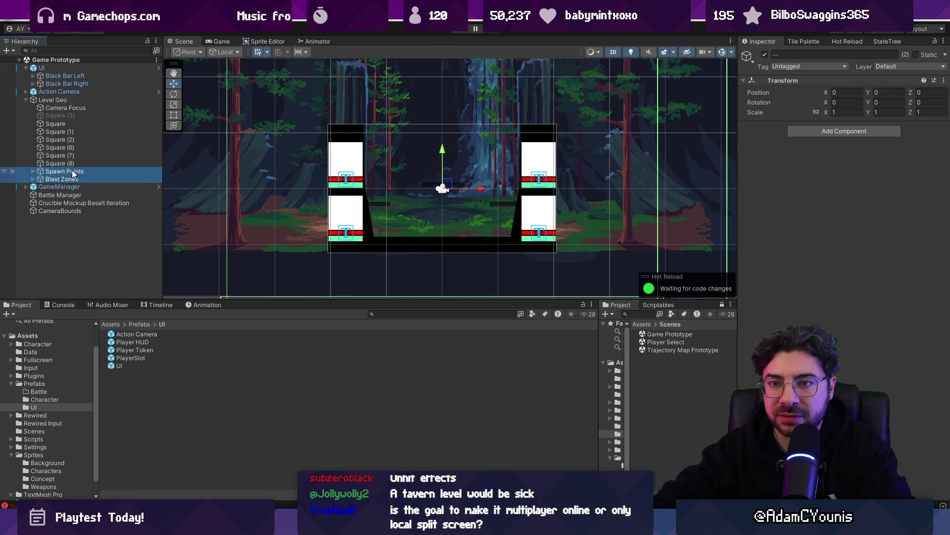
click(28, 99)
click(27, 99)
click(37, 115)
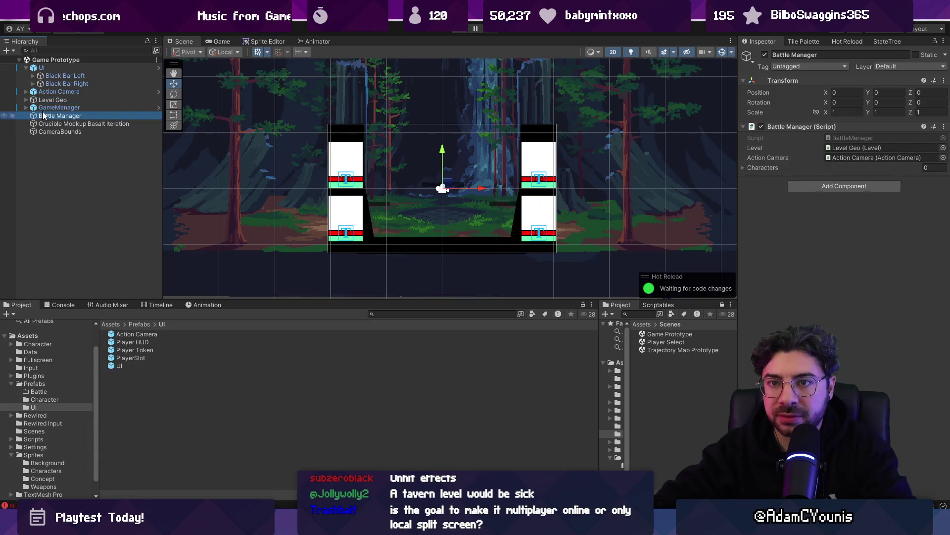
Zoom and pan the Scene view to recentre the arena.
scroll(429, 198, down, 2)
drag(432, 188, 428, 159)
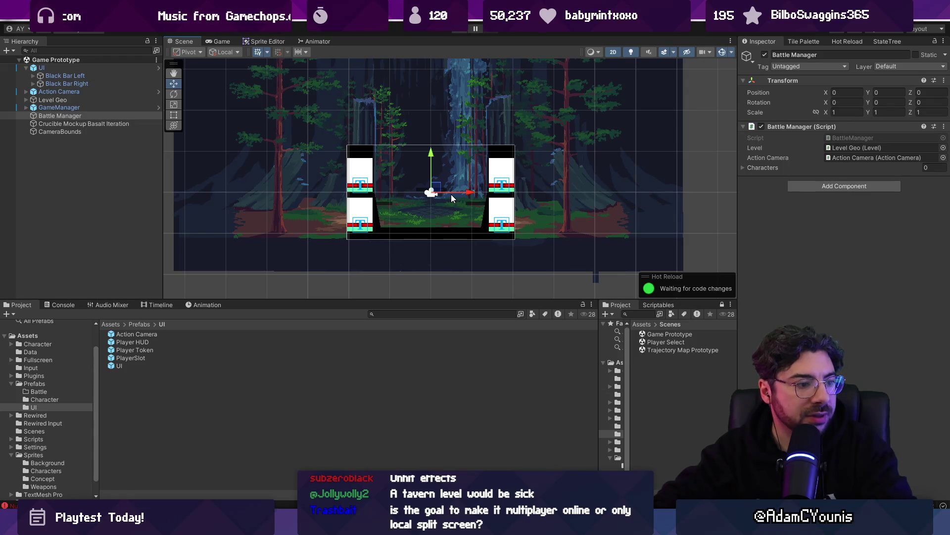
scroll(457, 212, up, 1)
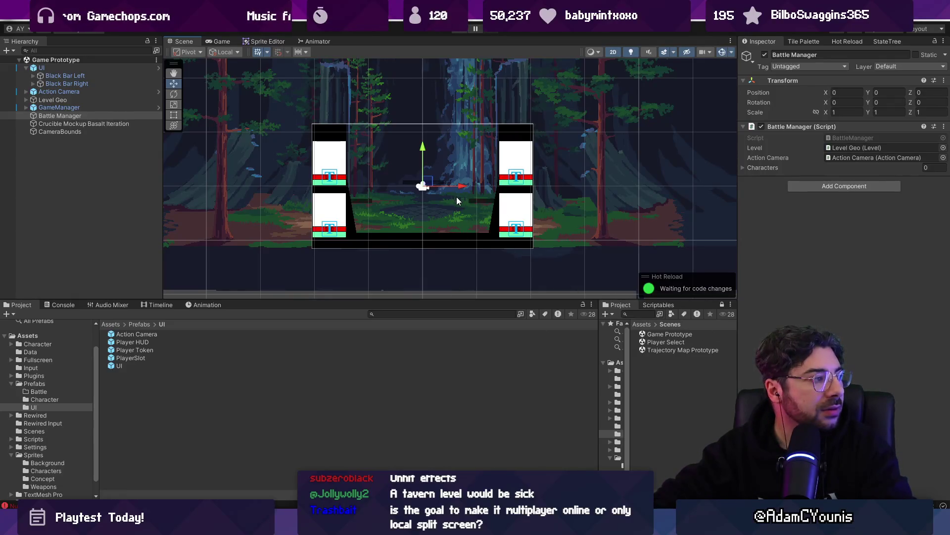
drag(455, 196, 449, 173)
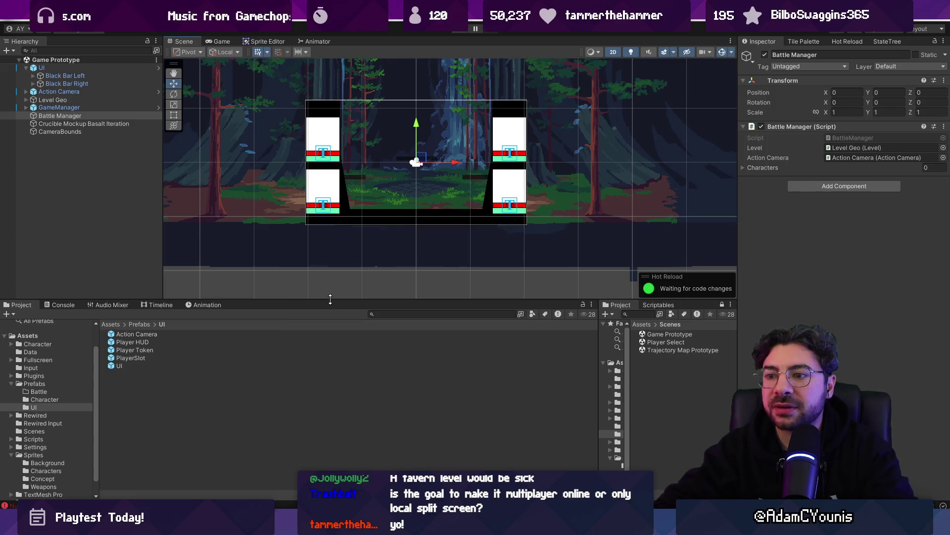
Enlarge the project panel and select the Game Prototype scene in the Scenes folder.
drag(330, 300, 331, 276)
scroll(384, 207, up, 3)
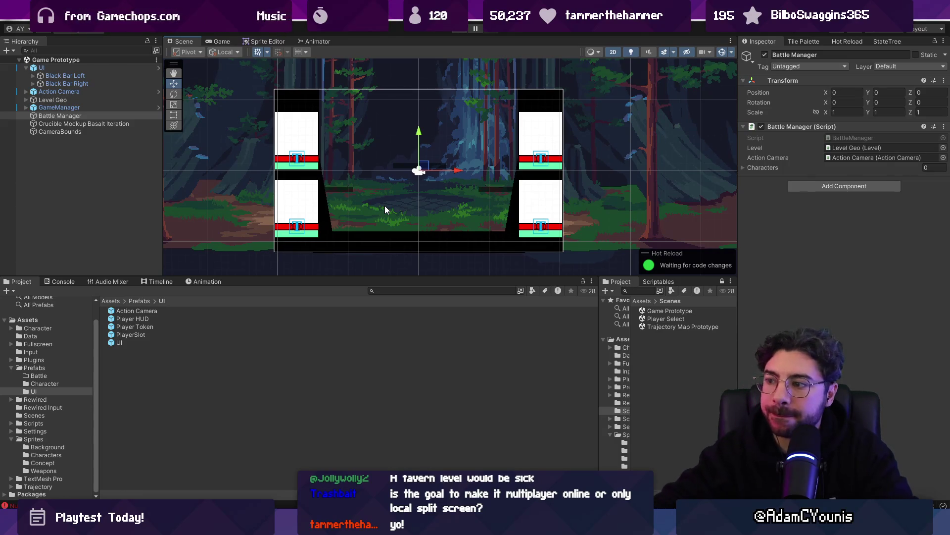
click(658, 321)
click(666, 311)
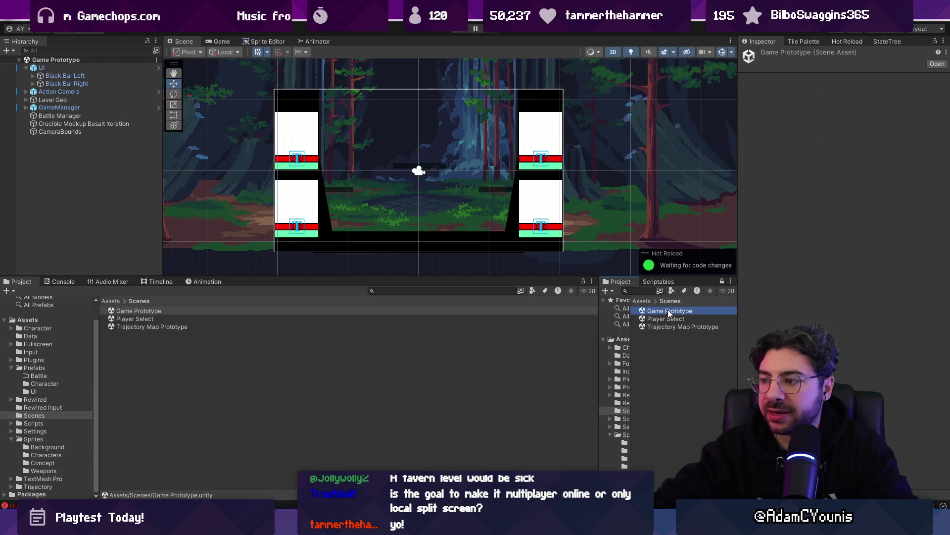
Rename the Game Prototype scene to Battlefield.
click(668, 311)
text(Level)
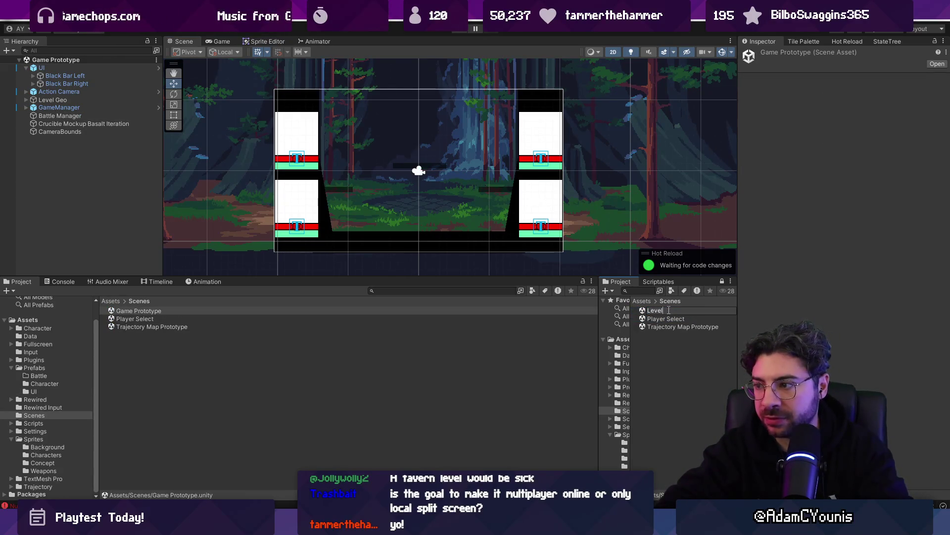
text(BattleField)
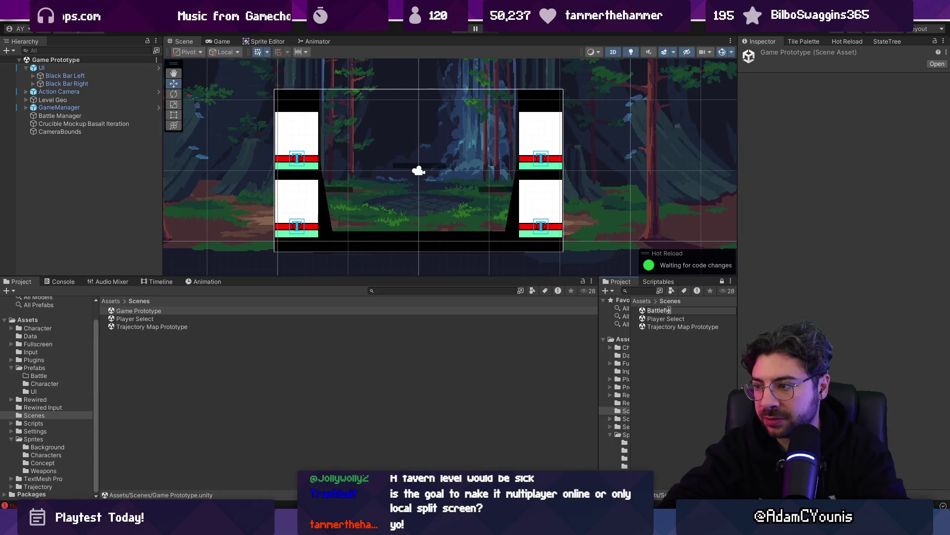
key(Return)
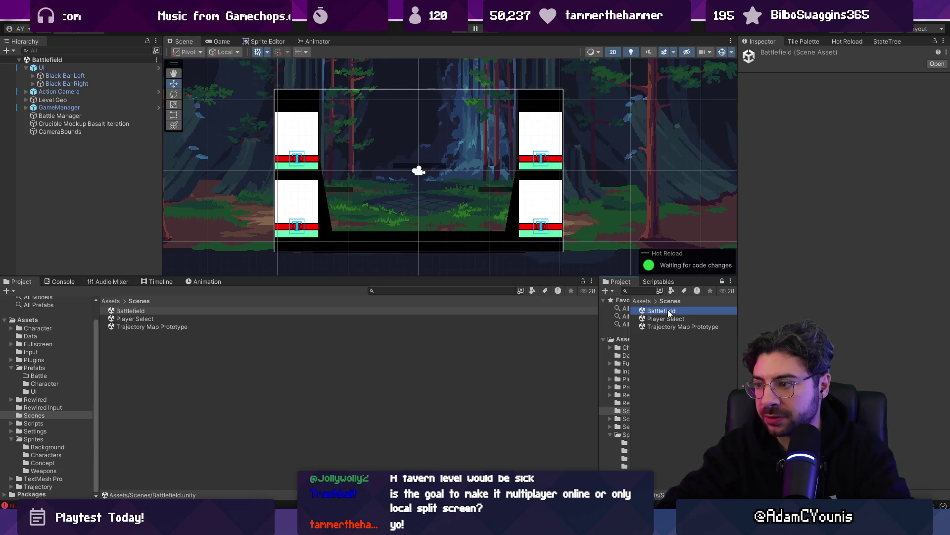
Duplicate Battlefield as a scene named Final Destination and open it.
key(ctrl+d)
key(F2)
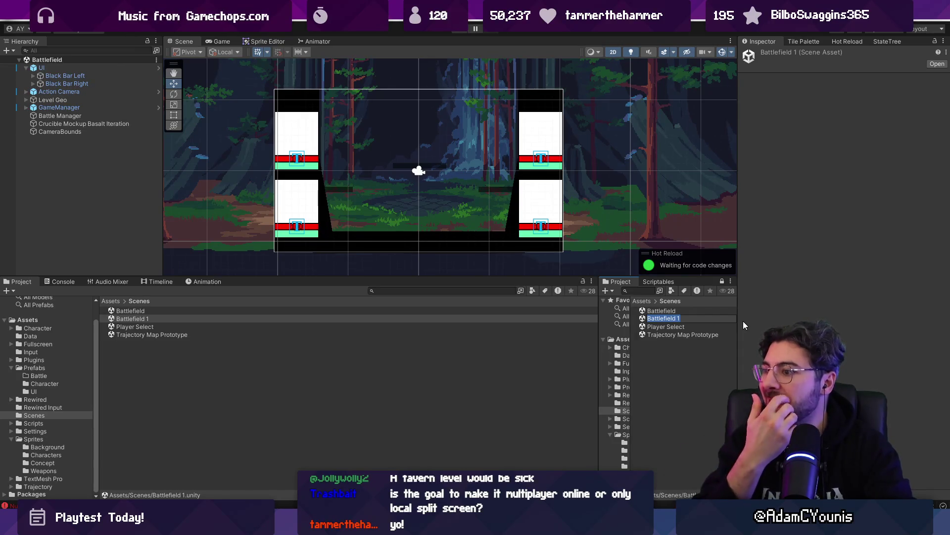
text(Final Destination)
key(Return)
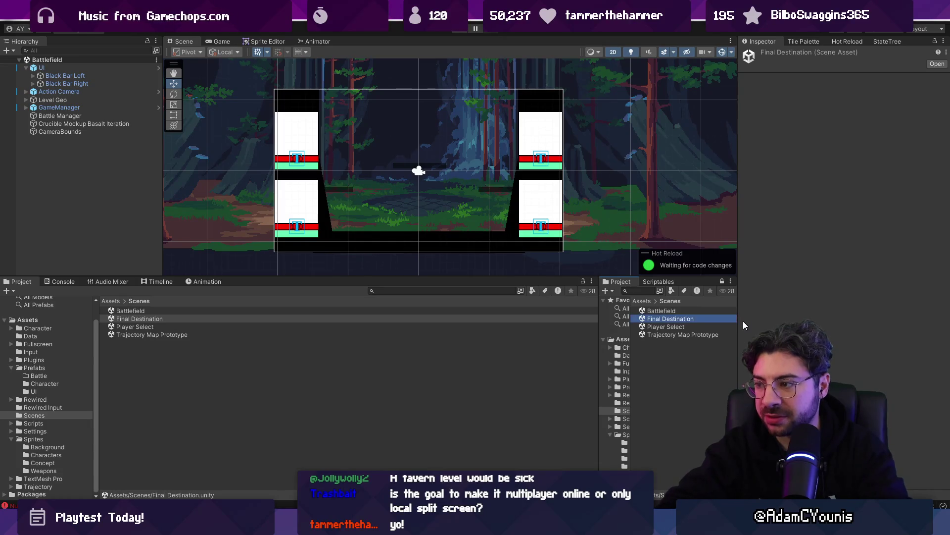
double_click(658, 319)
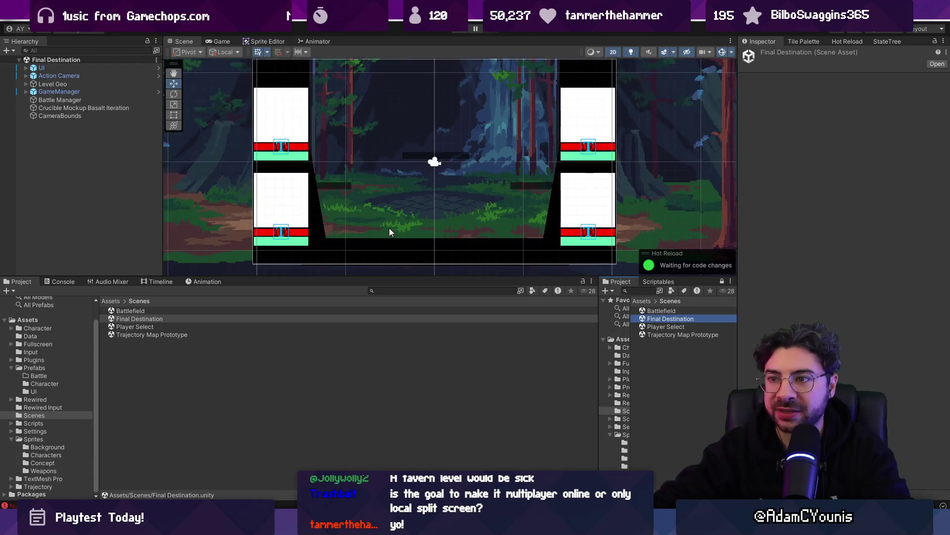
Deactivate the forest background object in the Final Destination scene.
drag(390, 277, 389, 392)
scroll(448, 157, down, 5)
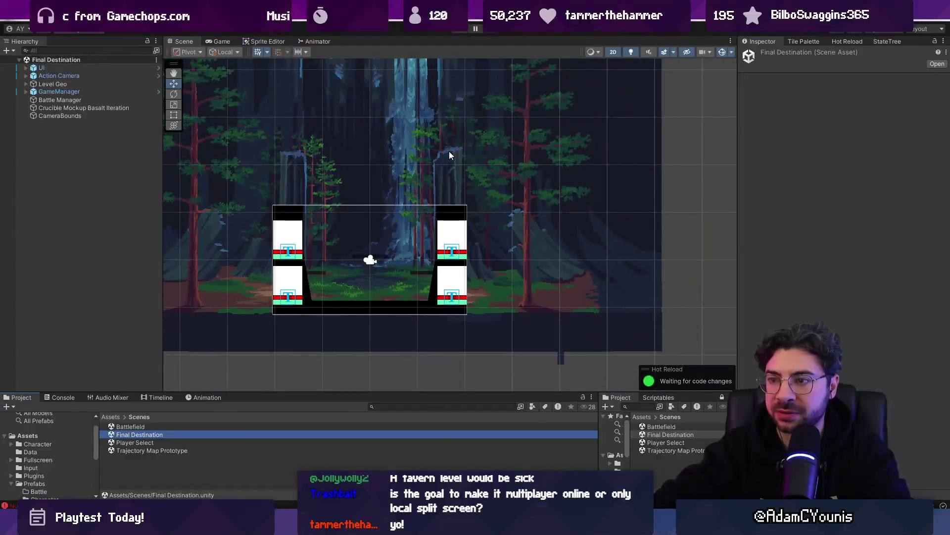
click(448, 158)
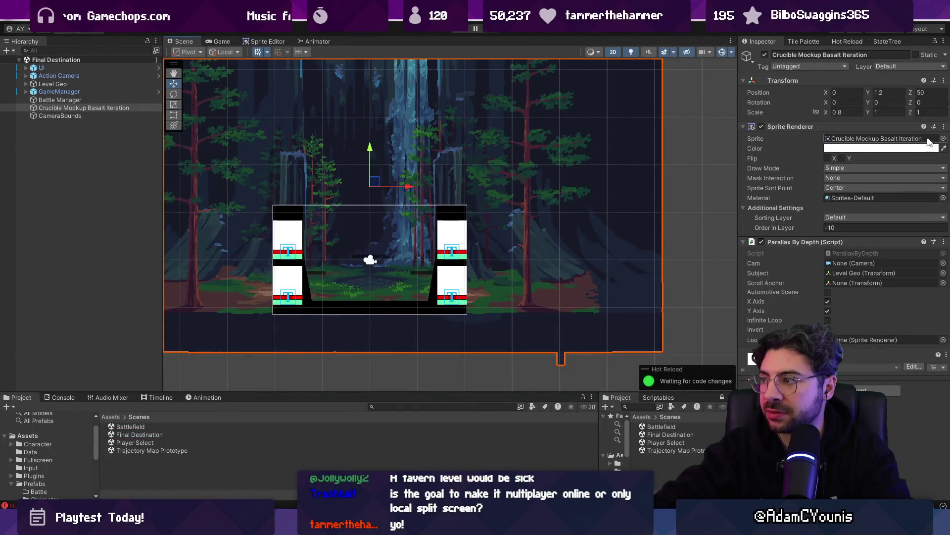
click(944, 139)
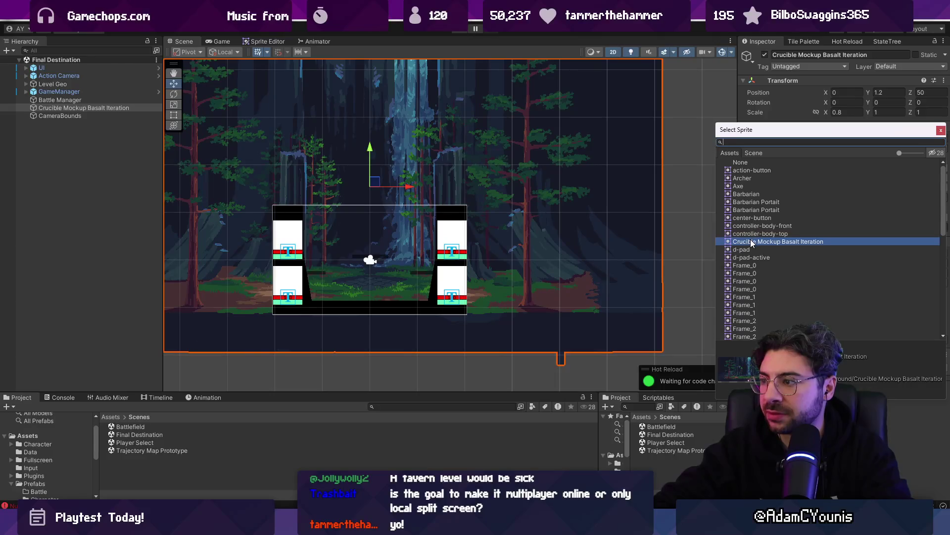
key(Escape)
key(Delete)
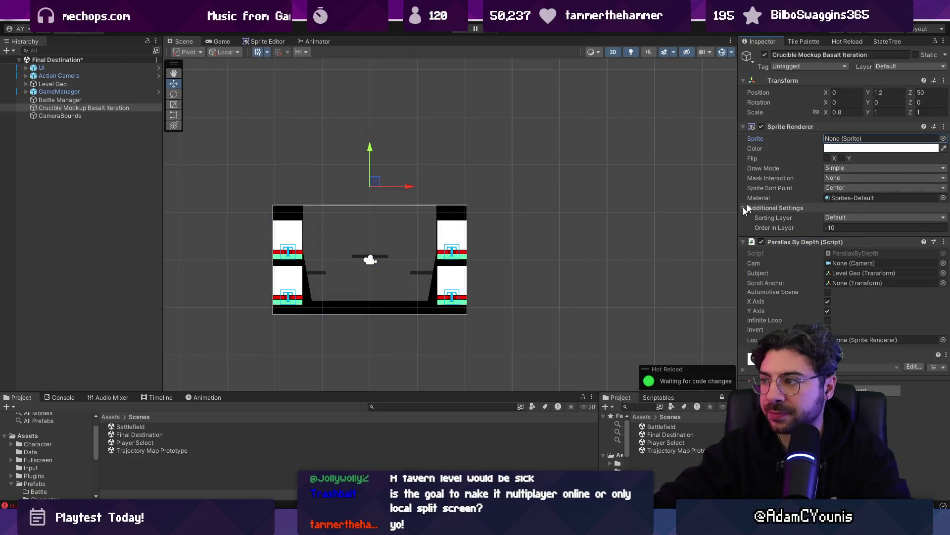
key(ctrl+z)
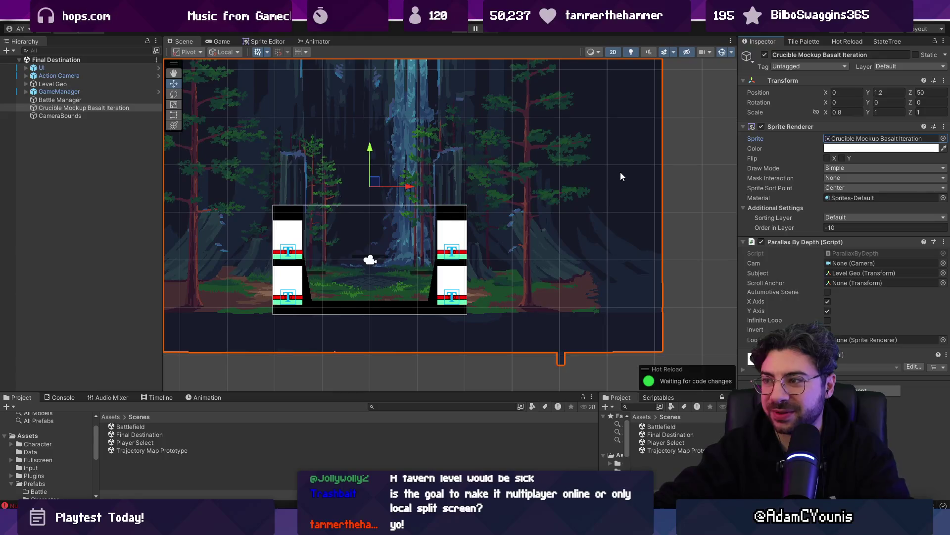
key(alt+shift+a)
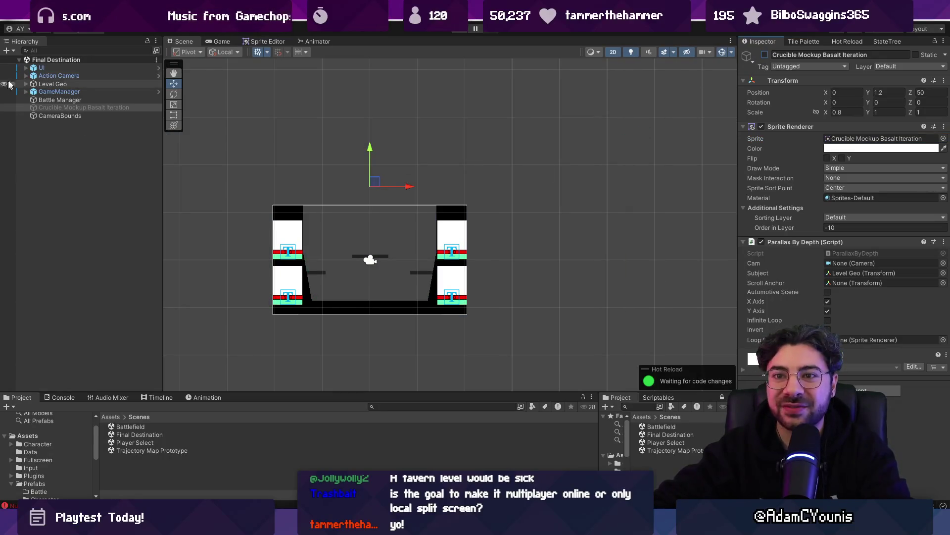
Set the camera under Shaker to a dark navy 15213D background colour.
click(25, 76)
click(40, 82)
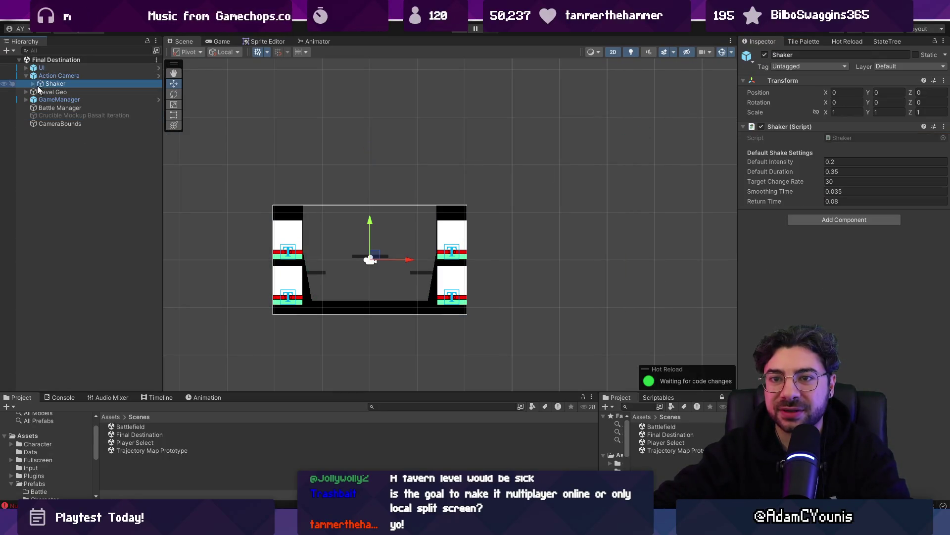
click(33, 84)
click(43, 91)
click(878, 147)
drag(863, 237, 852, 256)
drag(883, 235, 895, 241)
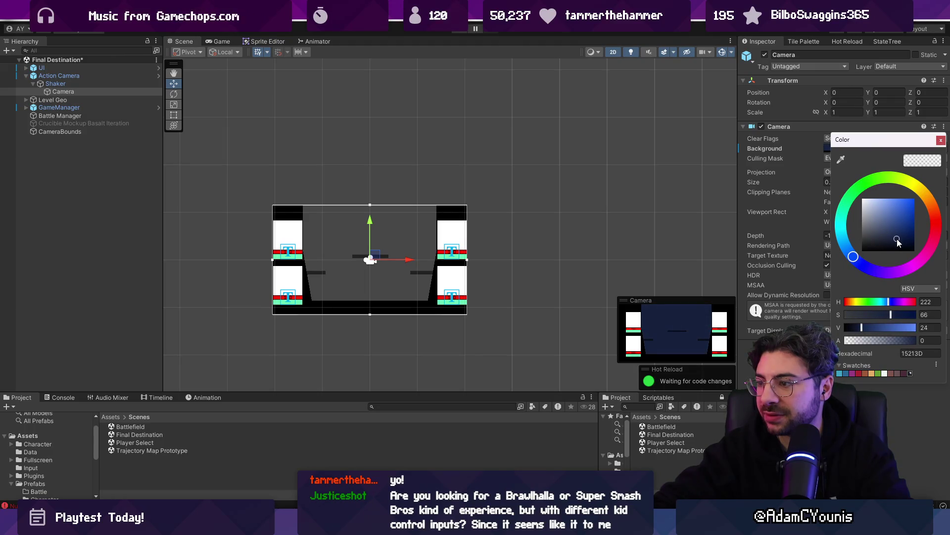
click(940, 140)
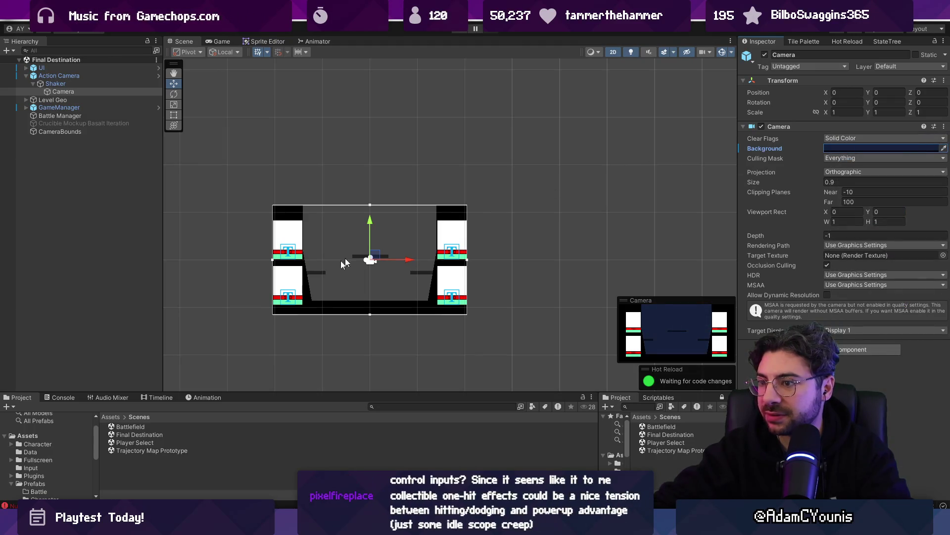
Preview the navy background in Play mode, then select platform Square (8).
scroll(328, 281, up, 4)
key(ctrl+p)
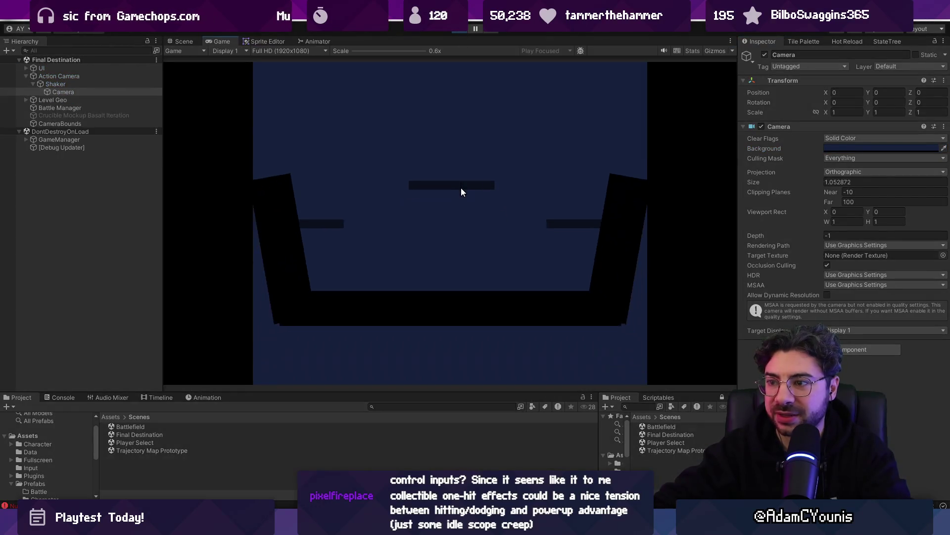
key(ctrl+p)
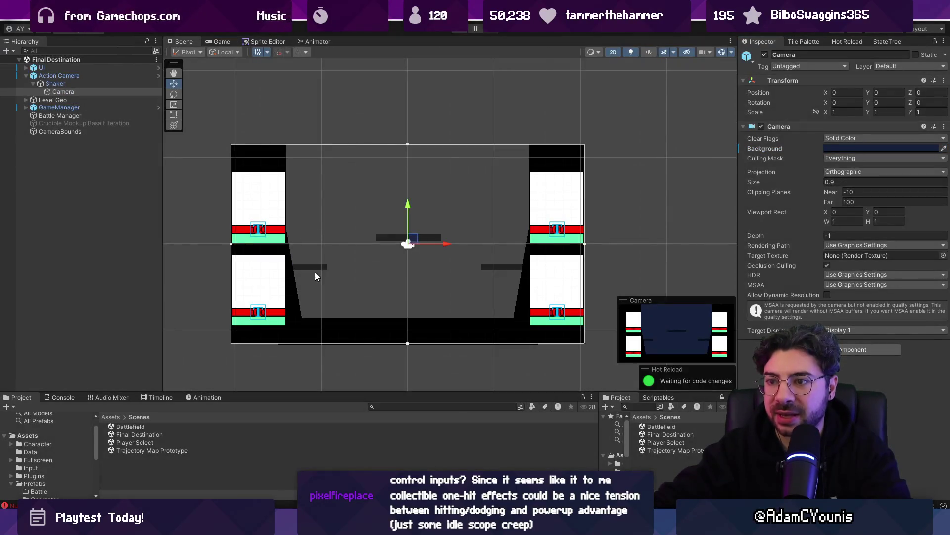
click(315, 273)
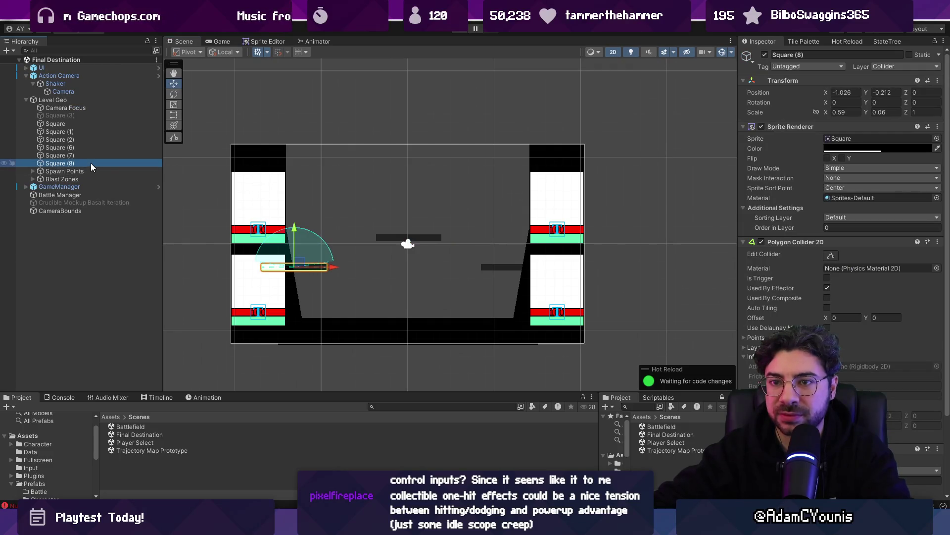
Delete platforms Square (1) through Square (8) and playtest the simplified stage.
key(shift+Up)
key(shift+Up)
key(shift+Up)
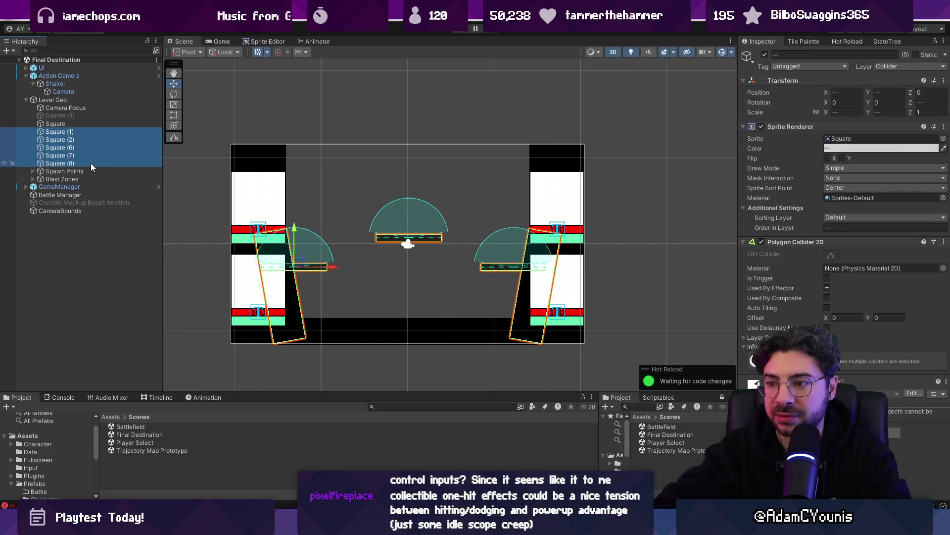
key(Delete)
click(458, 31)
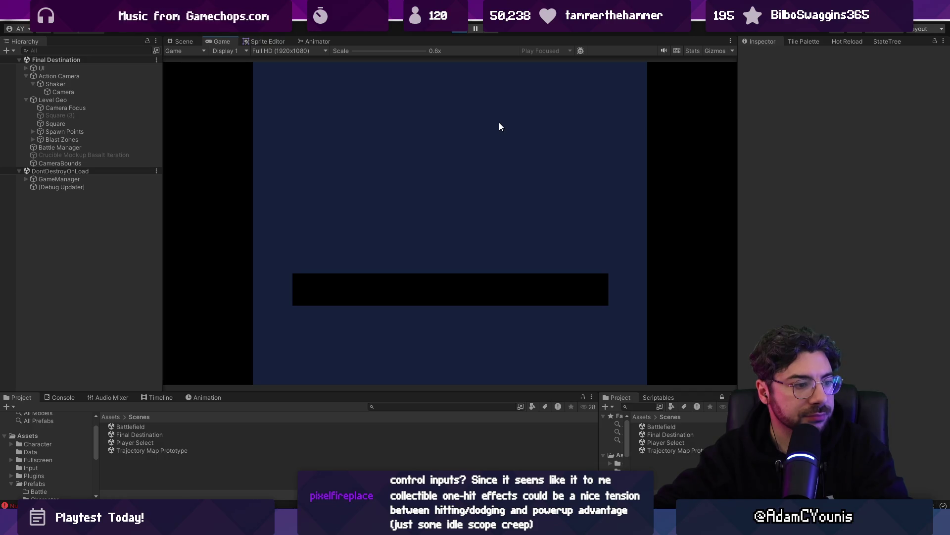
click(459, 28)
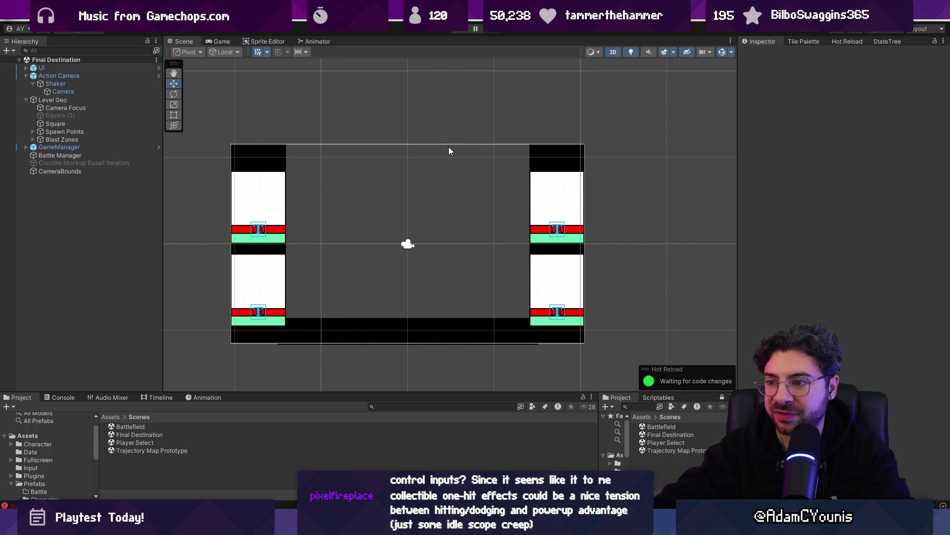
drag(564, 391, 560, 360)
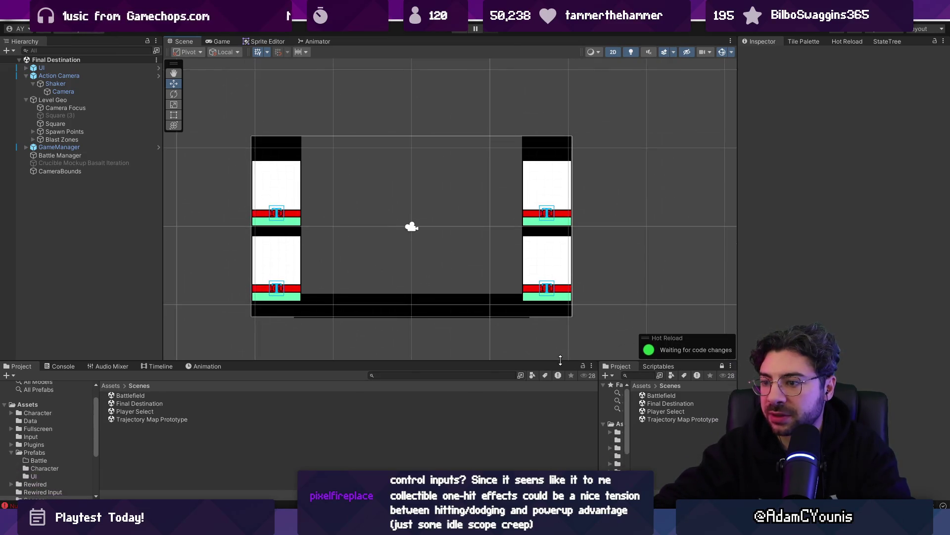
Start a play test, select the second Barbarian(Clone), and enlarge the Console panel.
click(458, 30)
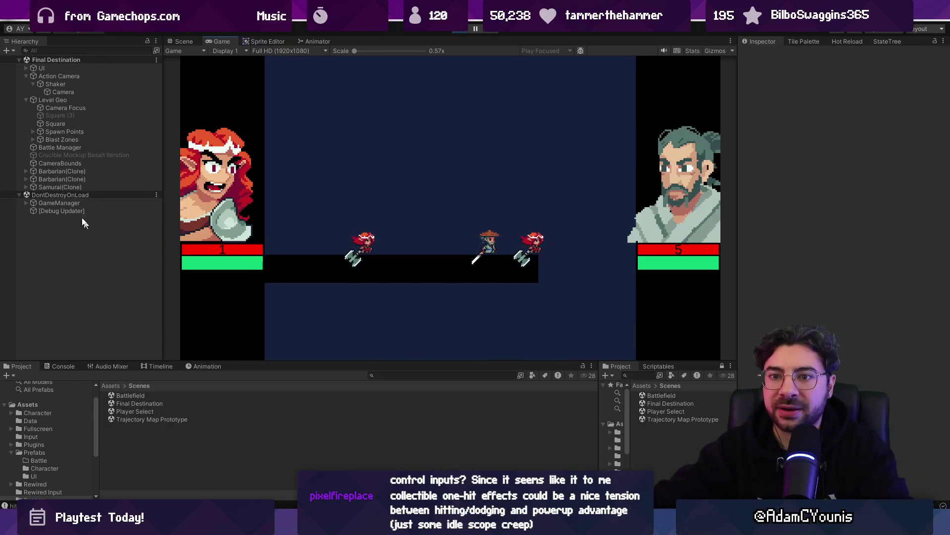
click(73, 178)
click(62, 366)
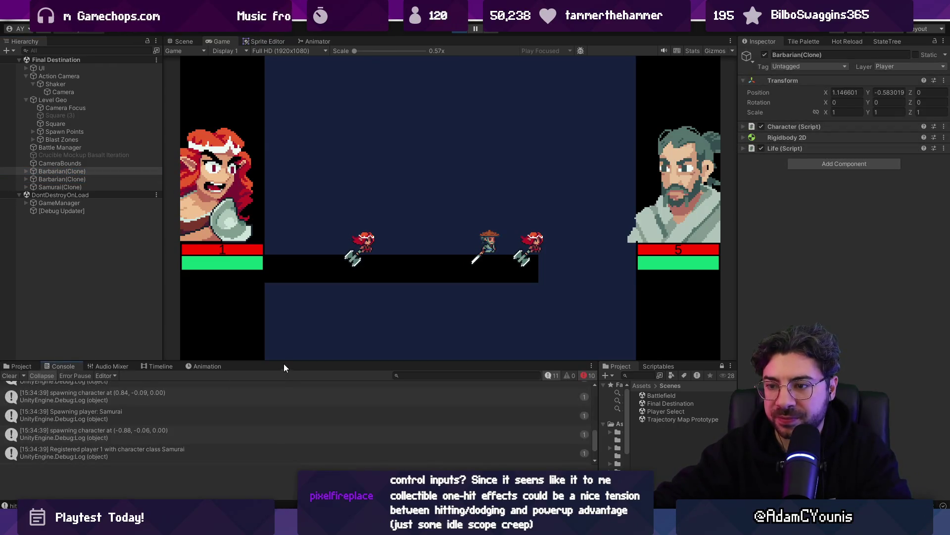
drag(284, 361, 315, 256)
scroll(298, 345, up, 10)
scroll(214, 319, down, 4)
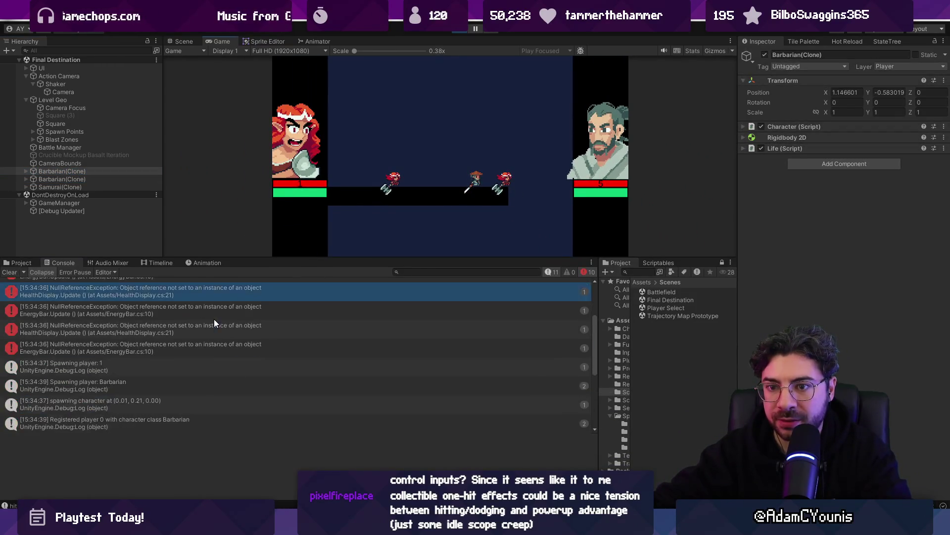
Inspect the 'Spawning player: 1' and 'Spawning player: 0' console entries and their traces.
click(201, 336)
scroll(206, 356, up, 3)
click(180, 286)
scroll(221, 361, down, 4)
drag(183, 309, 199, 369)
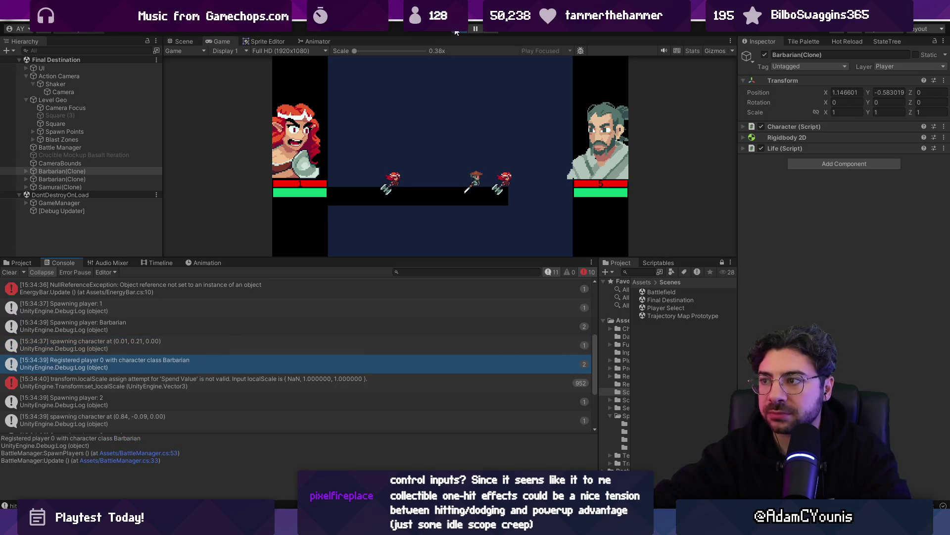
Stop and restart the game twice, then end the play test.
click(457, 30)
click(458, 29)
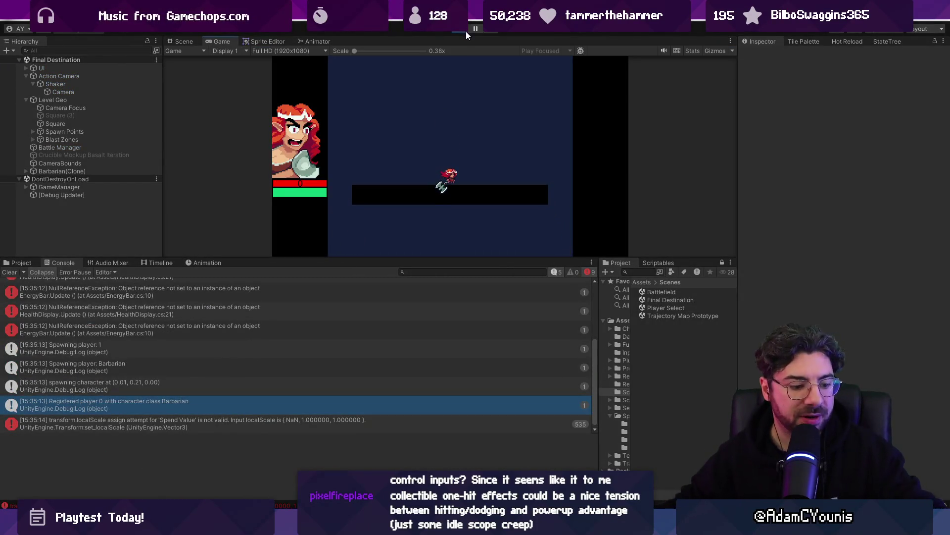
click(466, 31)
click(462, 31)
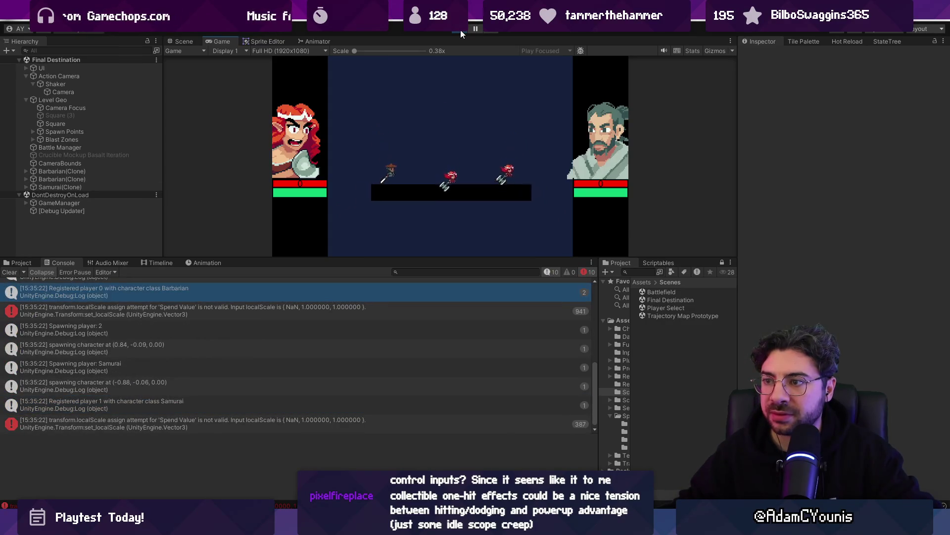
click(460, 31)
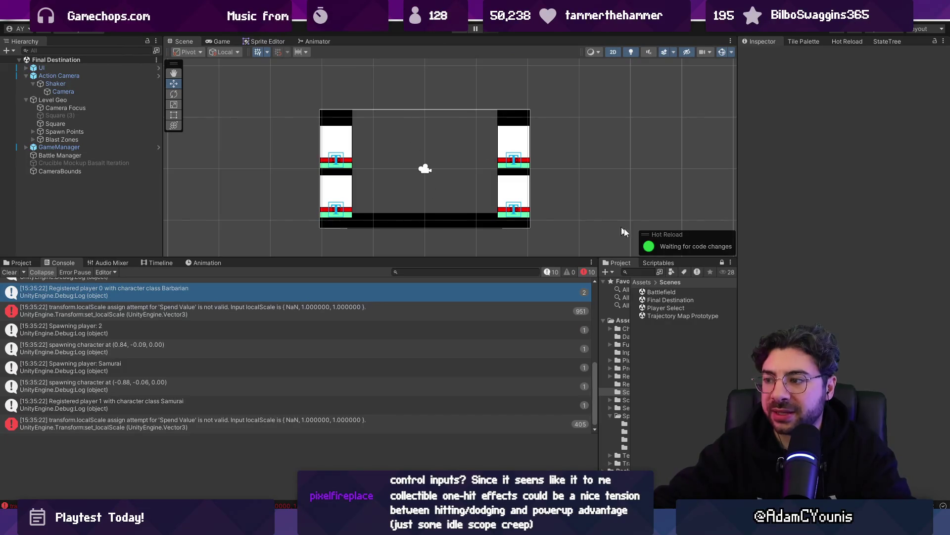
Open the Player Select scene and pick a next scene for the Player Select Menu.
double_click(666, 308)
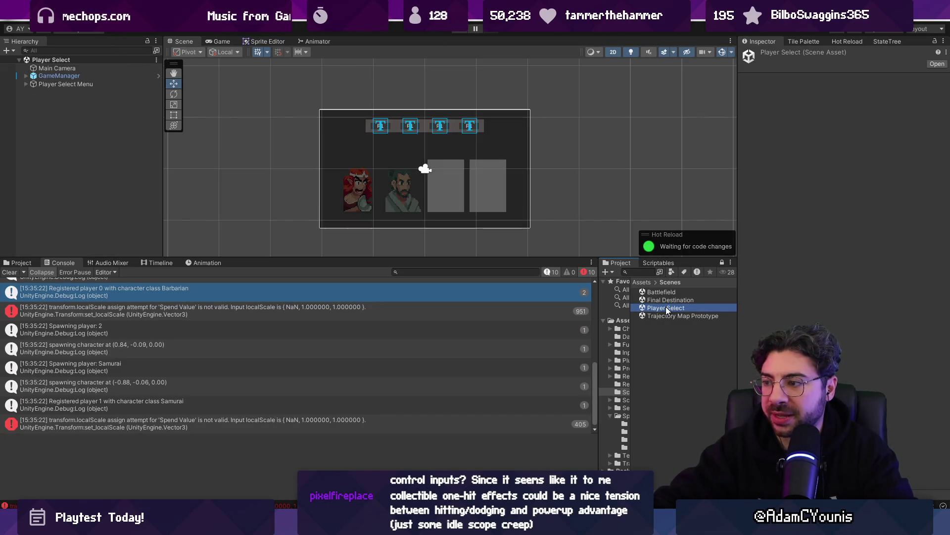
click(93, 85)
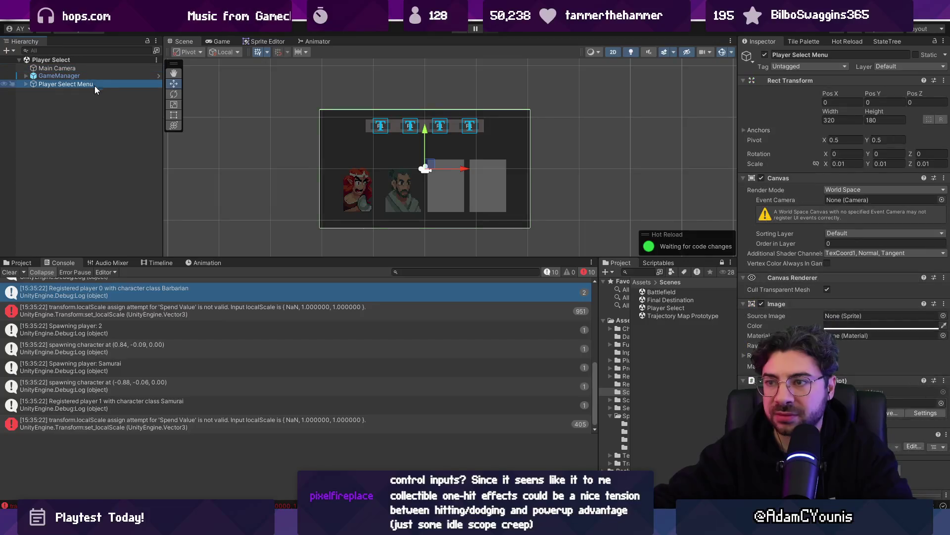
click(942, 403)
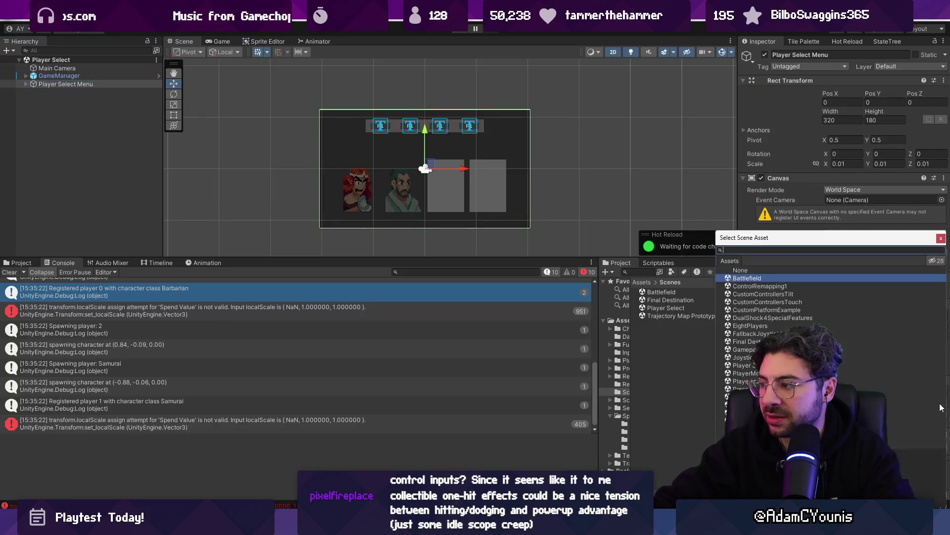
double_click(765, 278)
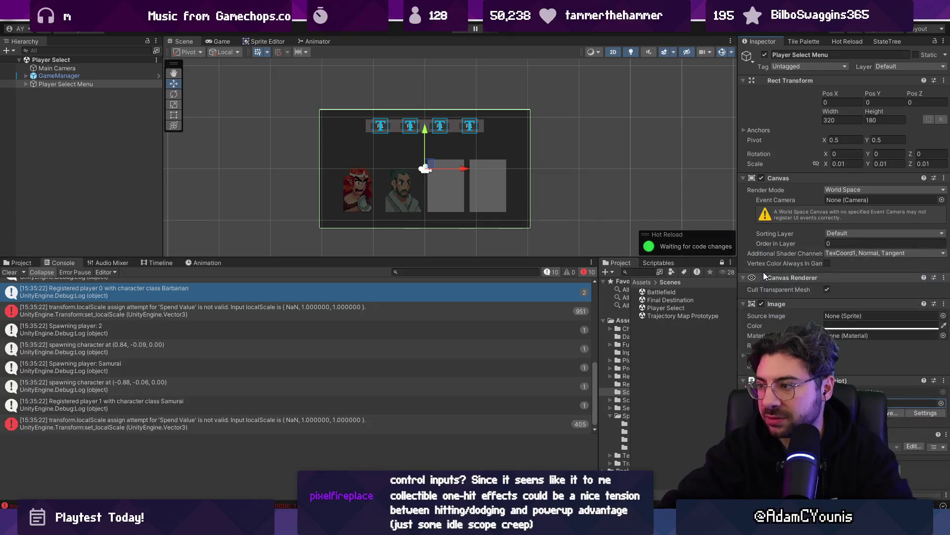
Set the menu's scene to Final Destination, add it to the build, and start the game.
click(941, 404)
text(dihnal)
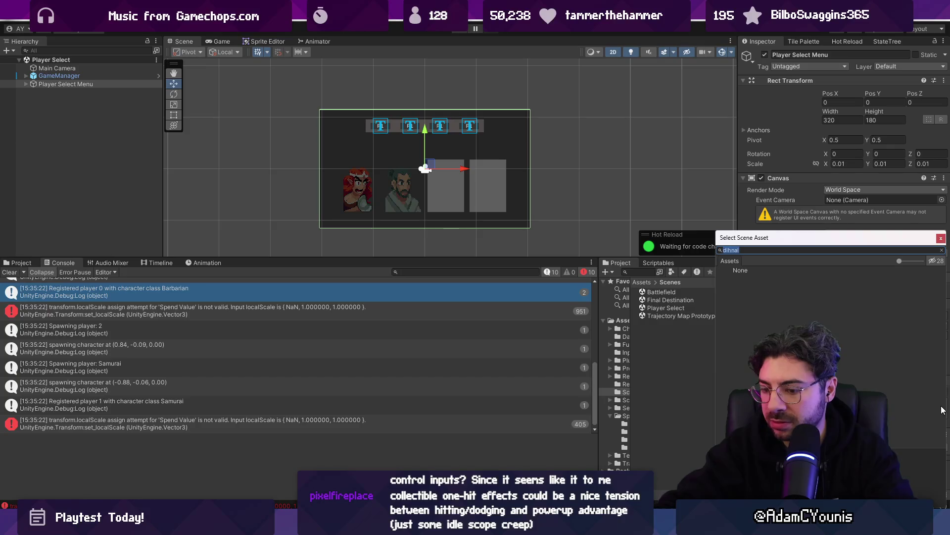
text(final)
key(Down)
key(Return)
click(893, 412)
click(439, 279)
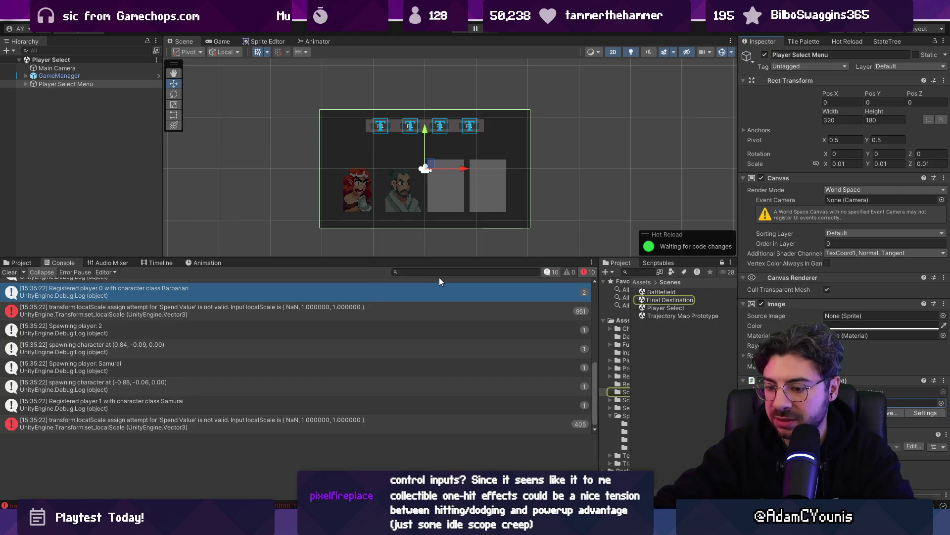
key(ctrl+p)
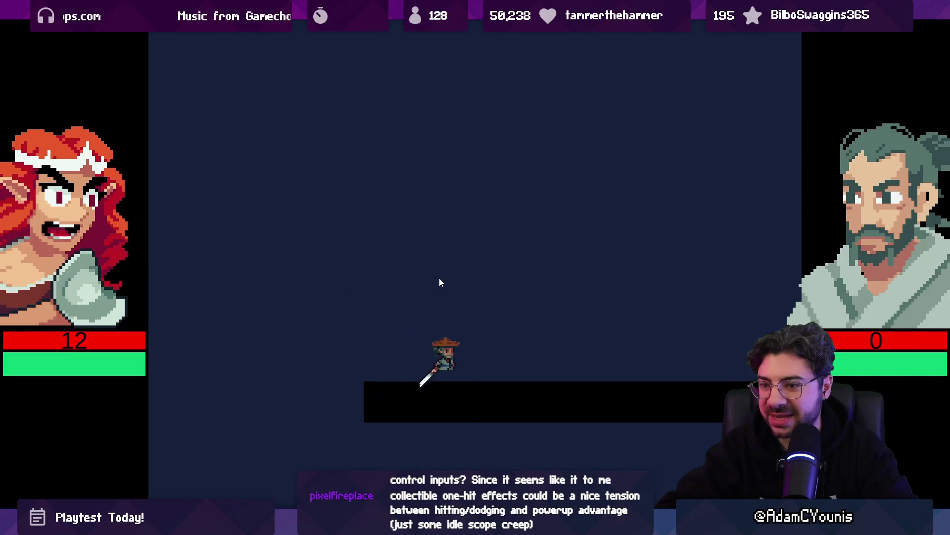
key(ctrl+shift+F7)
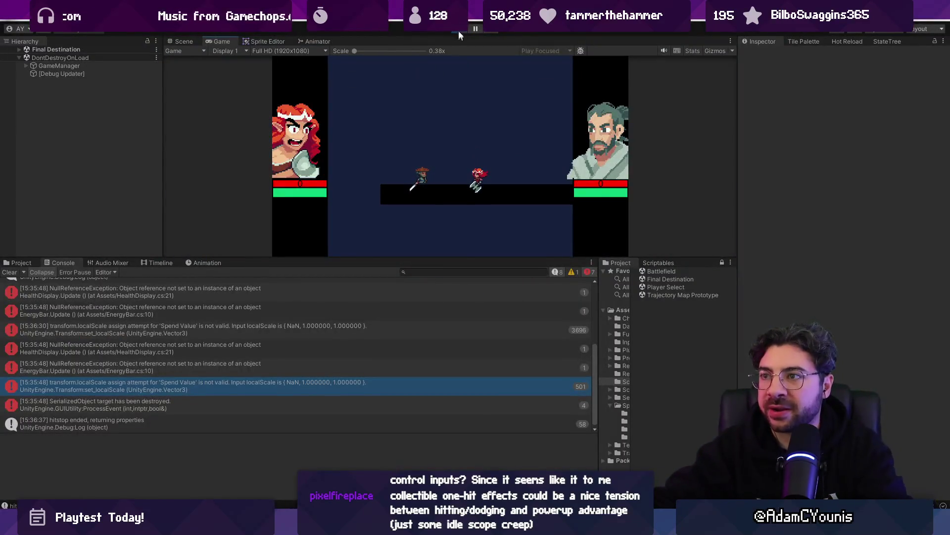
click(459, 32)
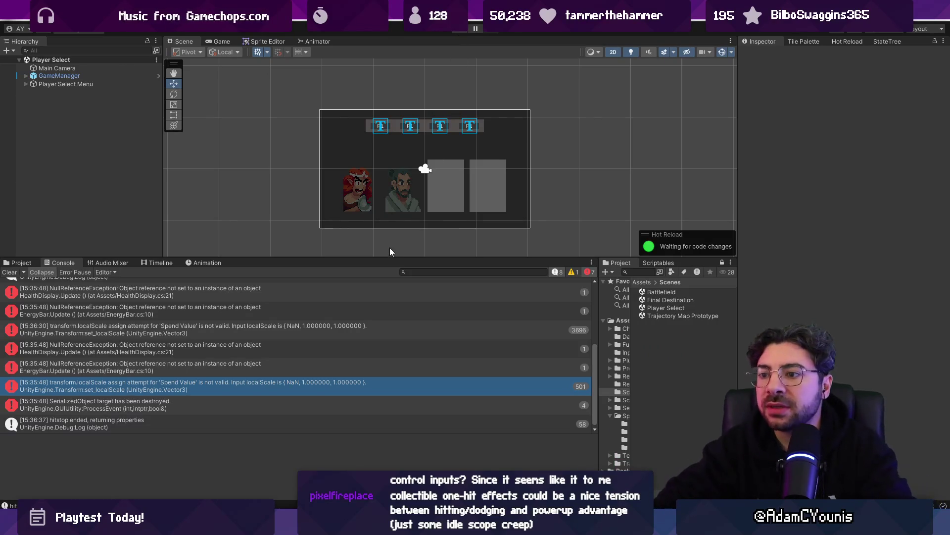
Clear the Unity console, then delete the blank line after the return in ActionCamera.cs.
click(10, 280)
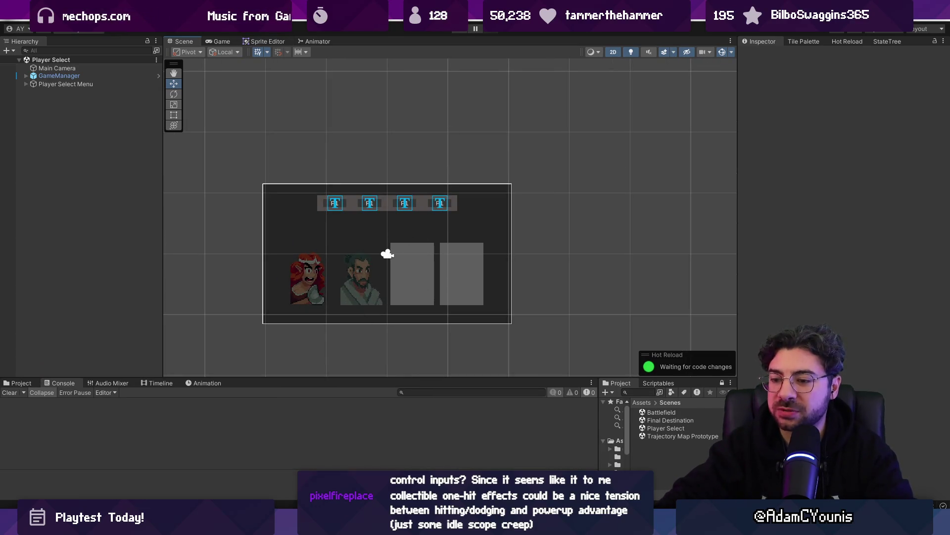
key(alt+Tab)
key(alt+Tab)
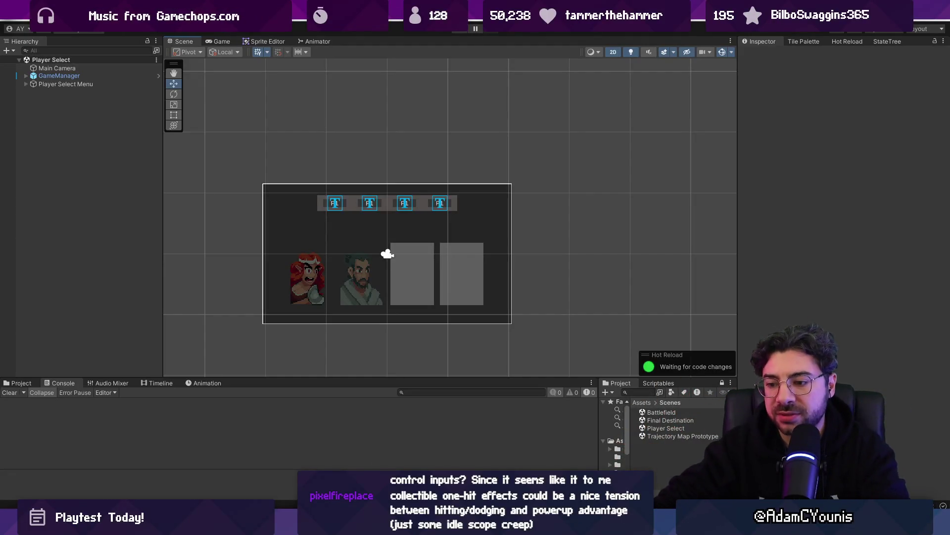
key(alt+Tab)
key(BackSpace)
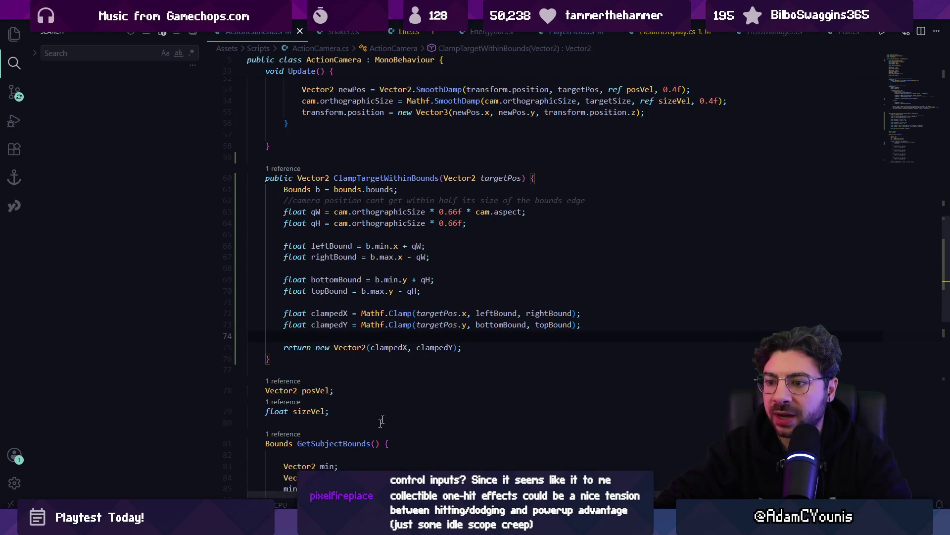
Open GameManager.cs and search it for the match field.
mouse_move(323, 526)
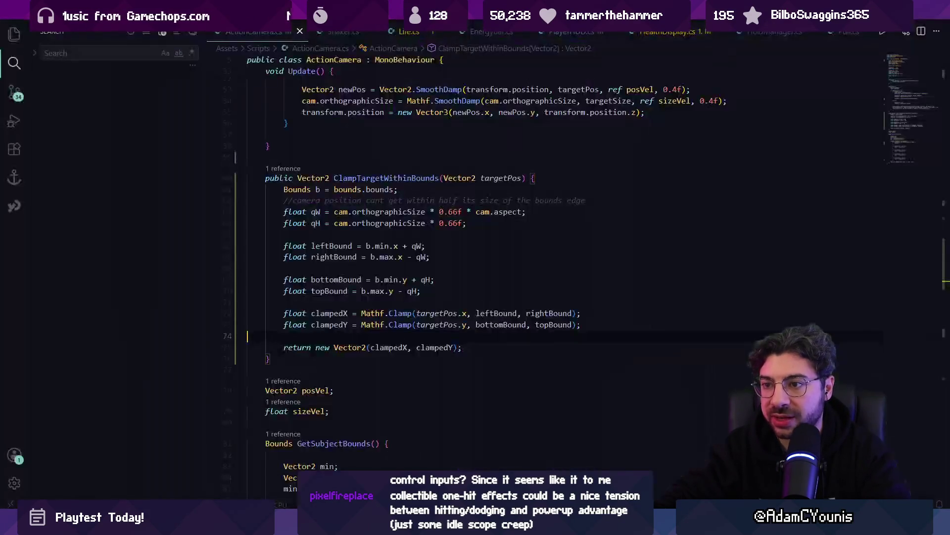
key(ctrl+p)
text(gameman)
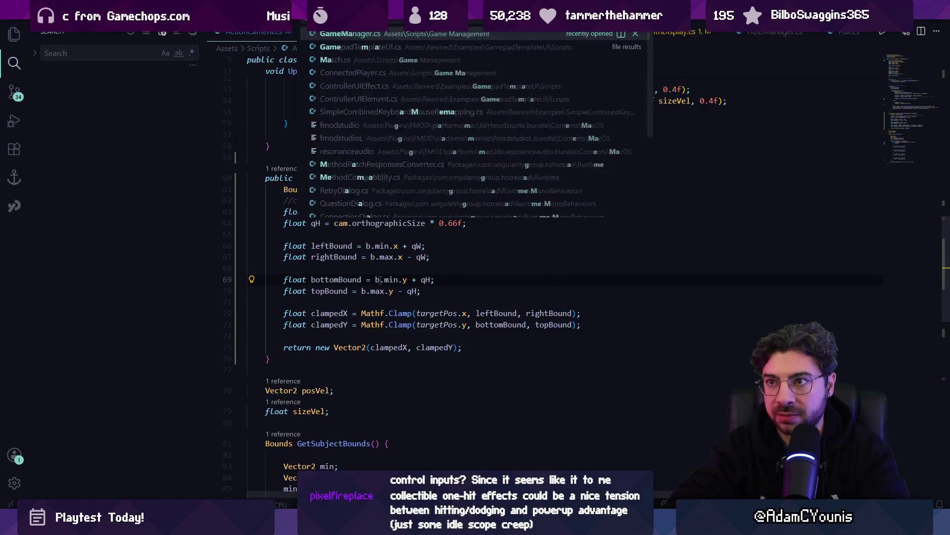
key(Return)
key(ctrl+f)
text(round)
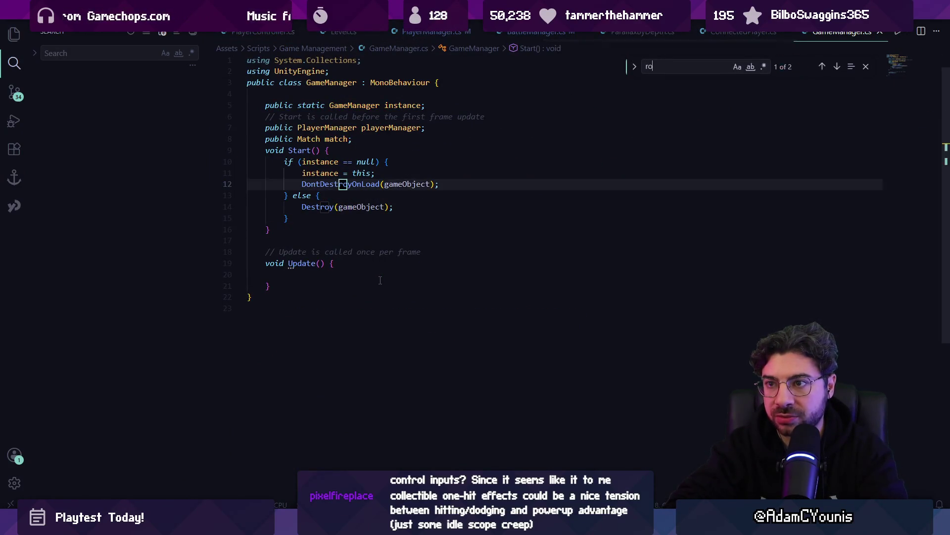
key(BackSpace)
key(BackSpace)
key(BackSpace)
text(match)
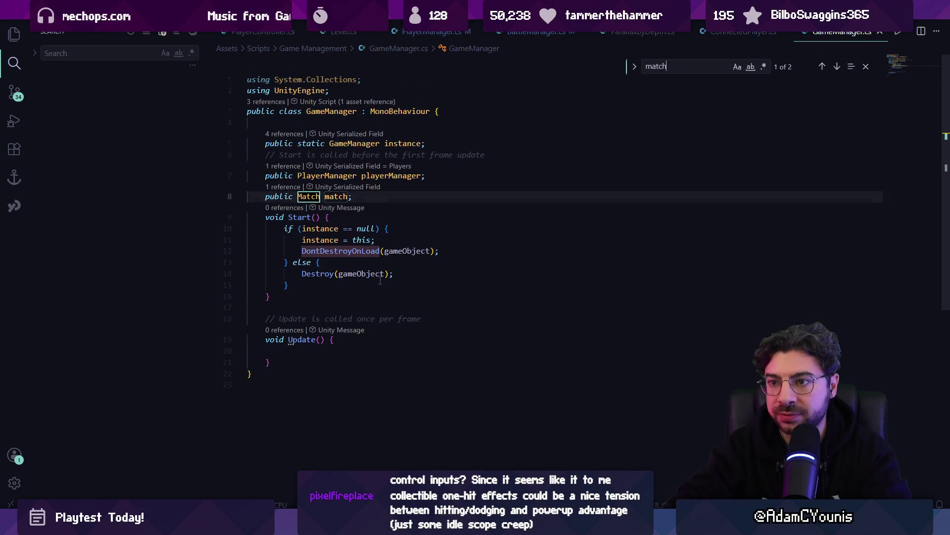
key(Escape)
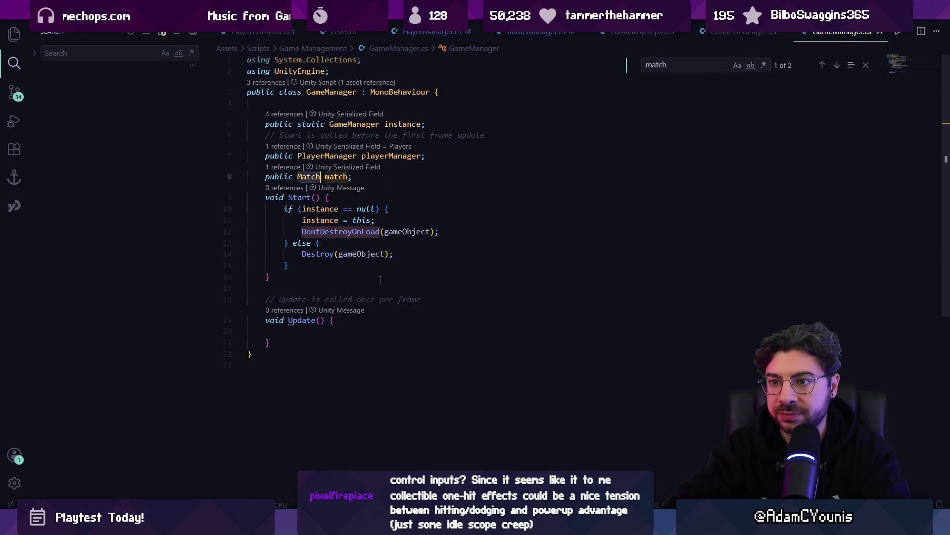
Follow the match field to its assignment in PlayerSelectMenu.cs StartGame, line 24.
click(339, 177)
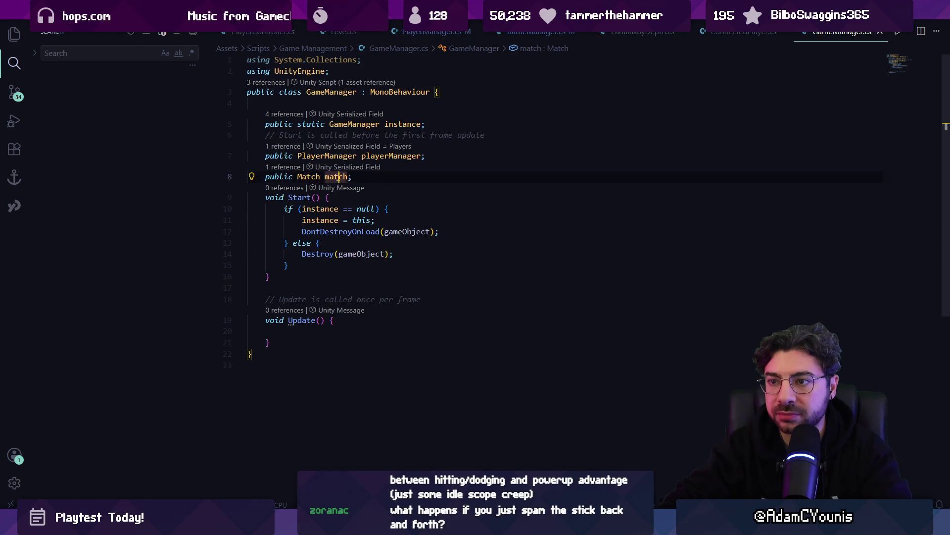
key(F12)
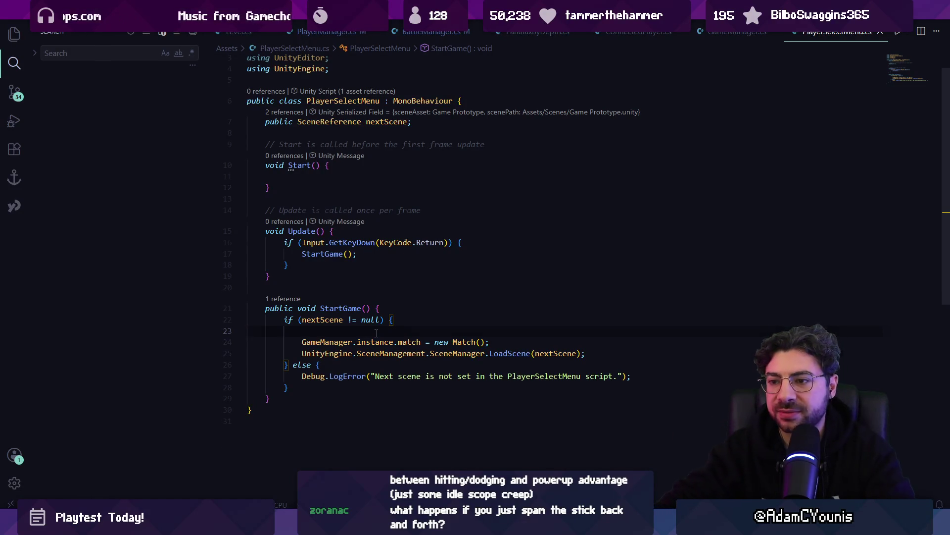
scroll(376, 333, up, 1)
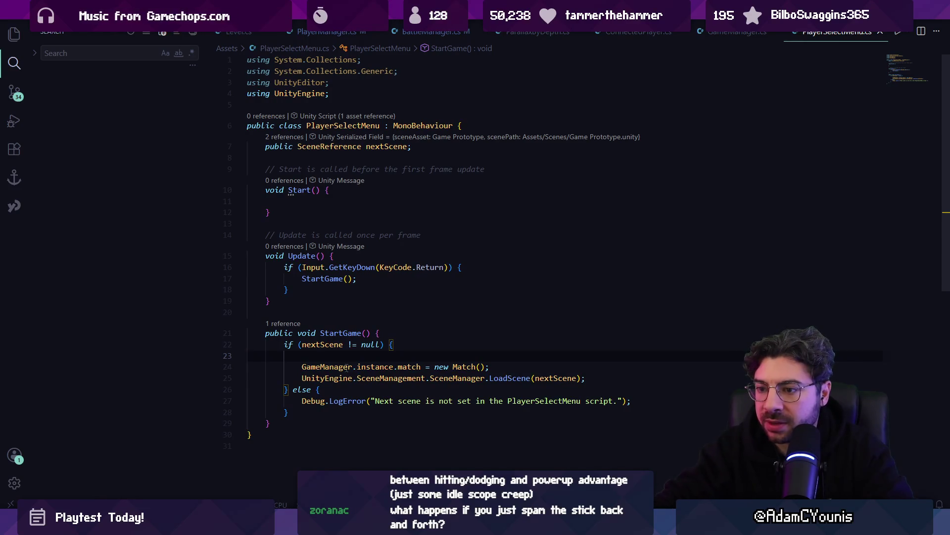
key(Right)
key(Right)
key(Right)
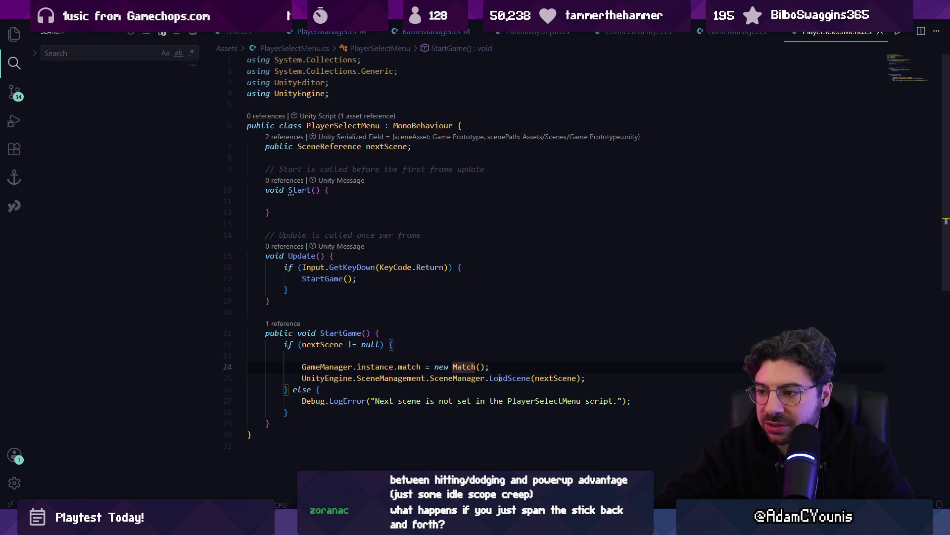
key(Down)
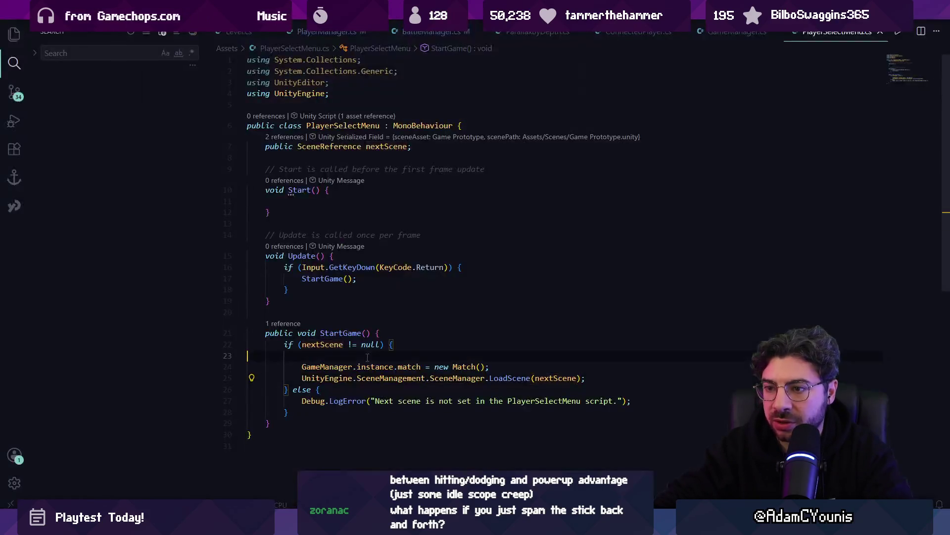
click(374, 355)
key(ctrl+p)
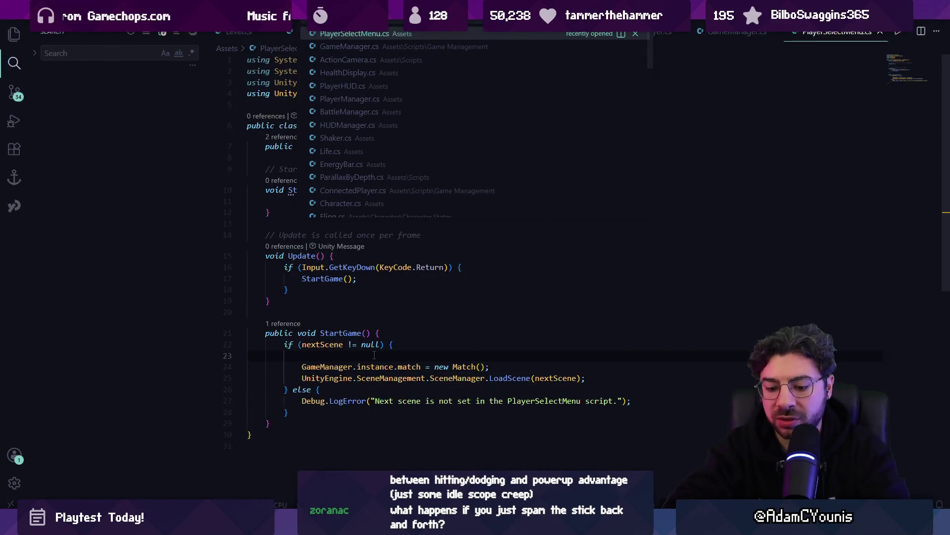
Open BattleManager.cs and find its onDeath listener.
text(battle)
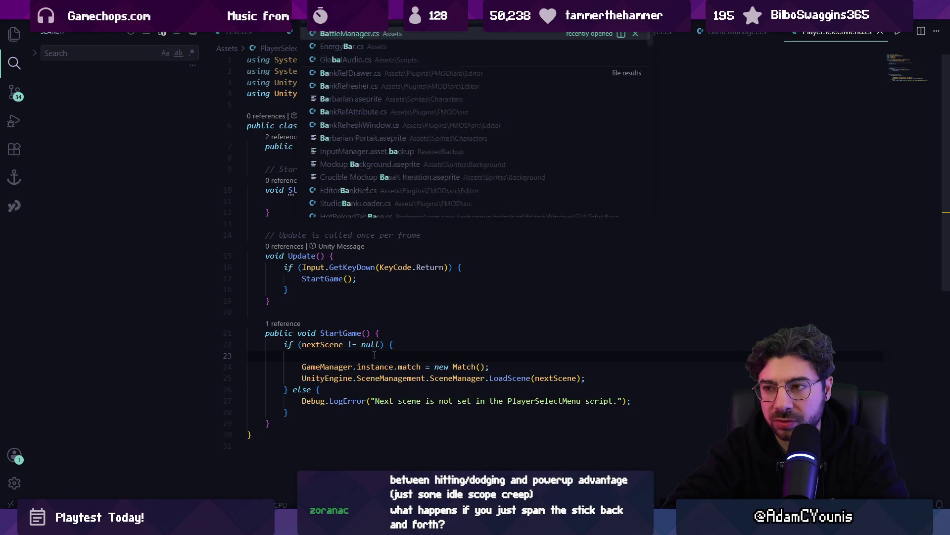
key(Return)
key(ctrl+f)
text(death)
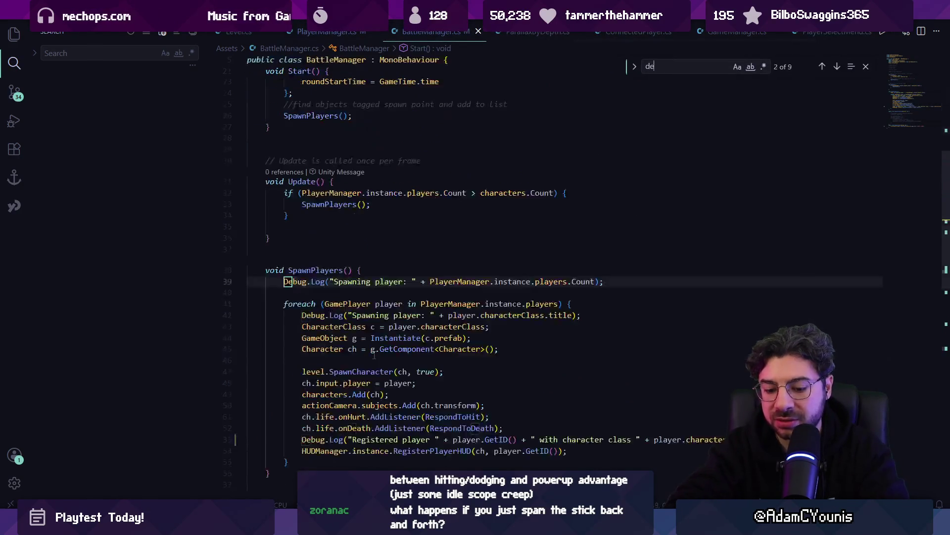
key(Escape)
scroll(374, 354, down, 2)
Add a Debug.Log line inside RespondToDeath that logs the dying character.
click(394, 378)
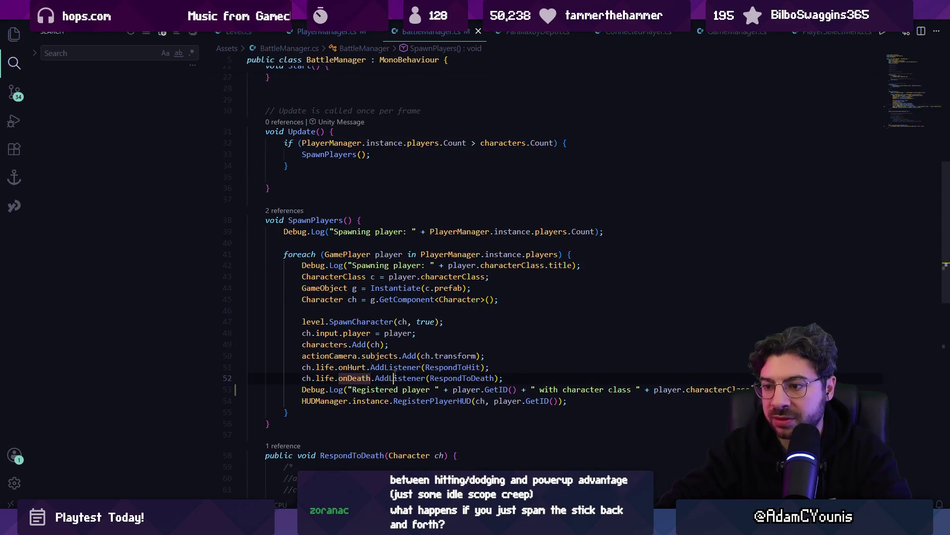
ctrl+click(453, 379)
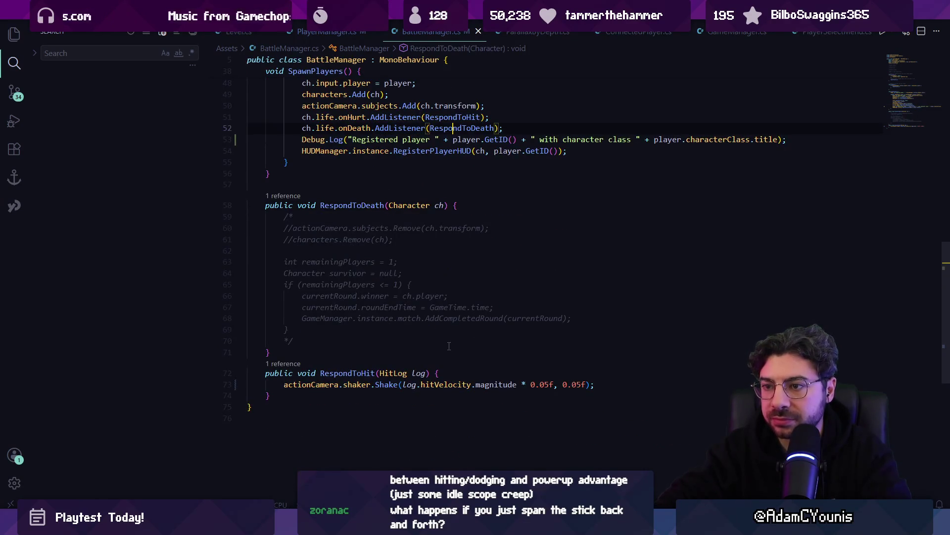
key(alt+Left)
key(alt+Right)
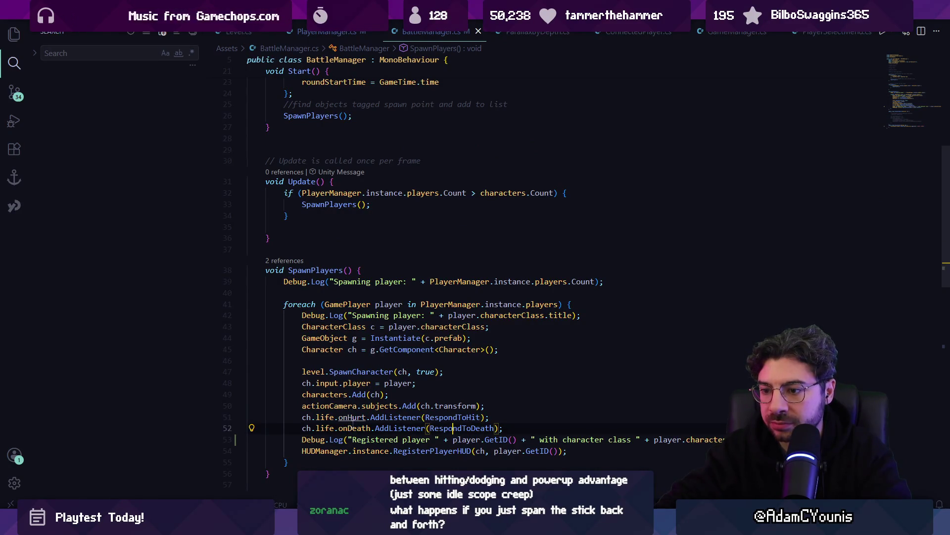
ctrl+click(440, 429)
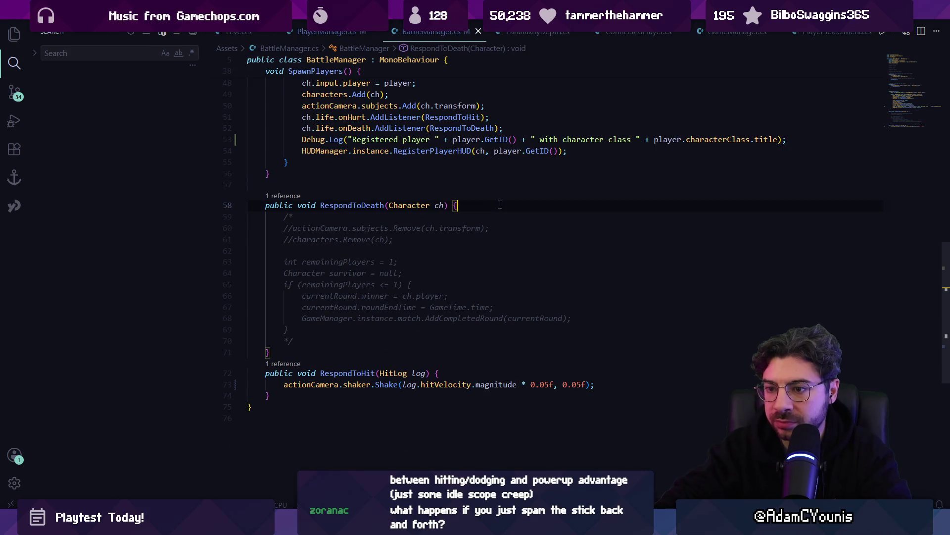
key(Return)
text(Debvyug)
key(Tab)
Play-test in Unity until the console reports the Barbarian's death.
key(alt+Tab)
click(458, 30)
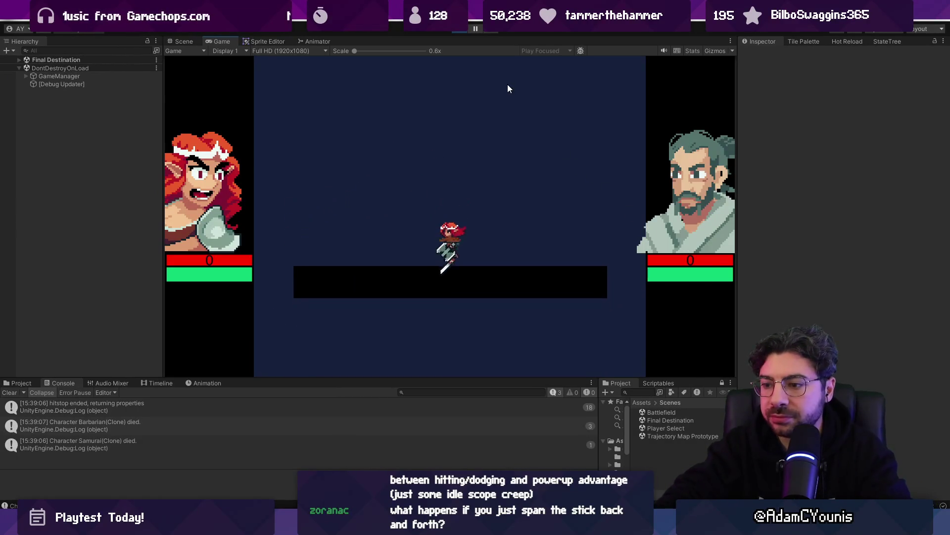
click(465, 28)
Delete the Debug.Log line from RespondToDeath and uncomment its round-winner code block.
key(alt+Tab)
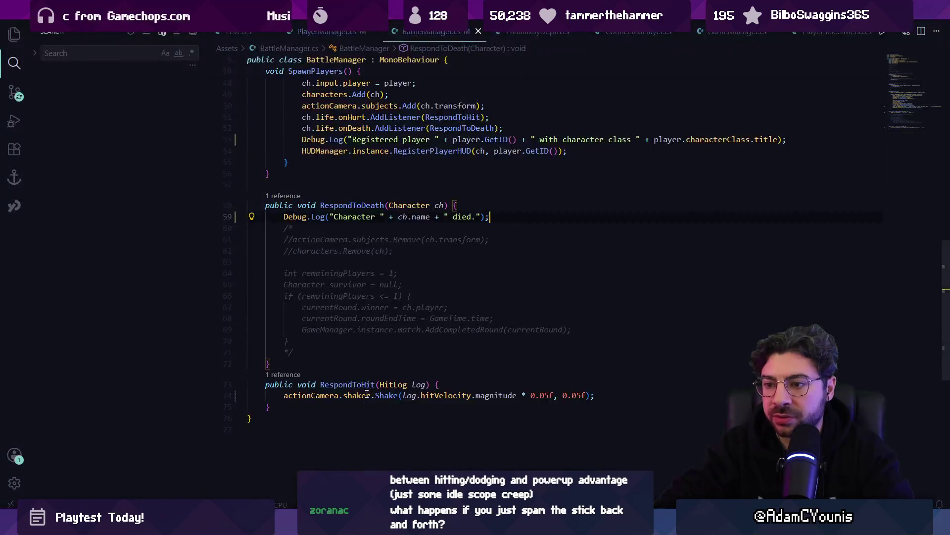
click(507, 221)
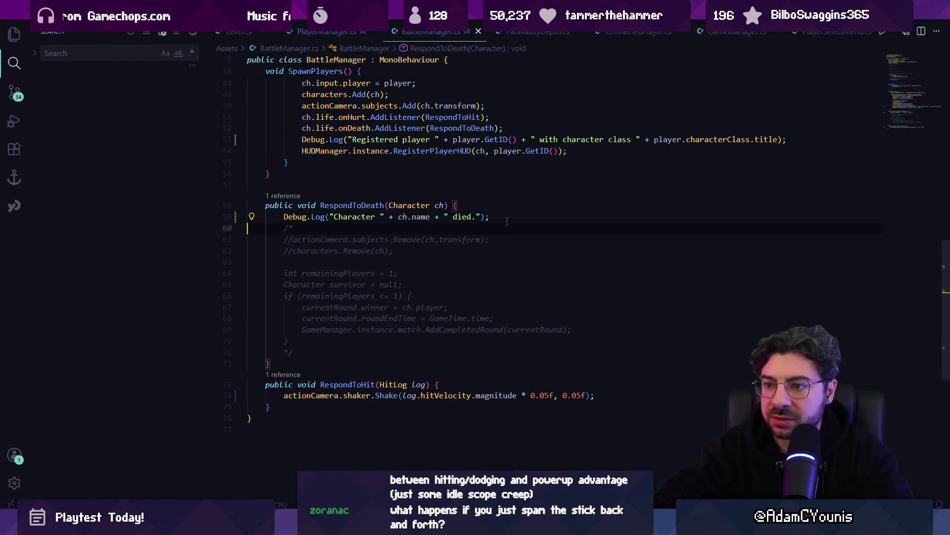
key(shift+Up)
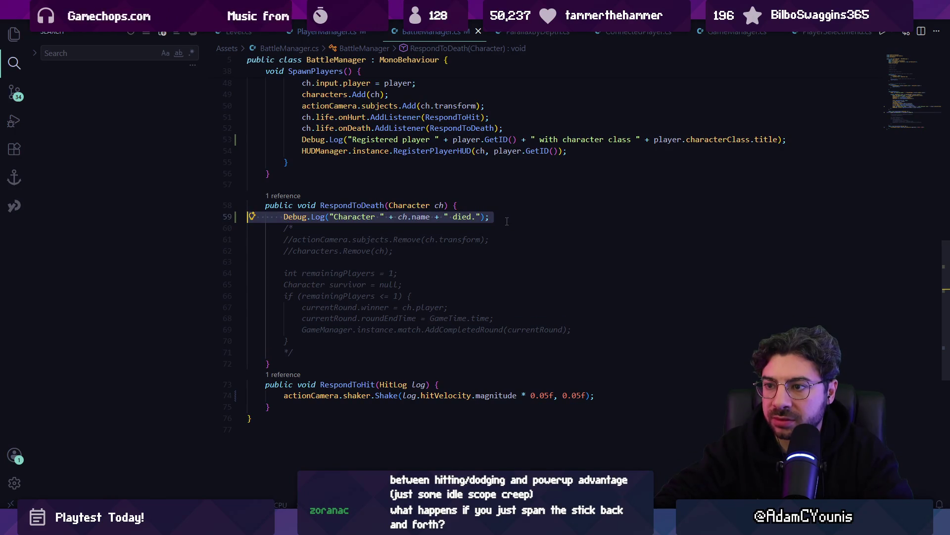
key(Delete)
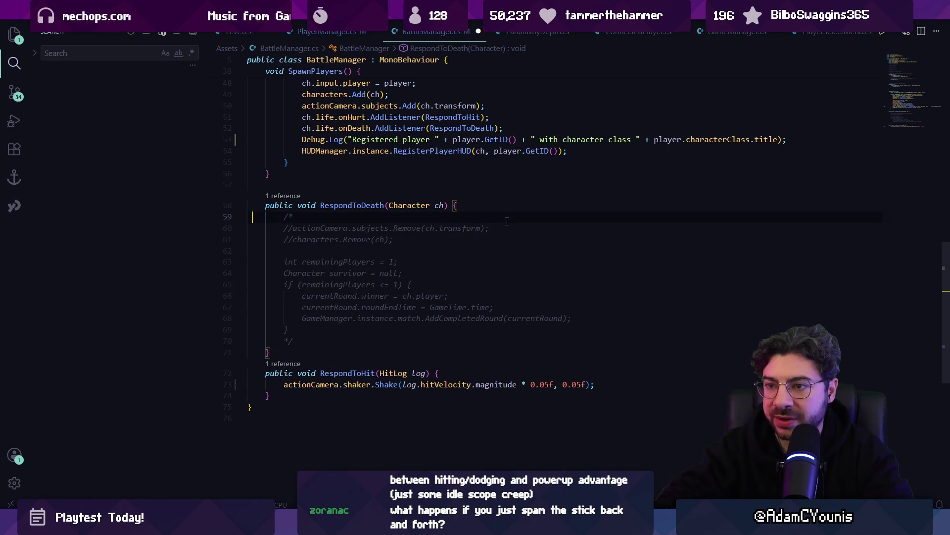
key(ctrl+z)
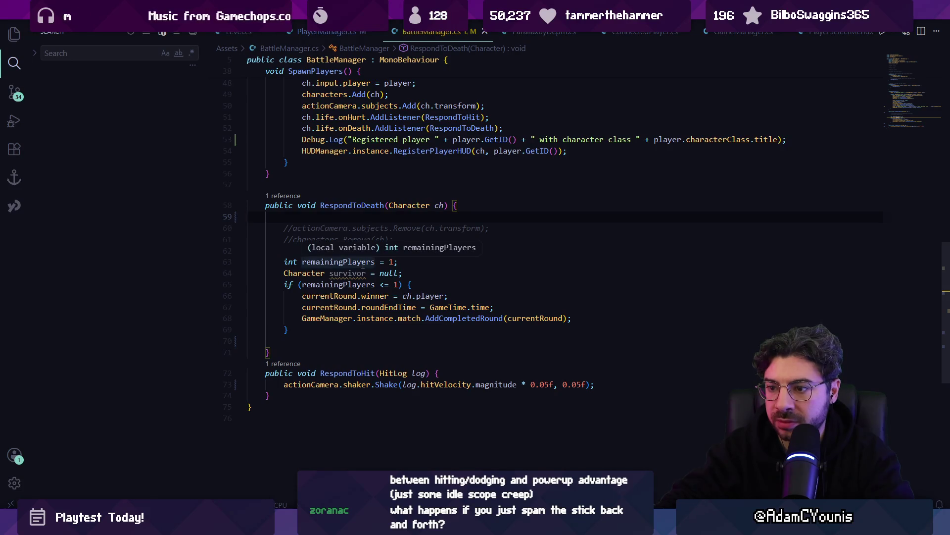
scroll(393, 267, up, 4)
scroll(391, 276, down, 3)
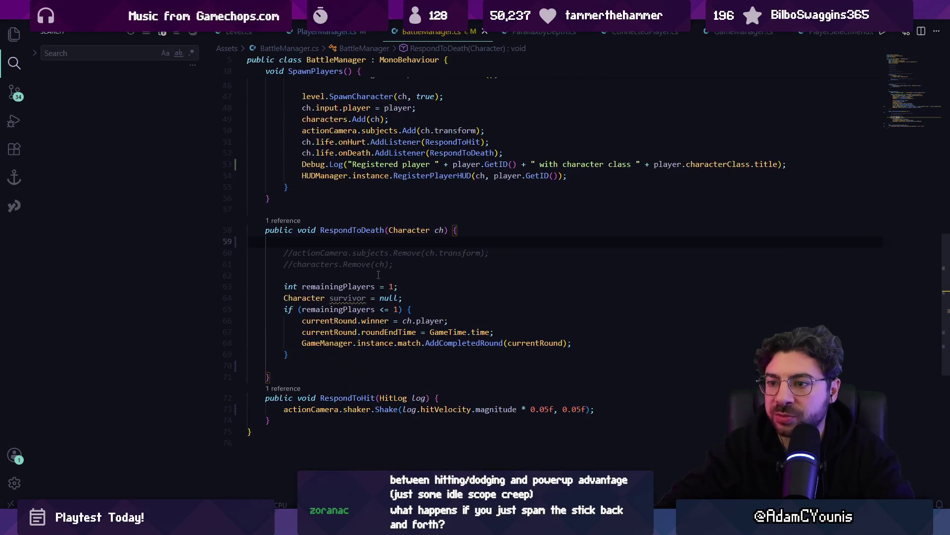
Open Level.cs and follow a SpawnCharacter call into BattleManager.cs.
text(level)
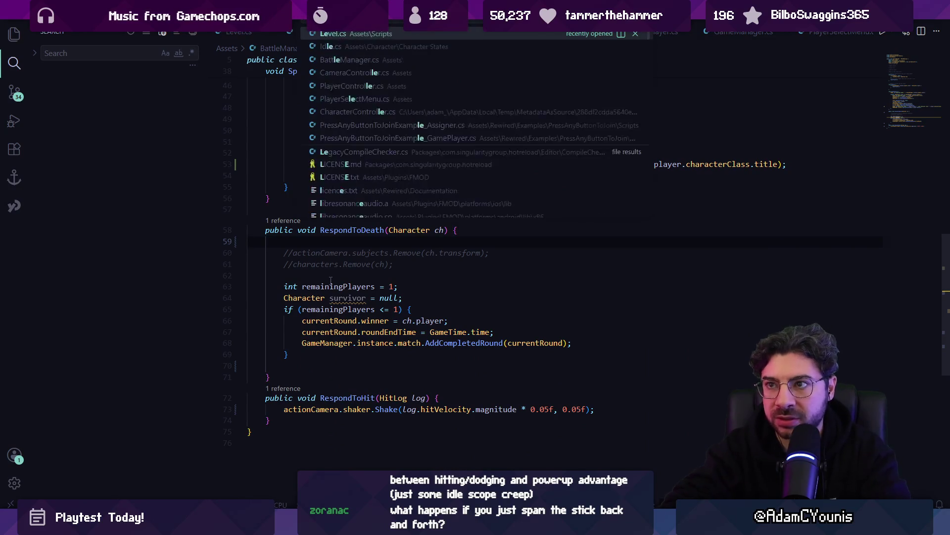
key(Return)
key(ctrl+f)
text(respawn)
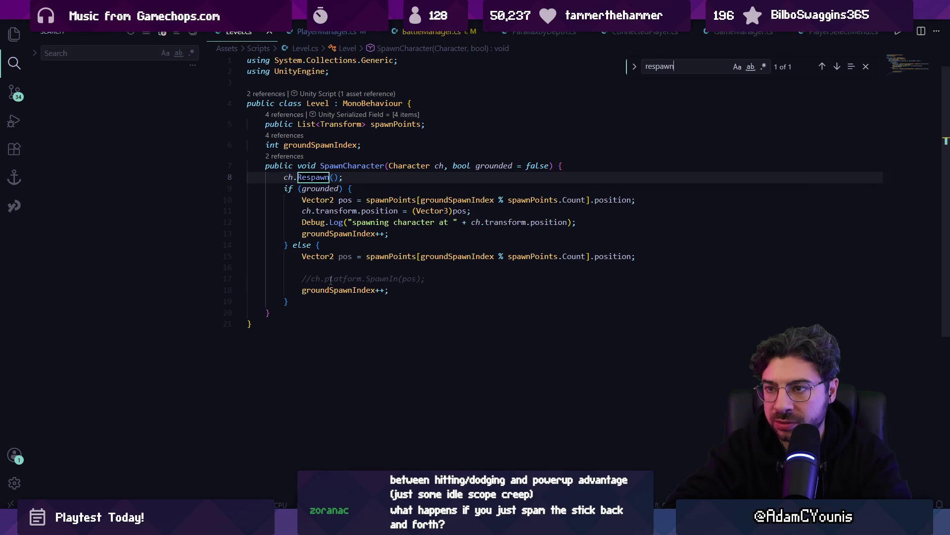
key(Escape)
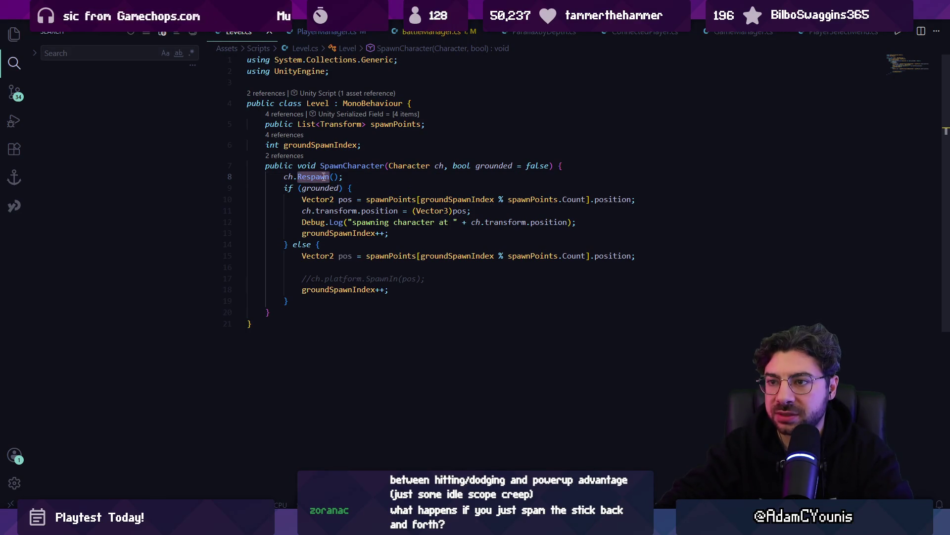
click(285, 157)
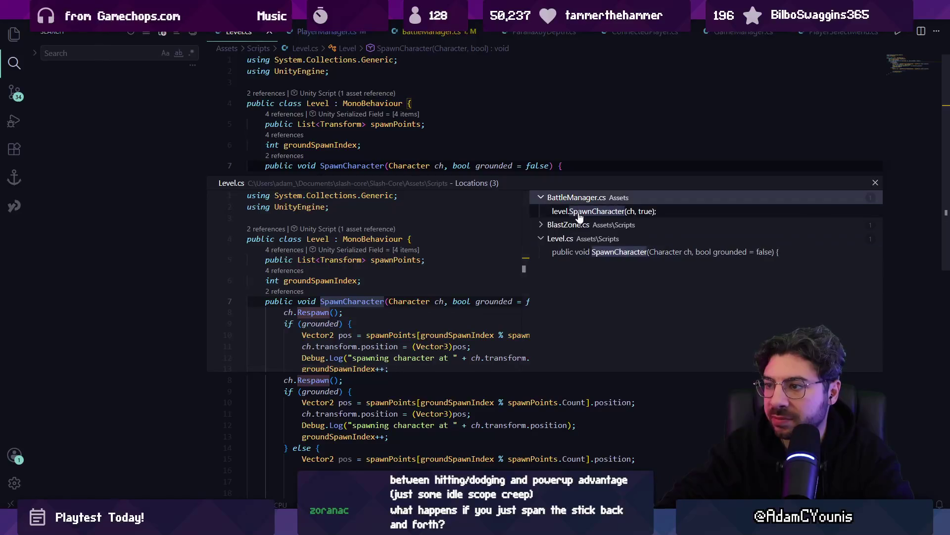
double_click(376, 286)
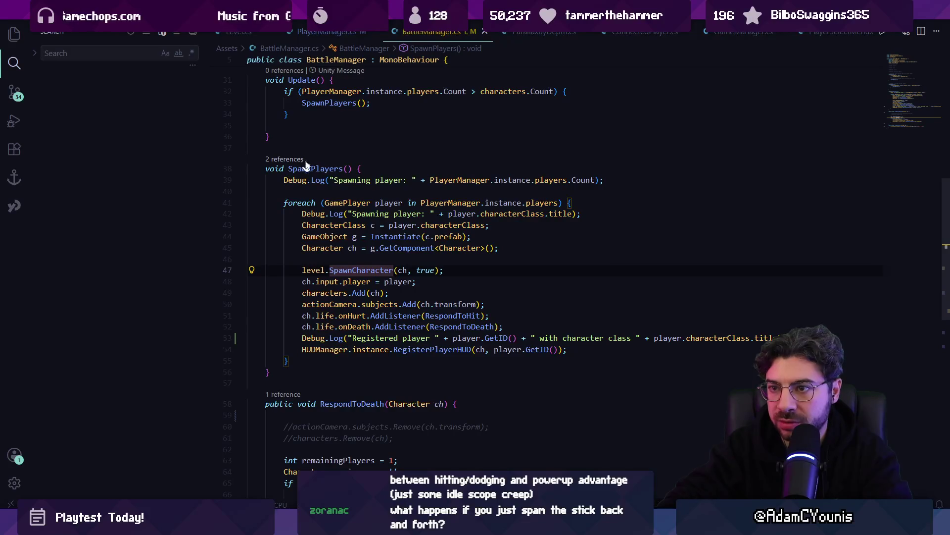
Find the callers of SpawnPlayers and open the call in Start.
click(285, 159)
click(615, 205)
double_click(611, 216)
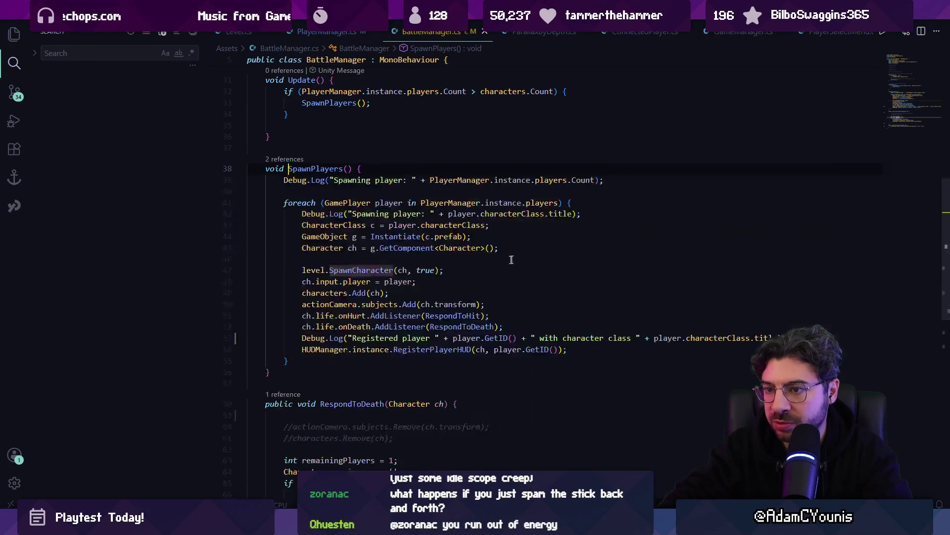
scroll(610, 216, down, 5)
scroll(391, 286, up, 8)
Search all project files for 'respawn' and open Character.cs's Respawn method.
key(ctrl+f)
text(respawn)
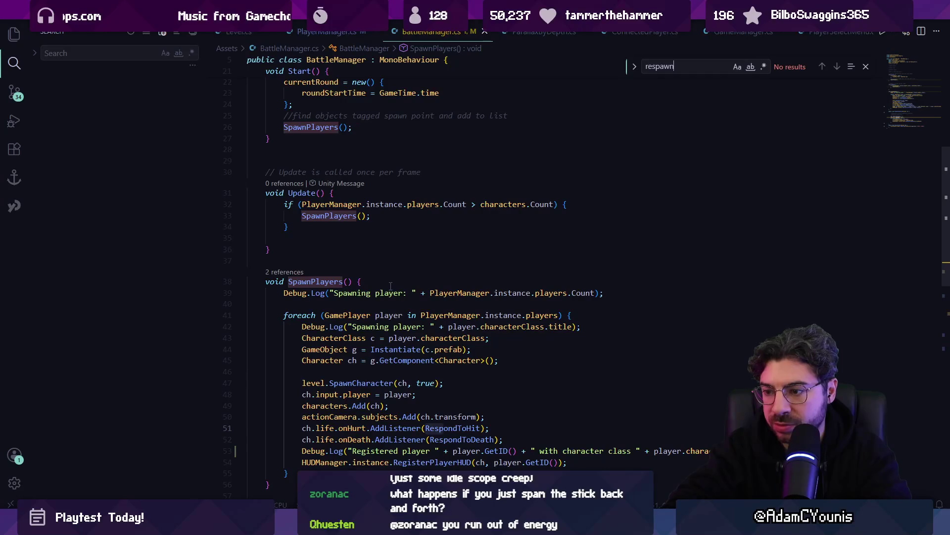
key(ctrl+a)
text(Resp)
key(ctrl+shift+f)
text(re)
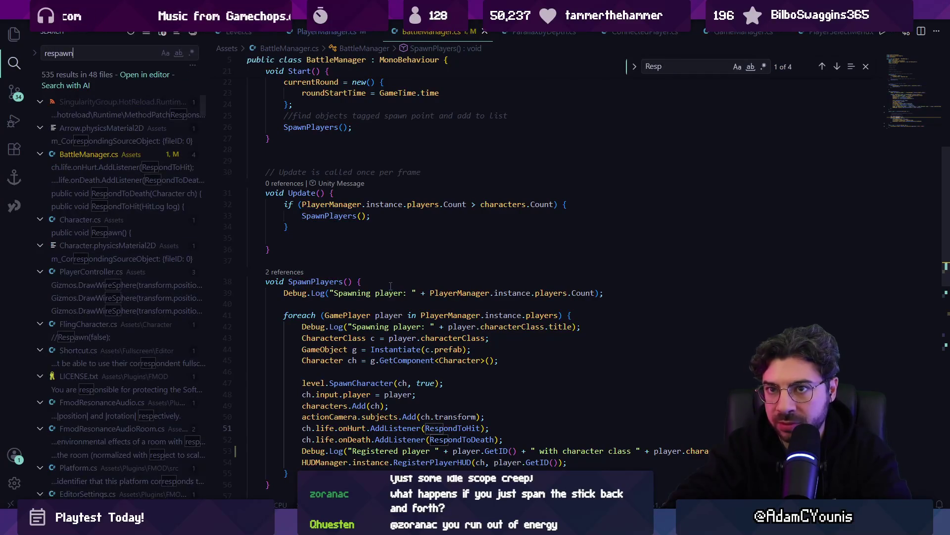
key(F4)
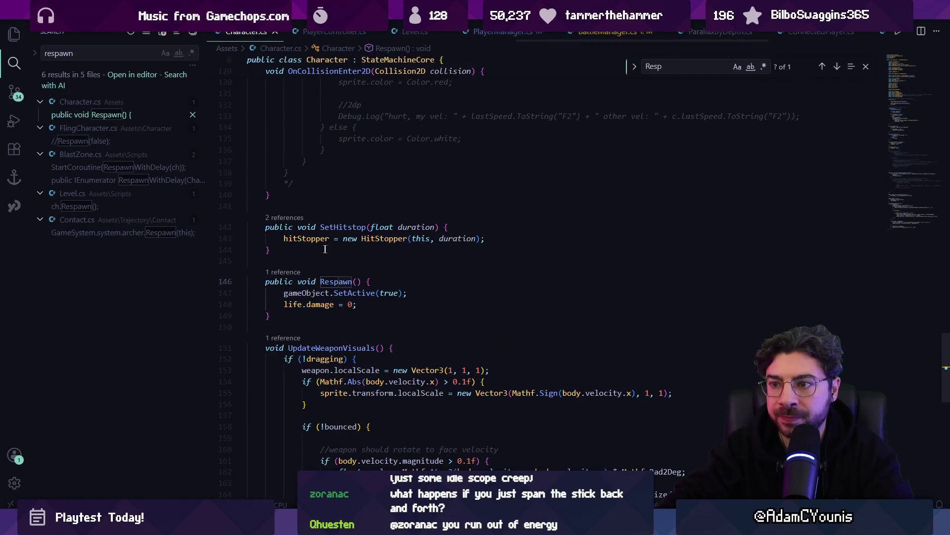
Open Level.cs at the ch.Respawn() reference.
click(286, 272)
click(574, 293)
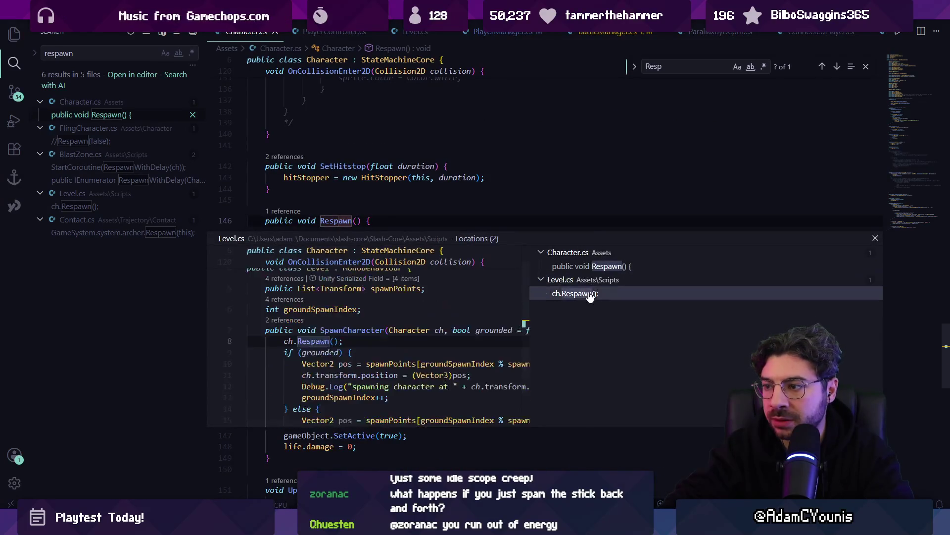
click(351, 341)
double_click(351, 341)
List SpawnCharacter references and open BlastZone.cs at its RespawnWithDelay call.
click(356, 166)
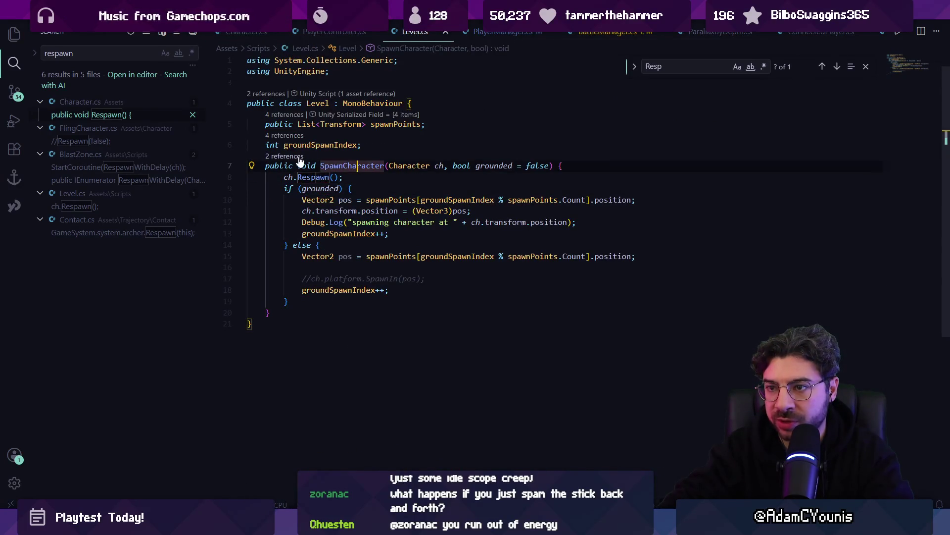
key(shift+F12)
click(569, 197)
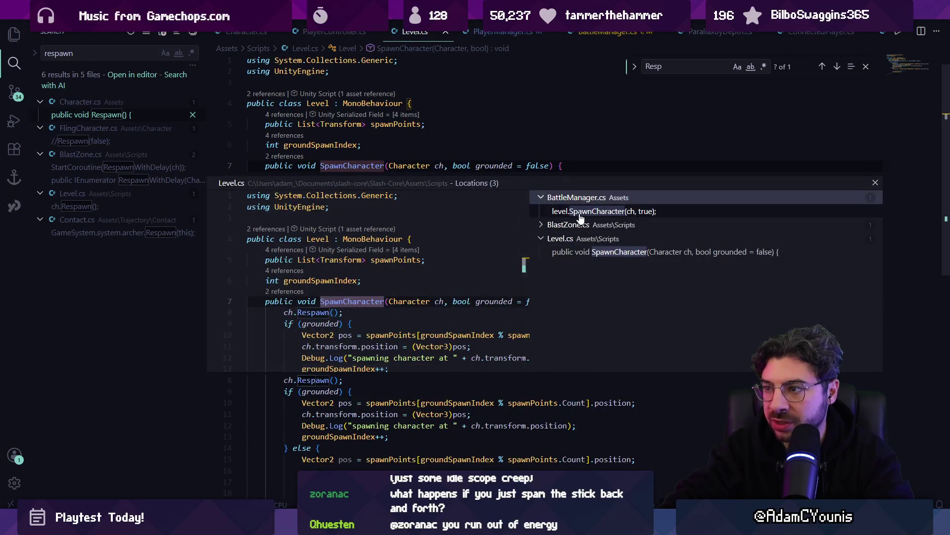
click(575, 210)
click(573, 225)
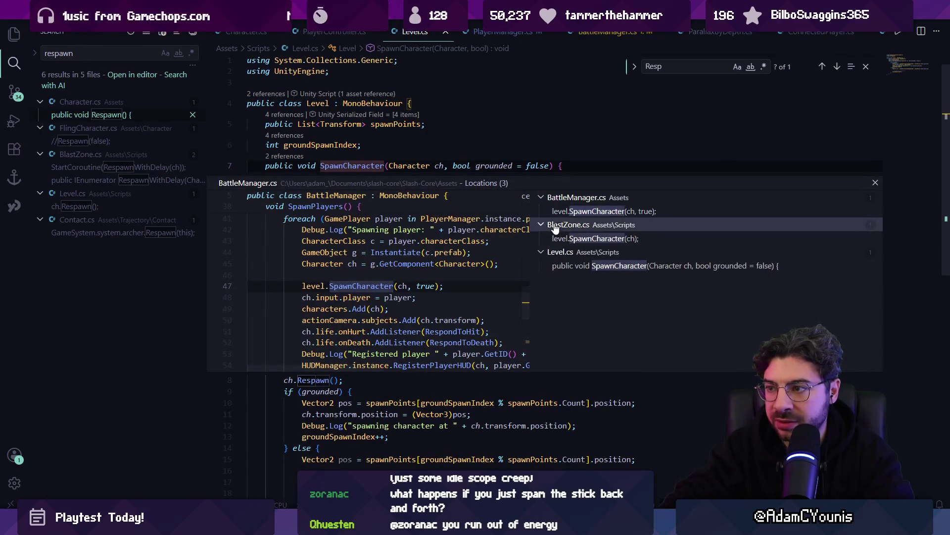
click(562, 240)
double_click(561, 239)
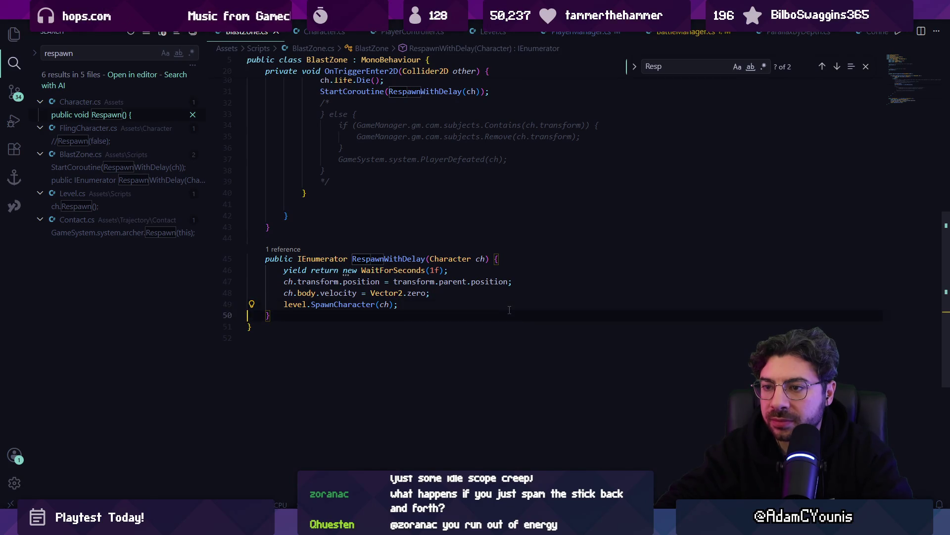
scroll(408, 339, up, 5)
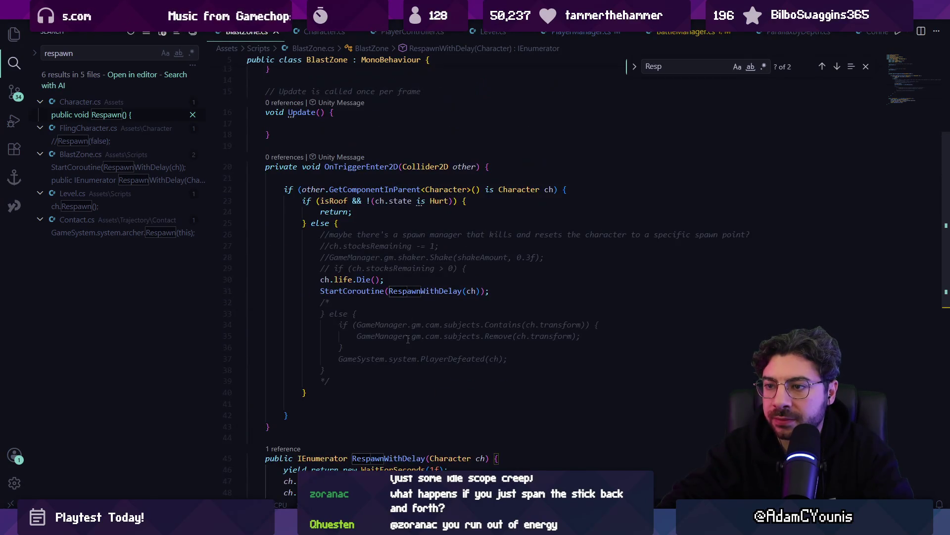
click(409, 292)
click(415, 278)
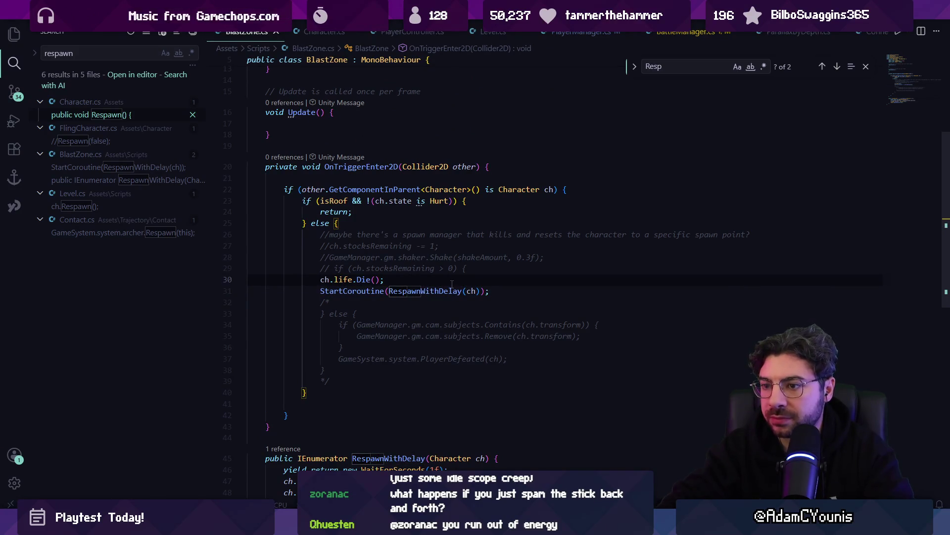
scroll(377, 280, down, 3)
click(432, 411)
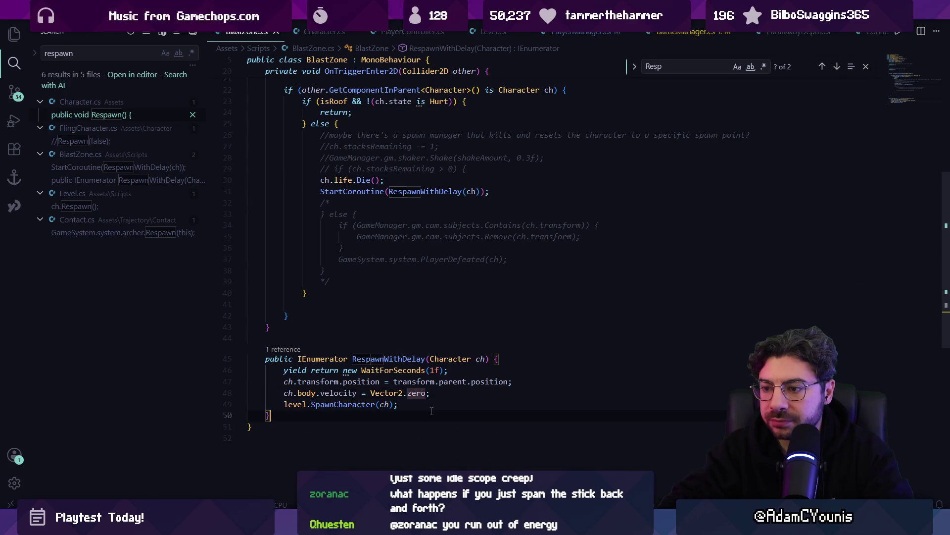
click(317, 192)
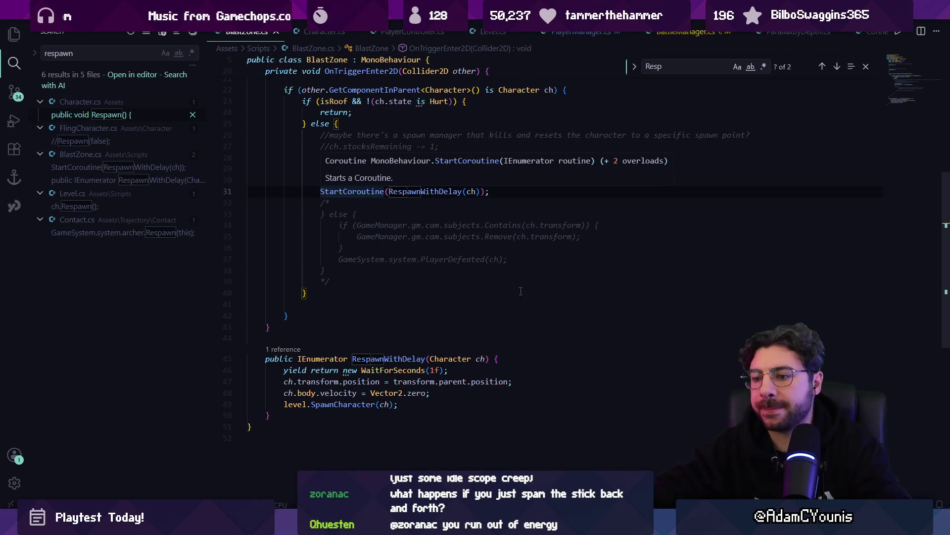
key(alt+Tab)
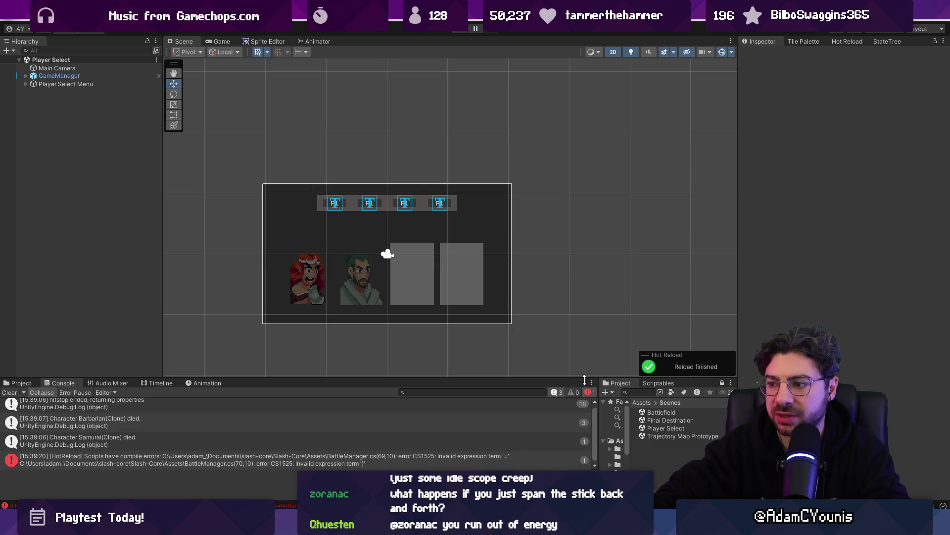
Open the Battlefield scene and frame its UI prefab showing Player HUDs 1–4.
click(665, 421)
double_click(673, 414)
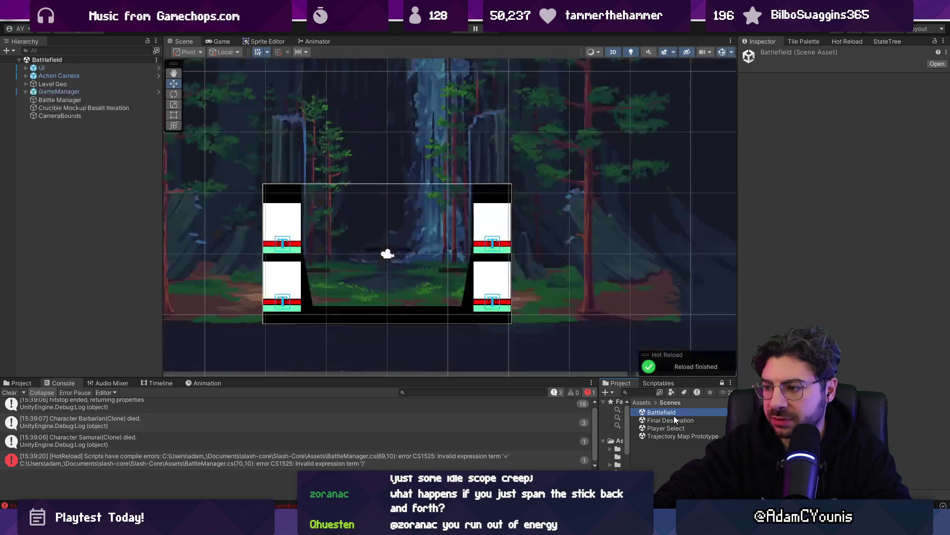
click(74, 67)
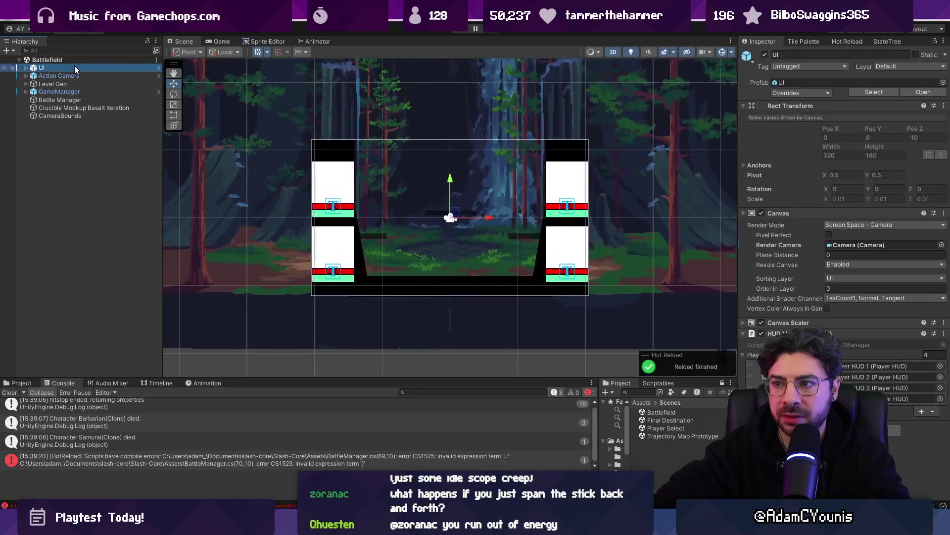
click(159, 68)
key(f)
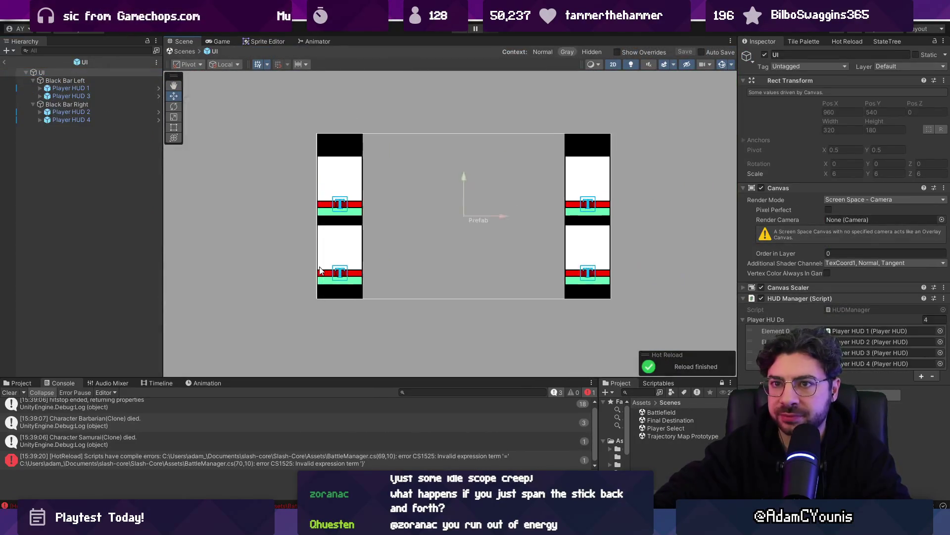
scroll(519, 232, up, 3)
scroll(402, 230, down, 1)
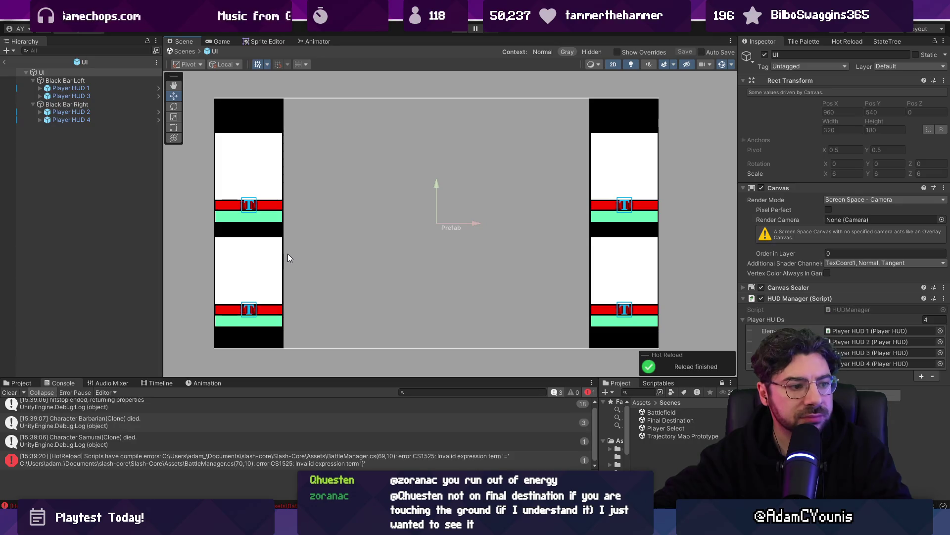
Exit the UI prefab, then play-test Battlefield followed by Final Destination.
click(457, 32)
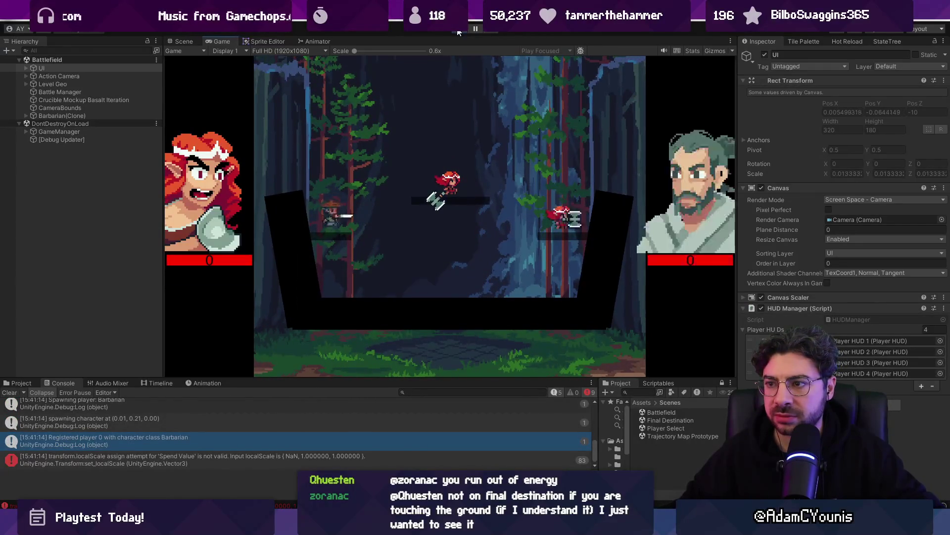
click(457, 32)
double_click(670, 420)
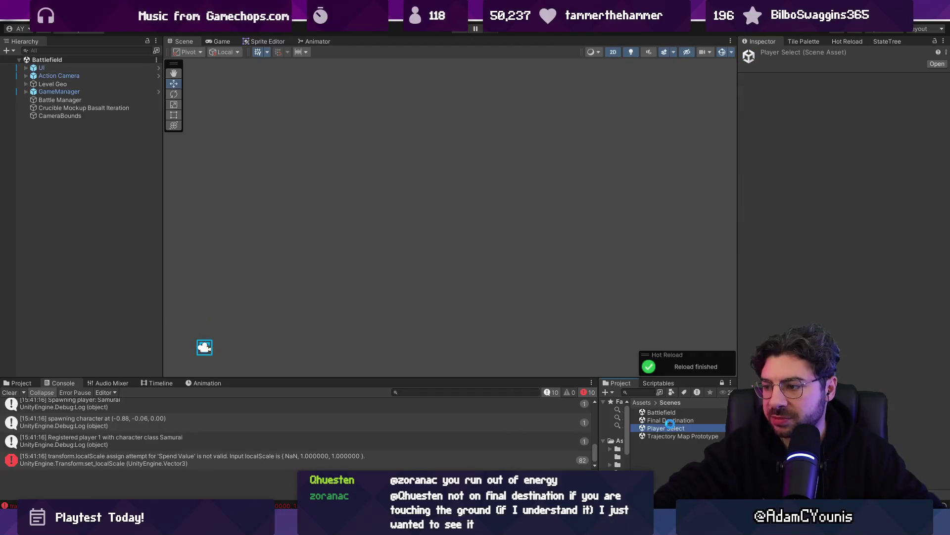
click(462, 35)
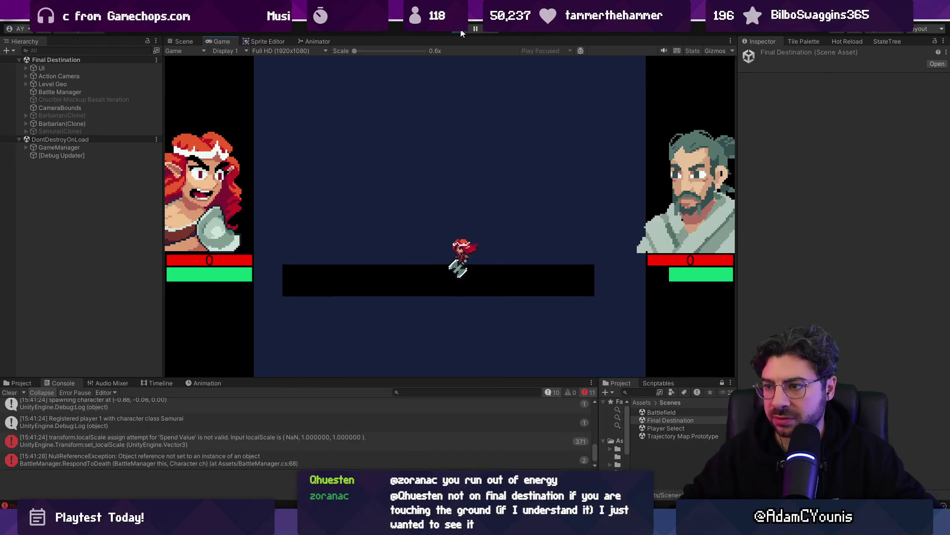
click(461, 34)
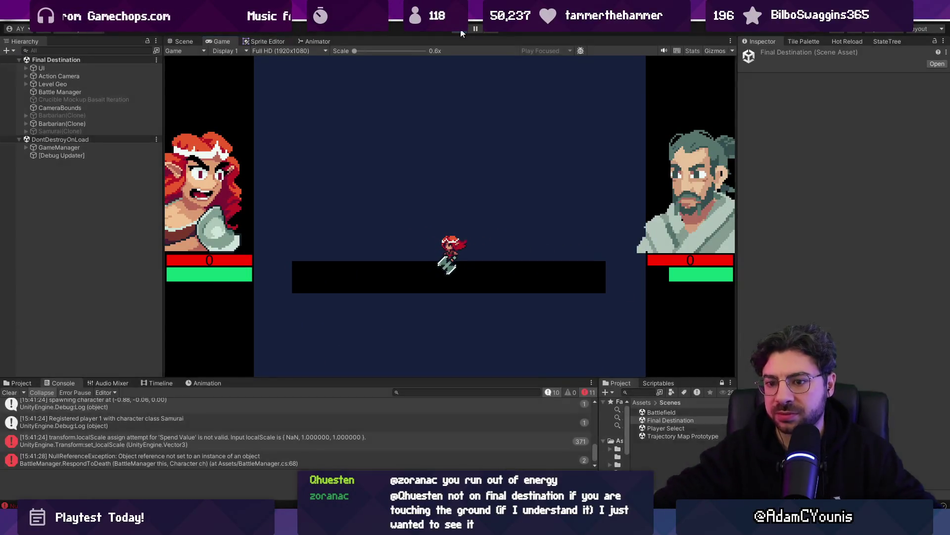
key(alt+Tab)
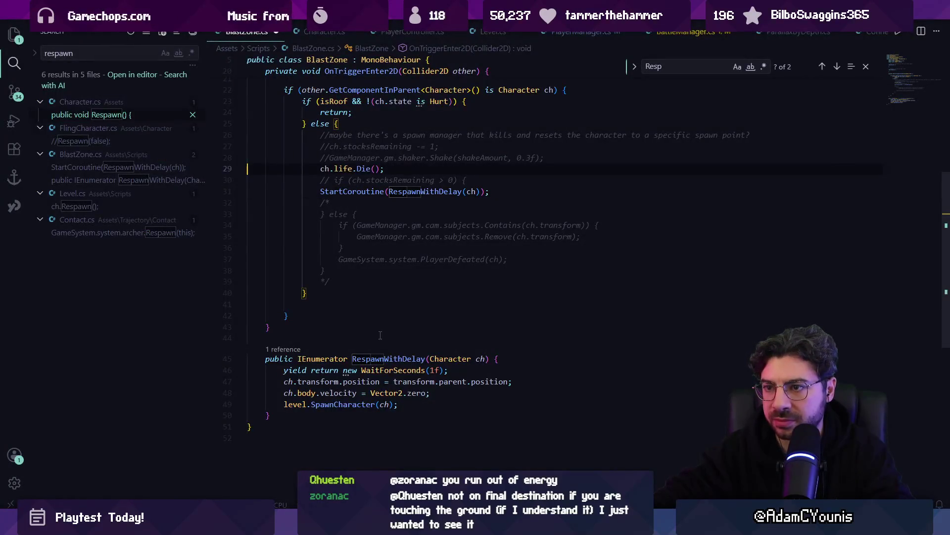
Undo the onPlayerDeath declaration and Invoke call in BlastZone.cs, then return to Unity.
key(ctrl+z)
key(ctrl+z)
key(ctrl+z)
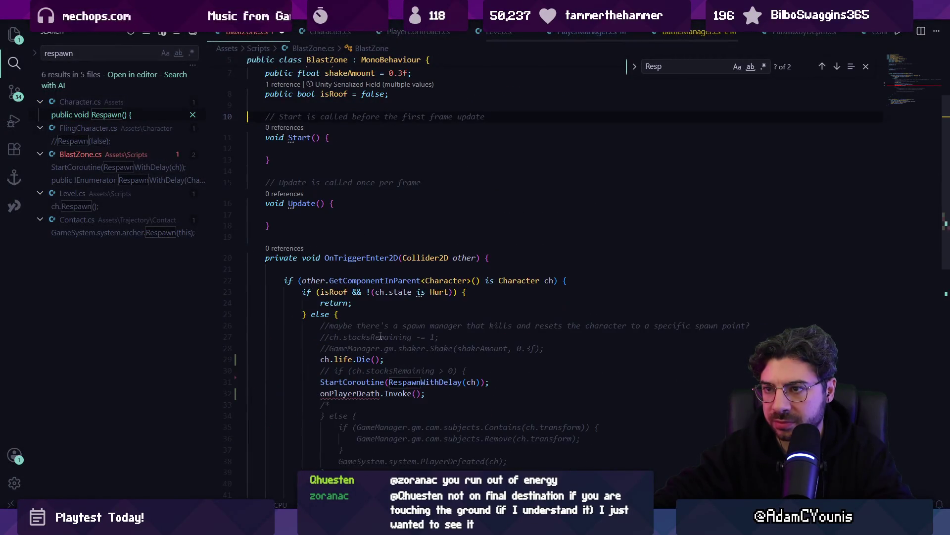
key(ctrl+z)
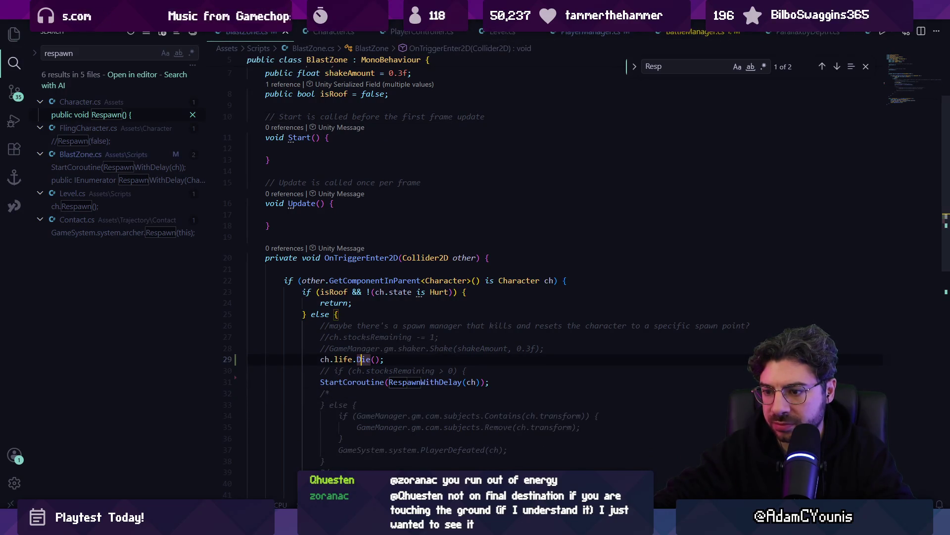
key(alt+Tab)
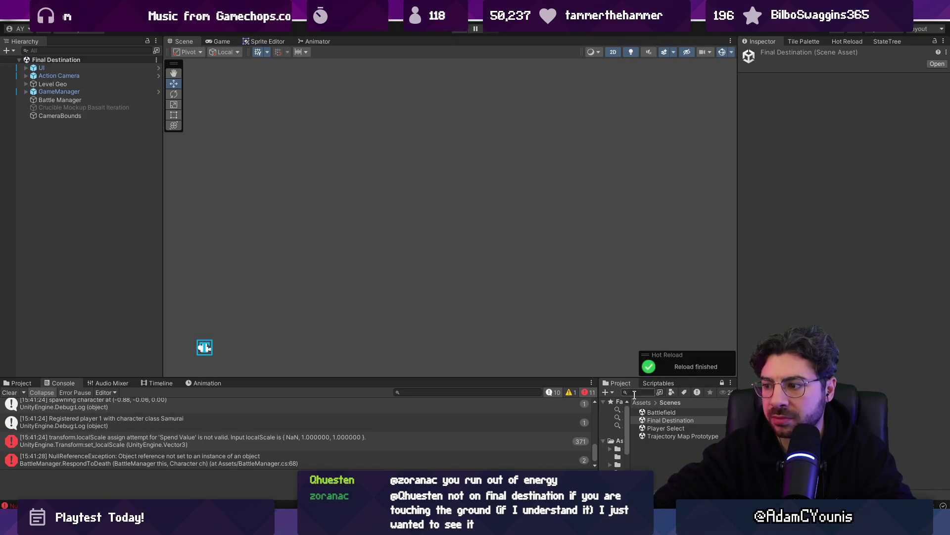
Playtest from the Player Select scene, stop, and open the Match.AddCompletedRound NullReferenceException details.
click(658, 413)
click(665, 426)
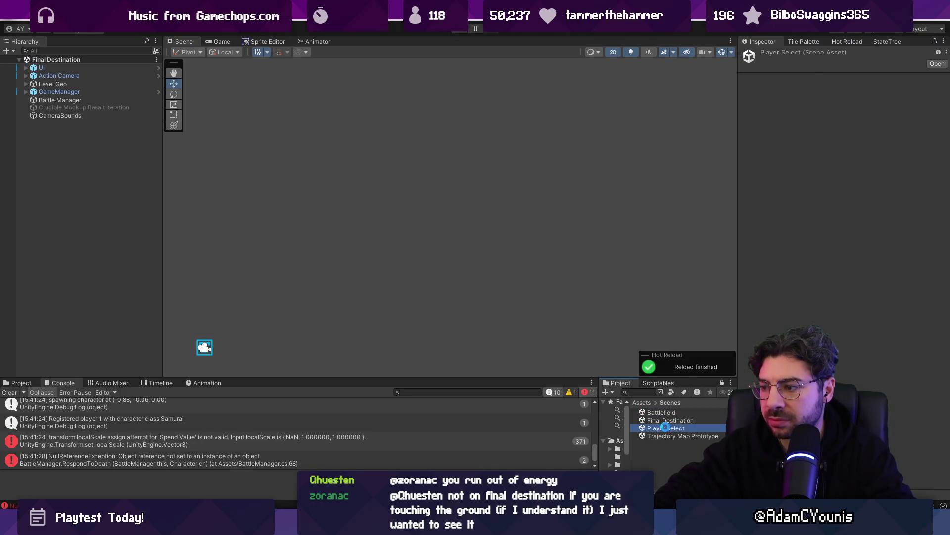
click(452, 29)
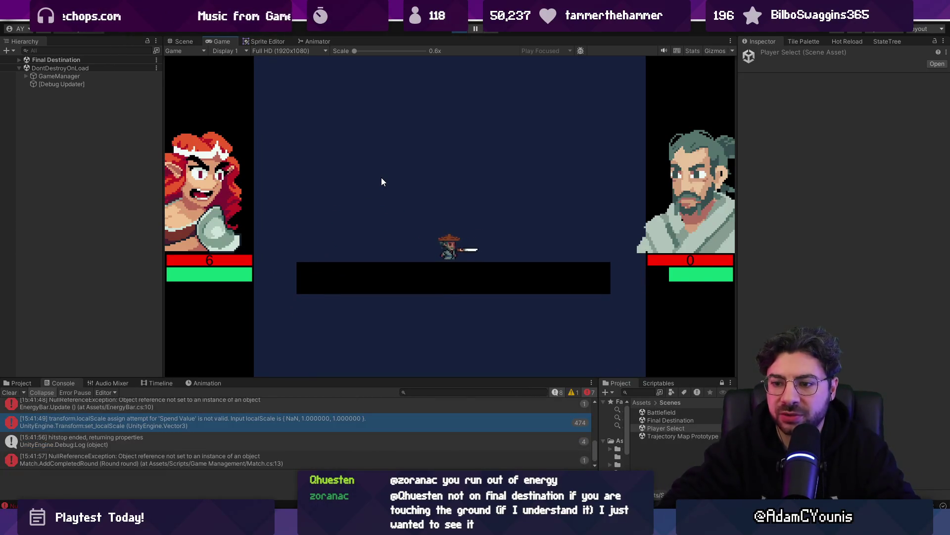
click(471, 32)
click(275, 462)
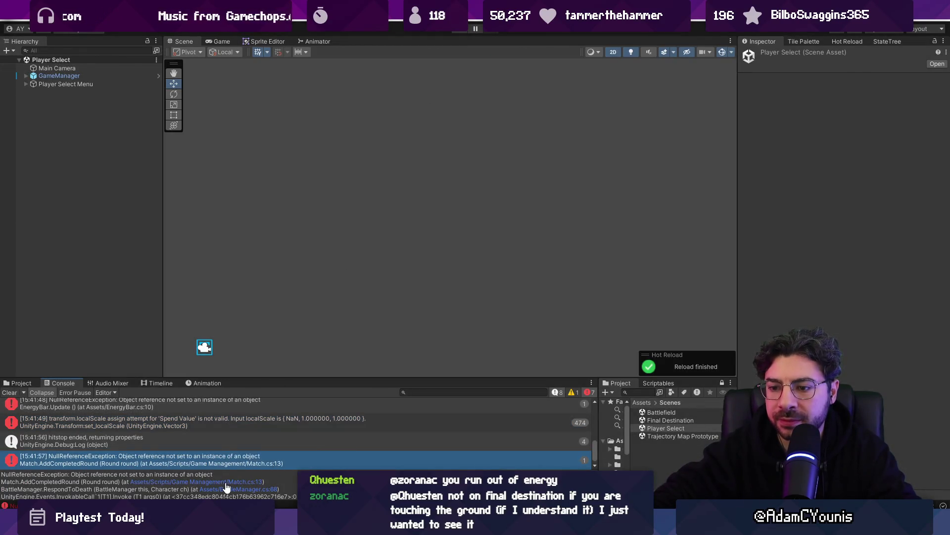
Find references to AddCompletedRound and open BattleManager.cs at its call.
click(224, 482)
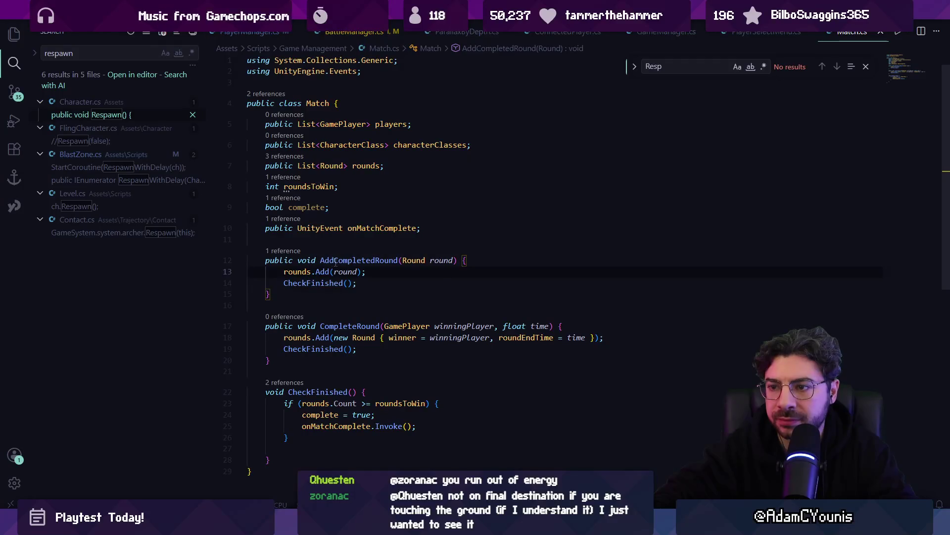
key(shift+F12)
click(560, 252)
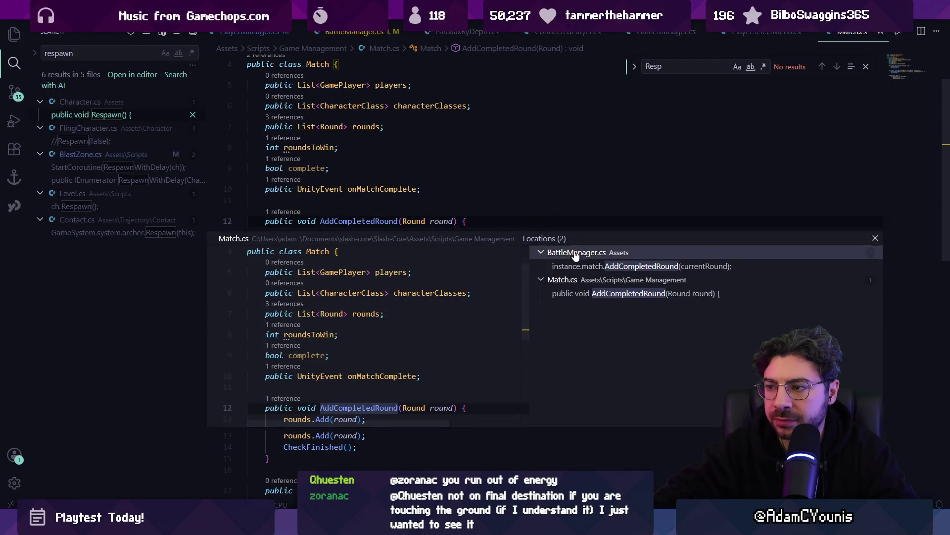
click(569, 266)
double_click(385, 342)
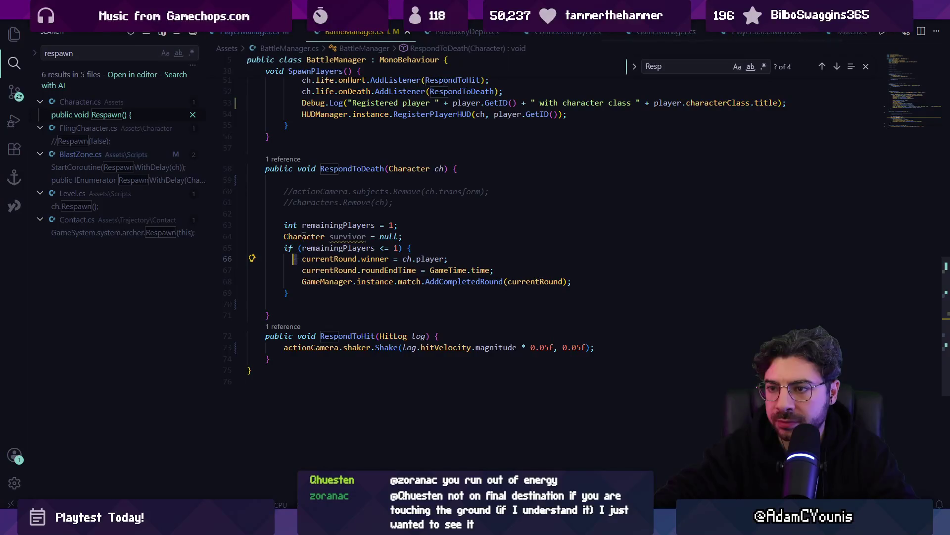
Wrap the remainingPlayers winner check in a /* */ block comment and start a Unity playtest.
text(/*)
key(Escape)
key(Return)
text(*/)
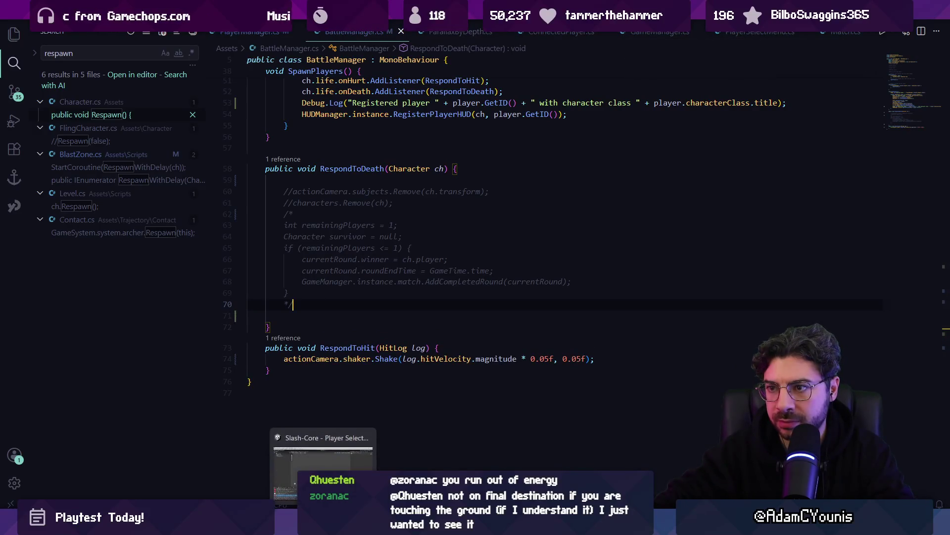
click(321, 443)
click(460, 31)
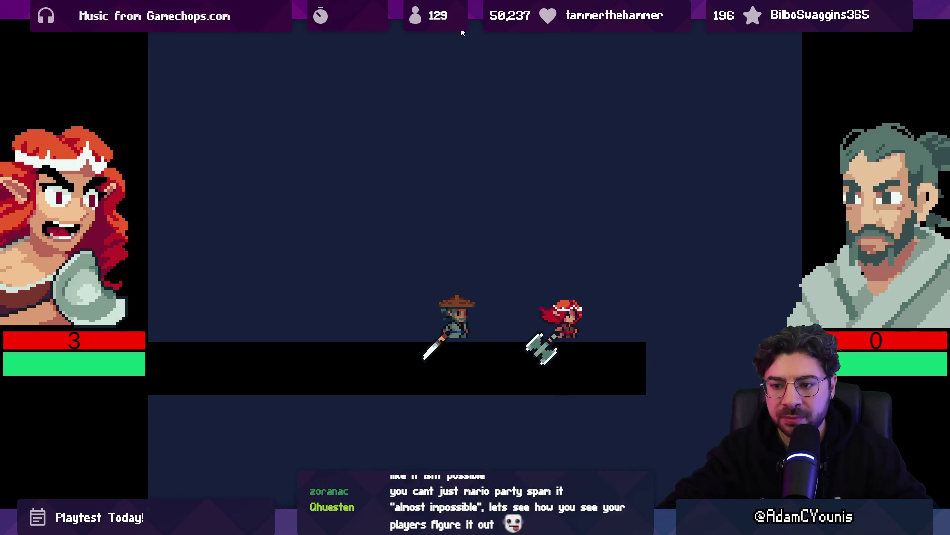
Stop the playtest, clear the Console, and frame the GameManager's player-select UI.
click(462, 33)
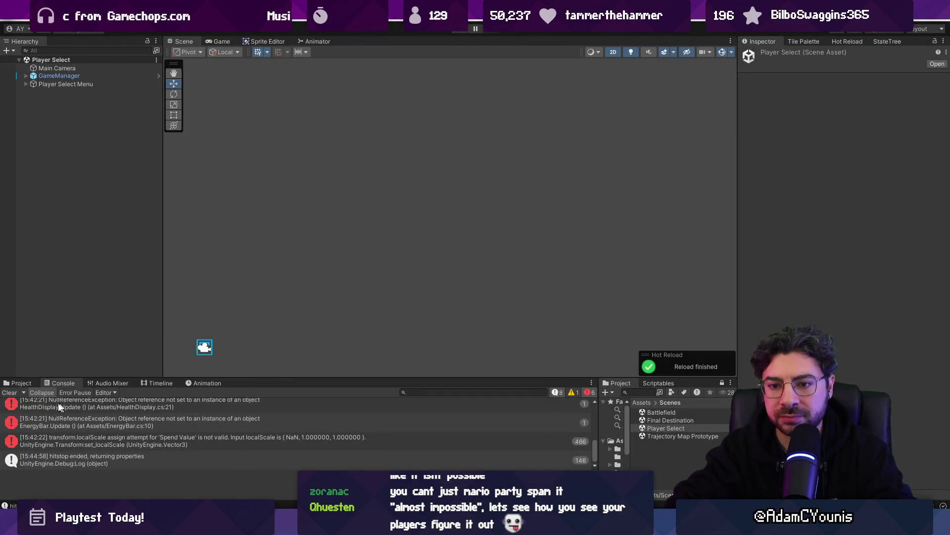
click(10, 393)
drag(263, 378, 263, 387)
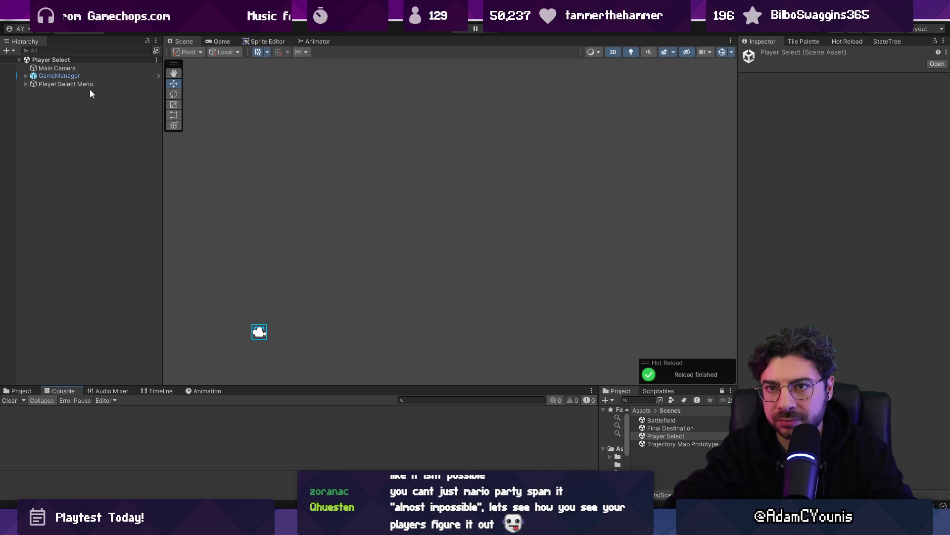
double_click(82, 78)
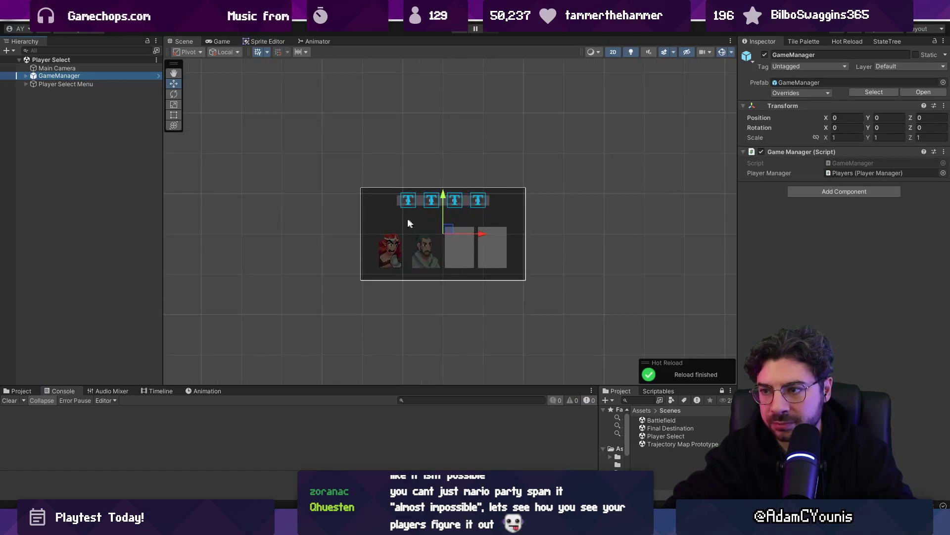
key(alt+Tab)
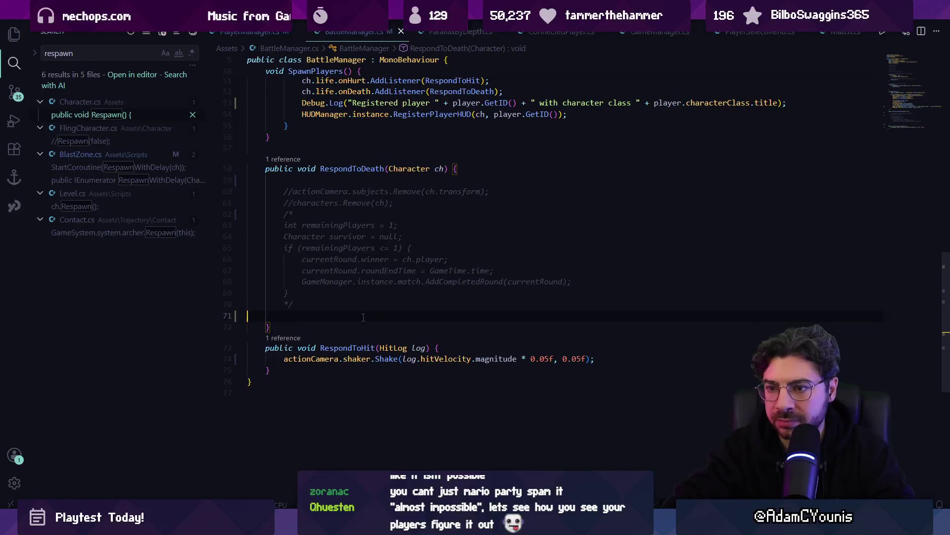
Move RespondToDeath's closing brace up to sit right after the commented-out block.
key(alt+Down)
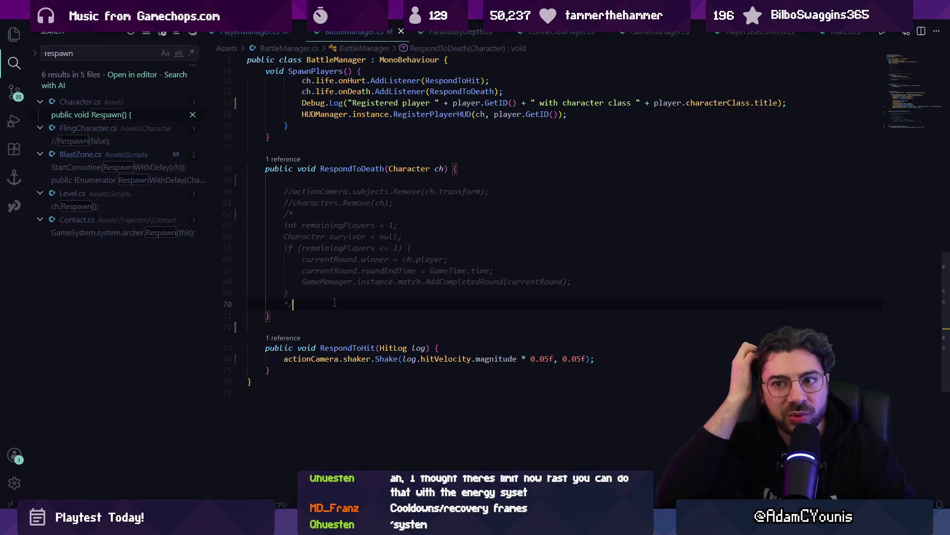
key(alt+Tab)
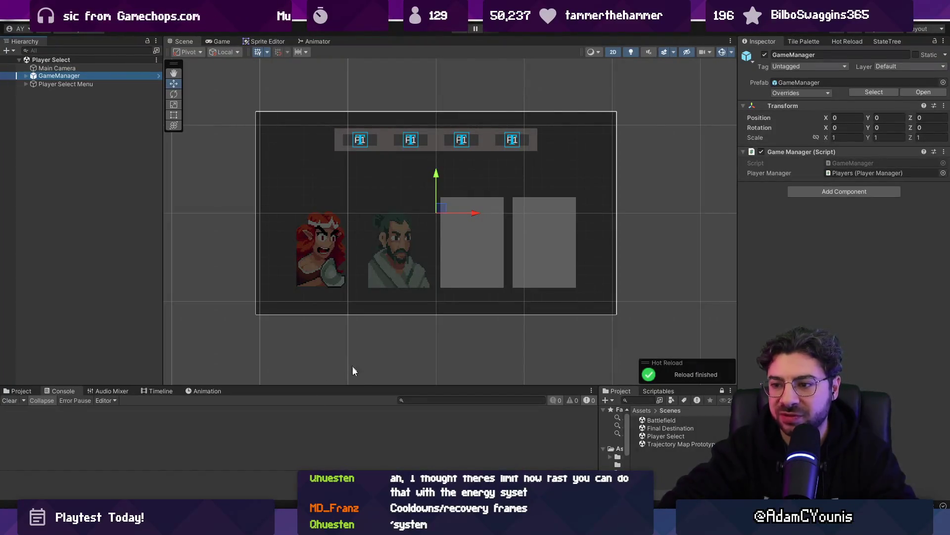
Open the Battlefield scene from the Project panel's Scenes folder.
drag(360, 382, 366, 371)
mouse_move(381, 338)
mouse_down()
mouse_move(373, 343)
mouse_move(414, 343)
mouse_move(397, 345)
mouse_up()
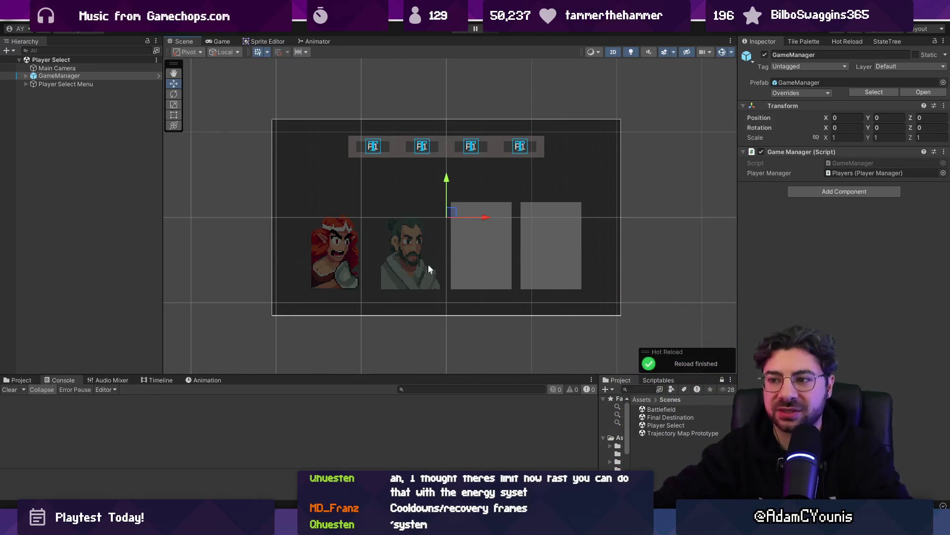
scroll(412, 210, up, 3)
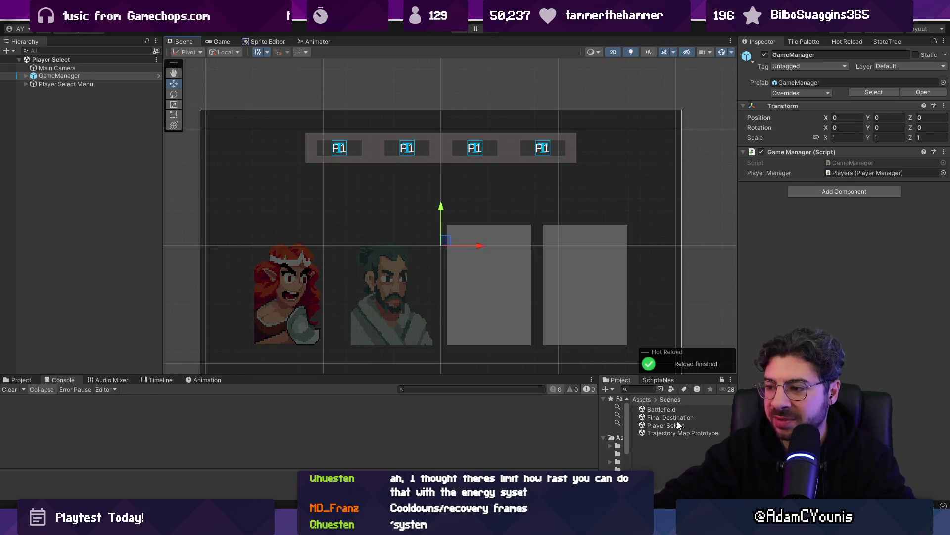
click(677, 421)
double_click(677, 409)
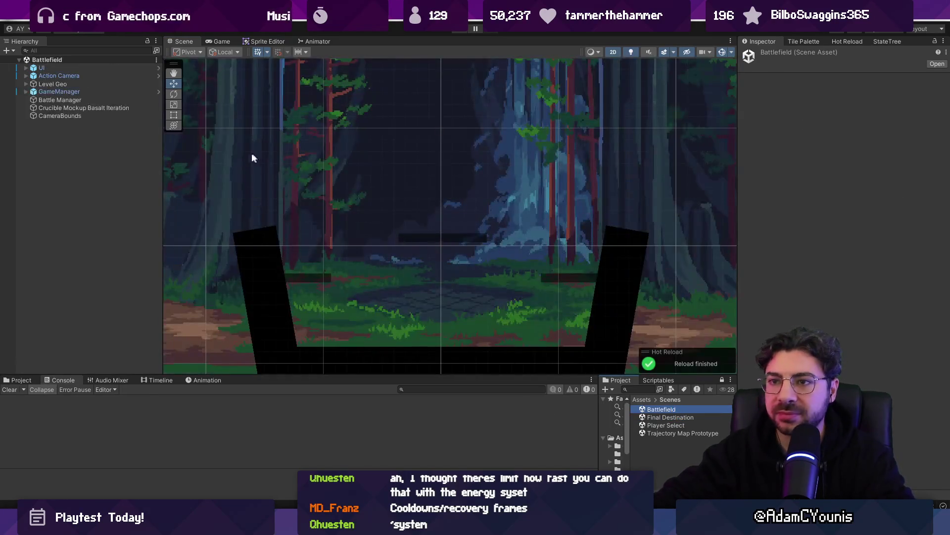
Open the UI prefab, frame its canvas, and create an empty GameObject under the UI root.
click(108, 66)
click(155, 68)
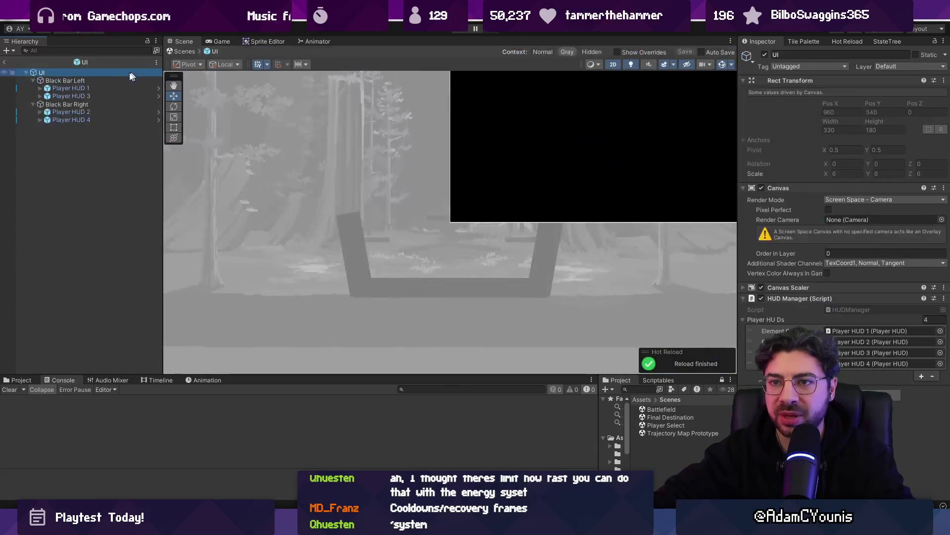
double_click(108, 81)
double_click(88, 73)
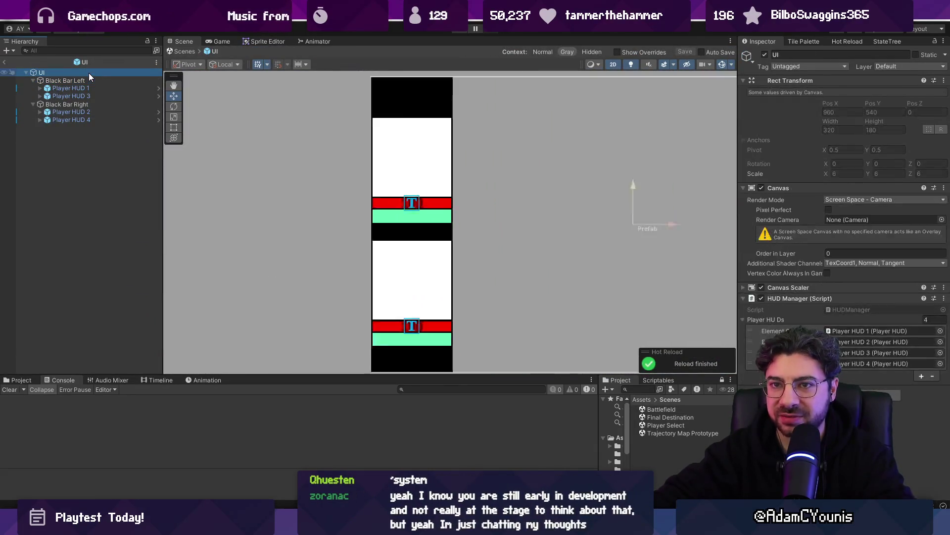
key(q)
key(w)
scroll(470, 236, down, 2)
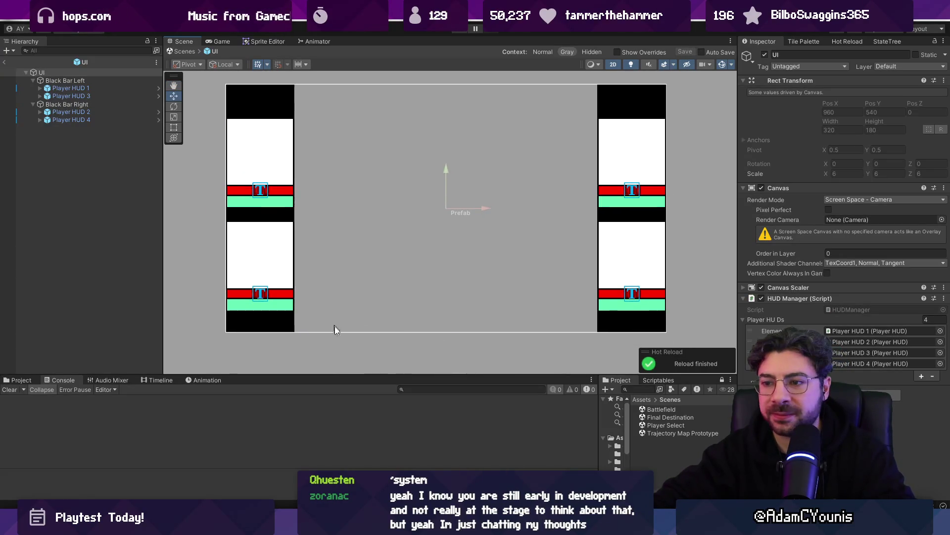
key(f)
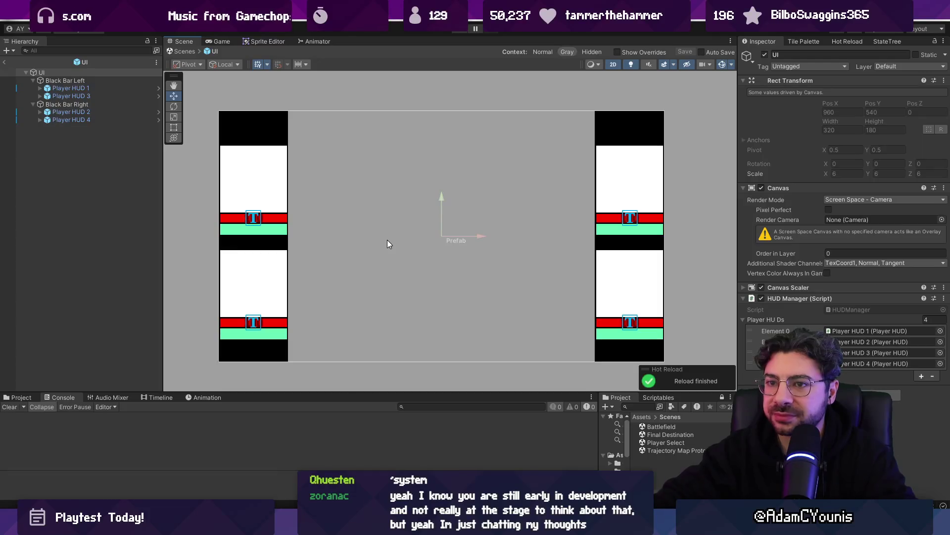
right_click(77, 134)
click(142, 280)
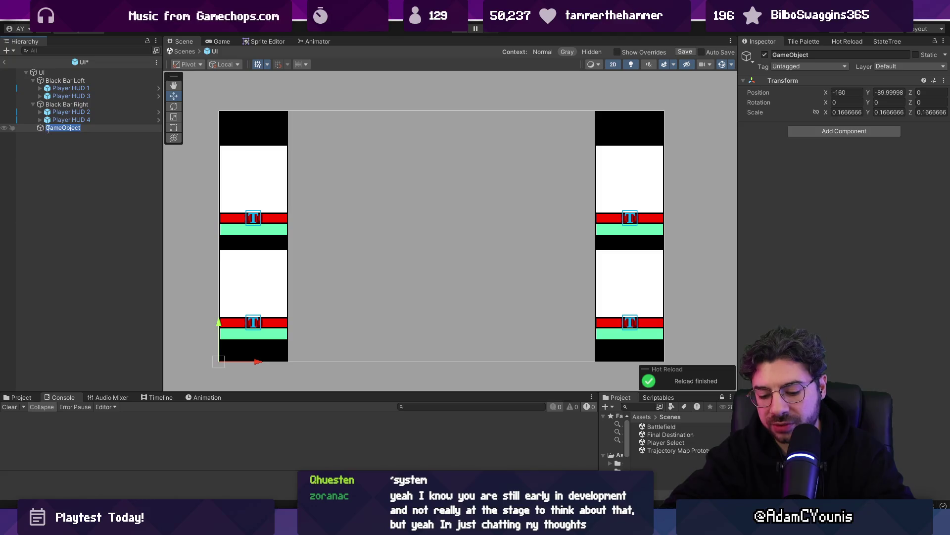
Name the new object 'Rounds Counter' and save the UI prefab.
text(Round)
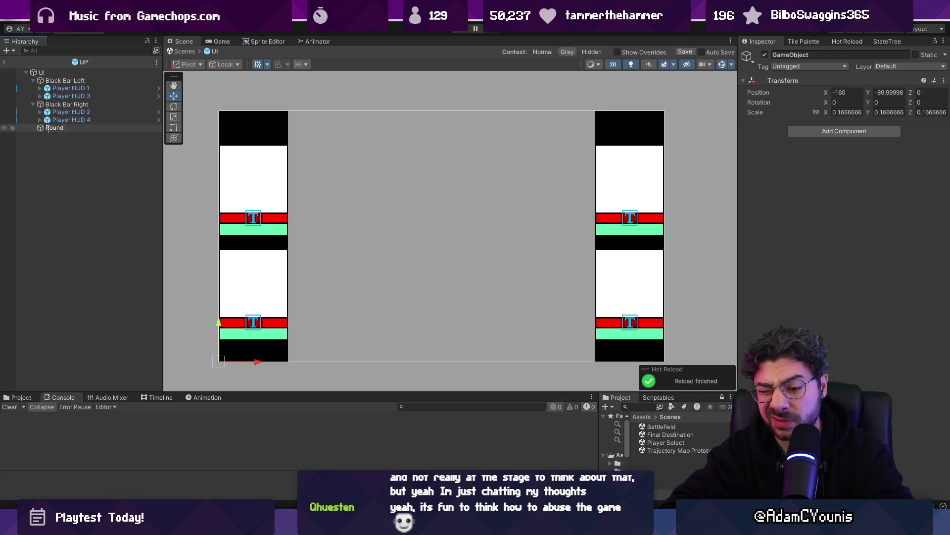
text(H)
key(BackSpace)
key(BackSpace)
text(s)
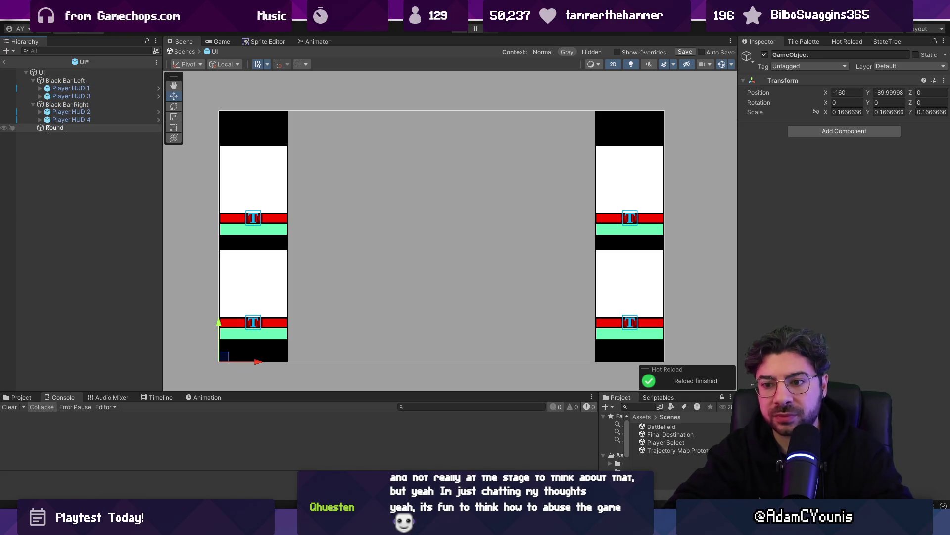
text( Counter)
key(Return)
key(ctrl+s)
Set the counter's scale to 1 and position to 0, 0, 0, then save.
click(58, 130)
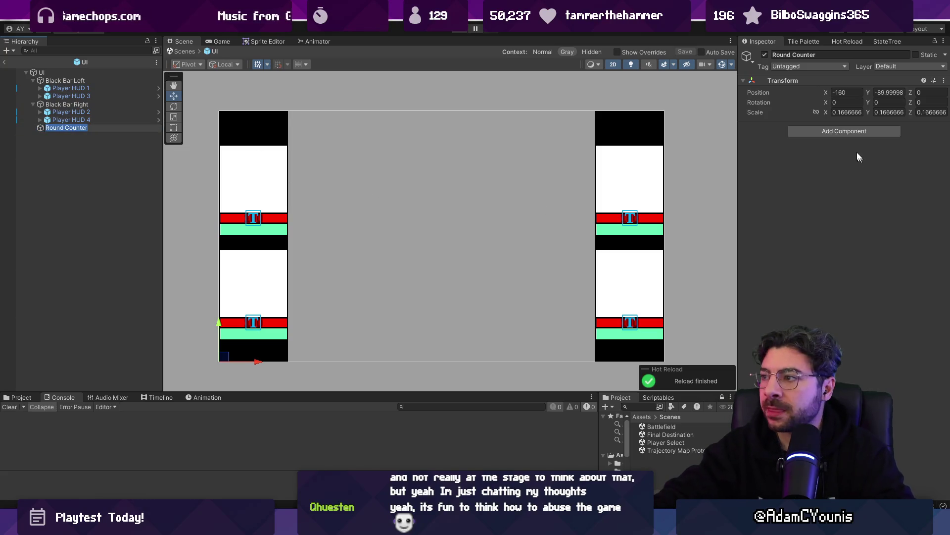
click(854, 113)
text(1)
key(Tab)
text(1)
key(Tab)
text(1)
click(843, 92)
text(0)
key(Tab)
text(0)
key(Tab)
key(ctrl+s)
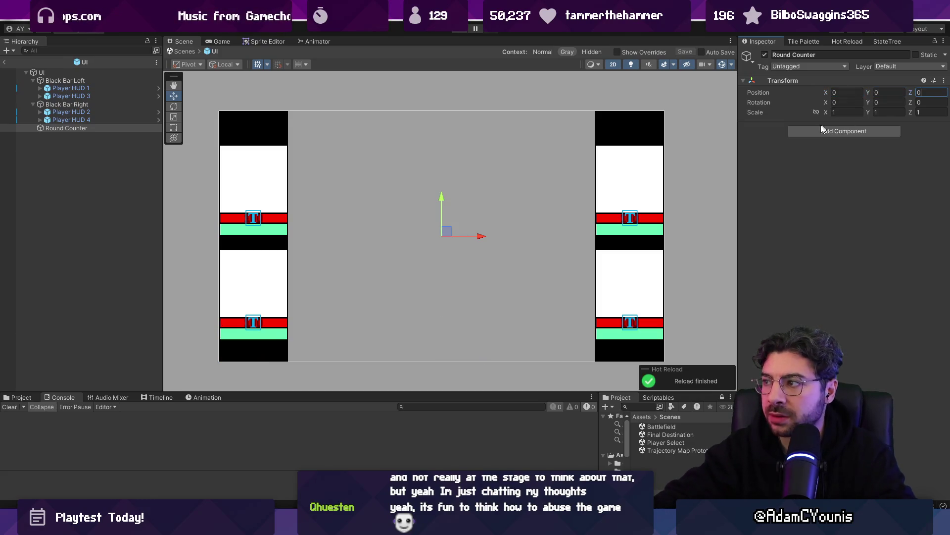
Add an empty child named 'Horizontal Layout Group' under the counter.
right_click(97, 127)
click(141, 279)
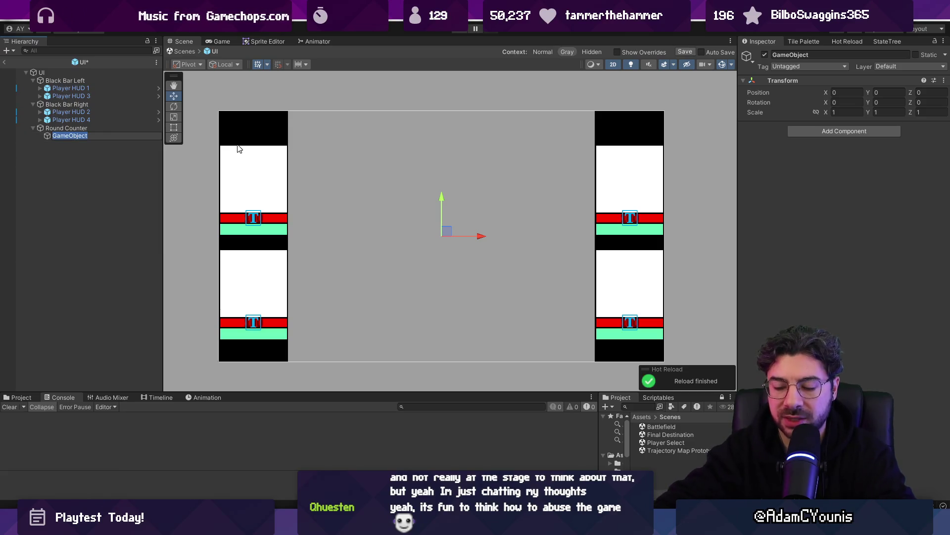
text(Horizont)
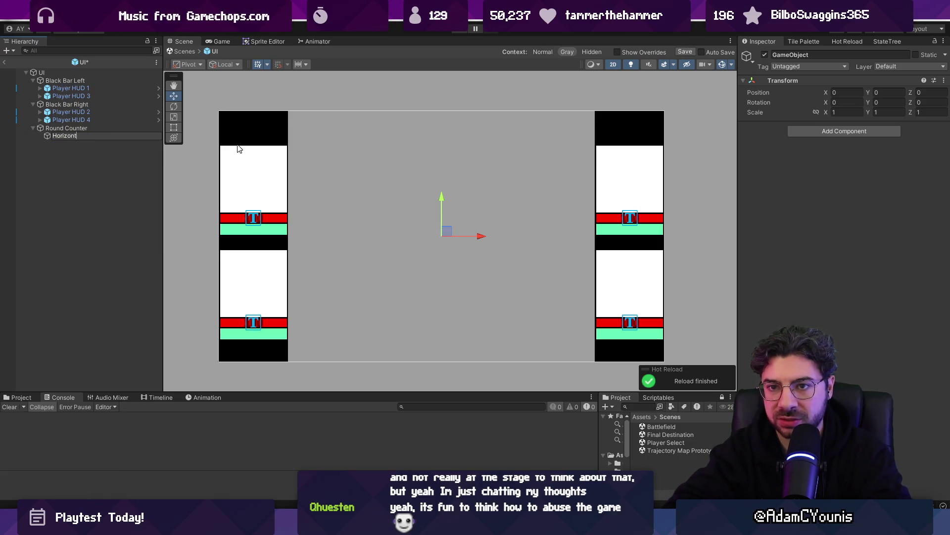
text(ayh)
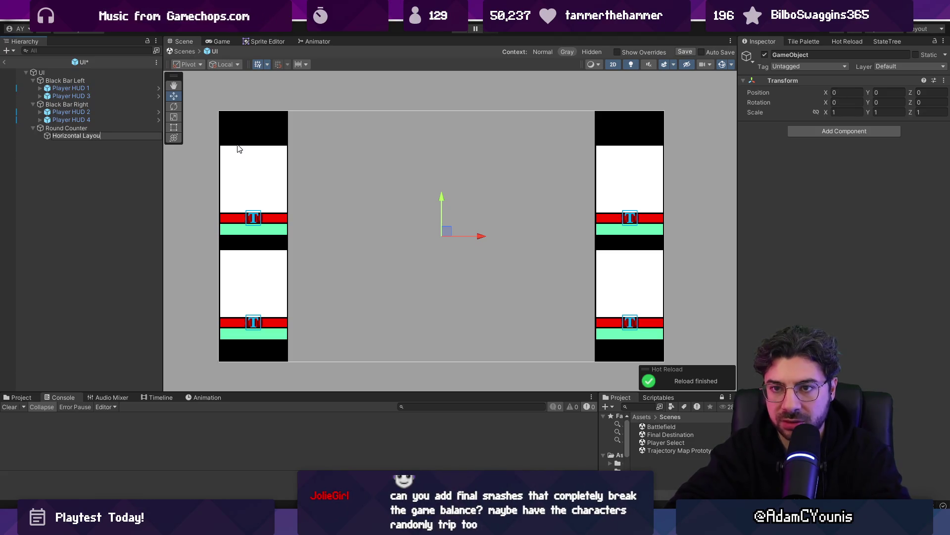
key(BackSpace)
key(Return)
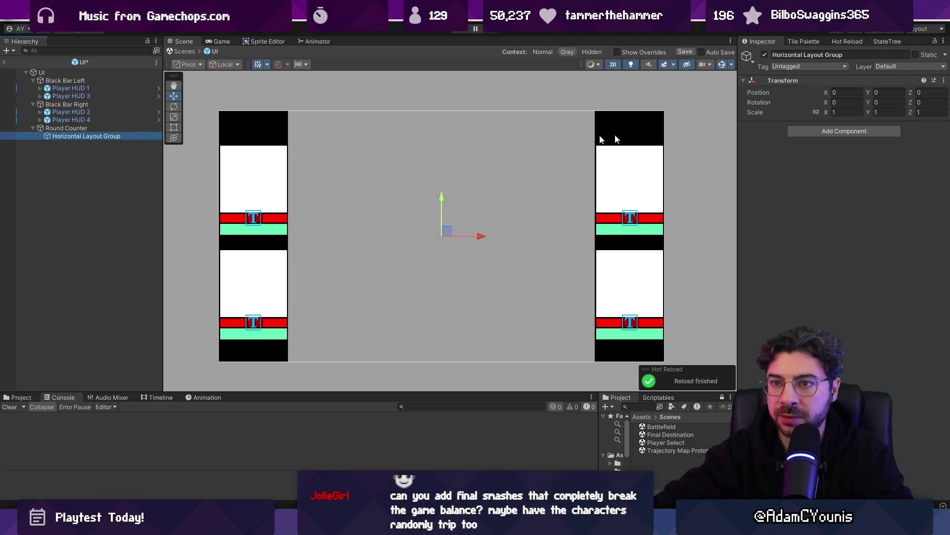
click(840, 131)
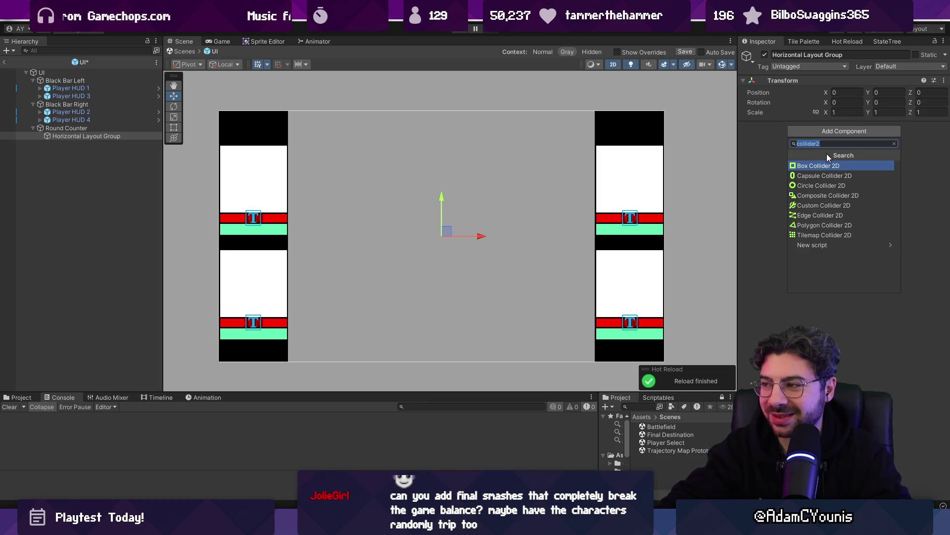
key(BackSpace)
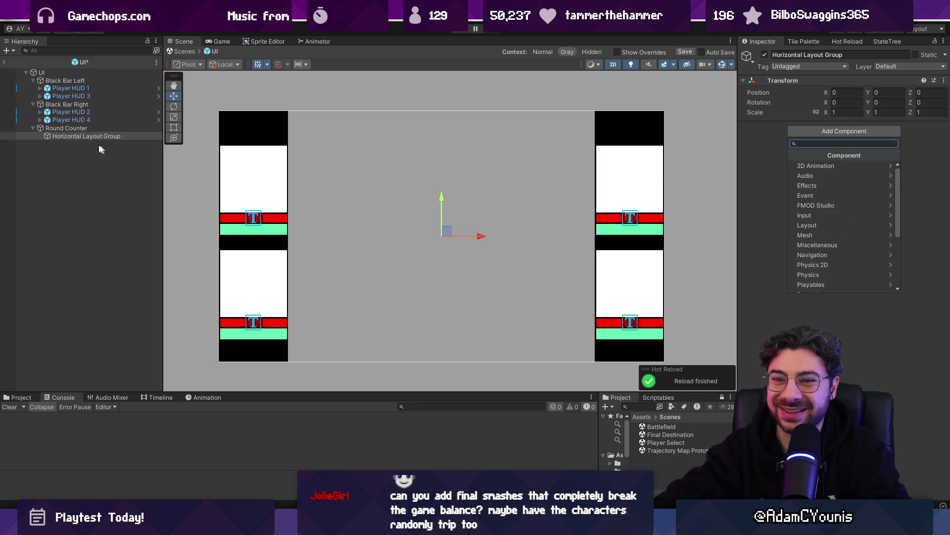
Add an empty child named 'Round Counter' under Horizontal Layout Group.
right_click(78, 136)
click(112, 292)
text(Round Countrer)
key(BackSpace)
key(BackSpace)
key(BackSpace)
text(er)
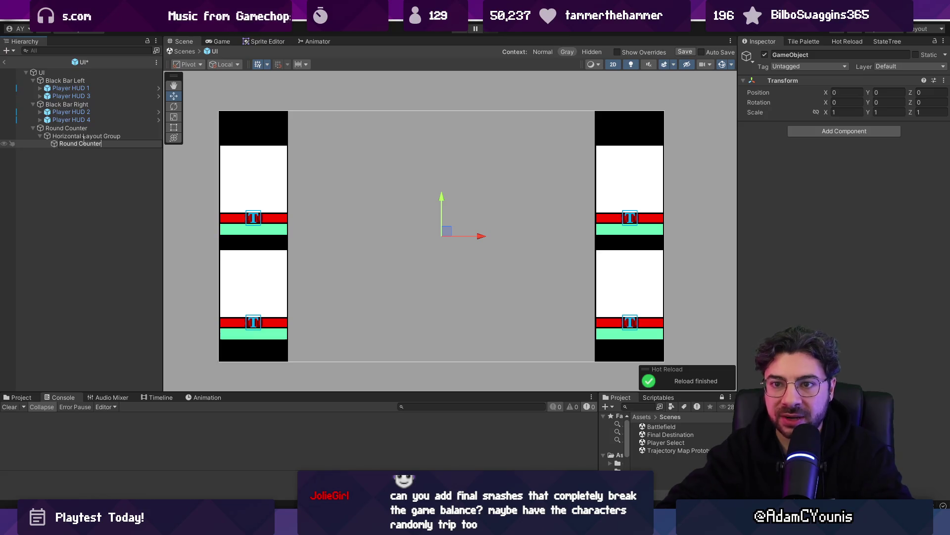
key(Return)
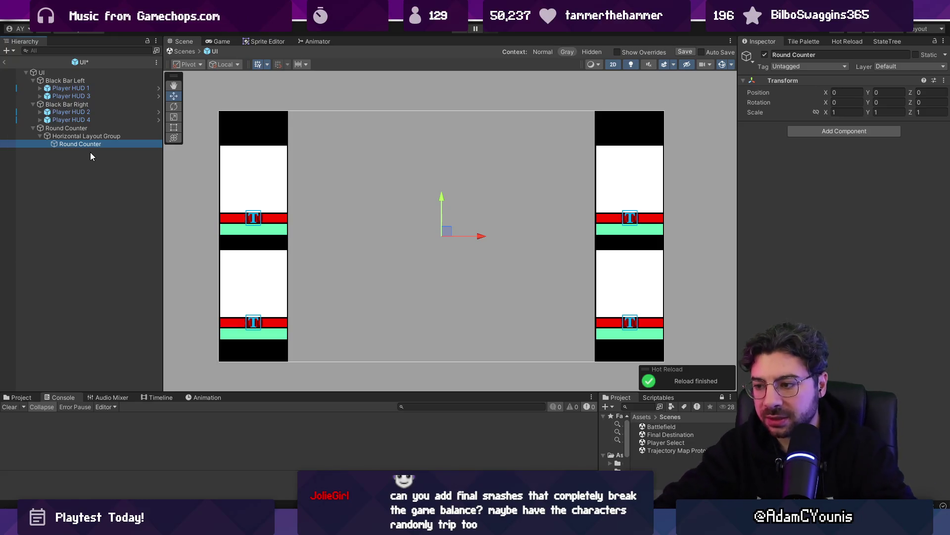
In the drawing app, set a 15 px brush and handwrite 'Best' on blank canvas.
key(alt+Tab)
scroll(403, 282, down, 5)
key(bracketright)
key(bracketright)
key(bracketright)
key(bracketleft)
key(bracketleft)
mouse_move(368, 124)
mouse_down()
mouse_move(373, 167)
mouse_move(420, 154)
mouse_up()
Replace 'Best' with the handwritten heading 'first to'.
drag(432, 136, 439, 156)
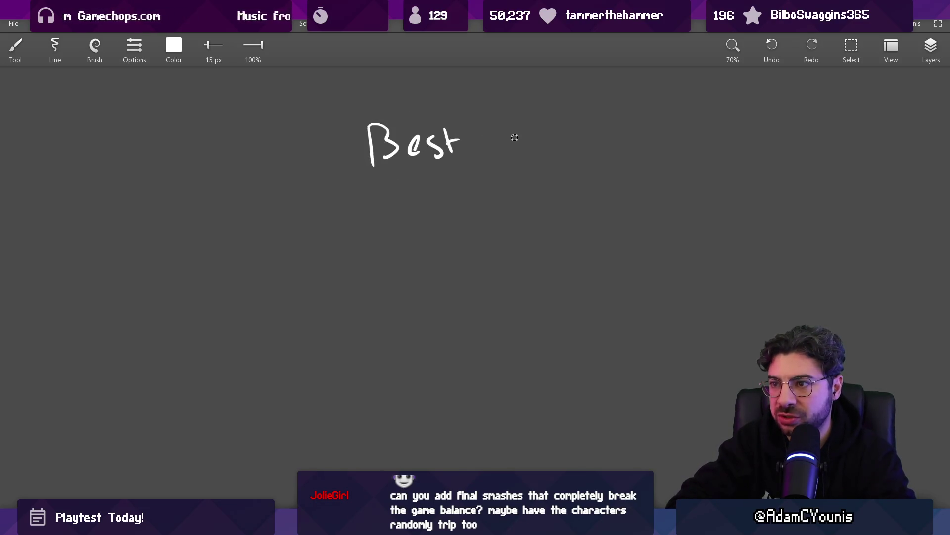
key(ctrl+z)
key(ctrl+z)
key(ctrl+z)
drag(392, 137, 394, 171)
drag(390, 149, 412, 144)
mouse_move(418, 151)
mouse_down()
mouse_move(420, 162)
mouse_move(439, 160)
mouse_up()
drag(462, 125, 465, 157)
drag(453, 146, 484, 140)
key(ctrl+z)
mouse_move(537, 116)
mouse_down()
mouse_move(539, 162)
mouse_move(554, 138)
mouse_up()
drag(564, 140, 568, 180)
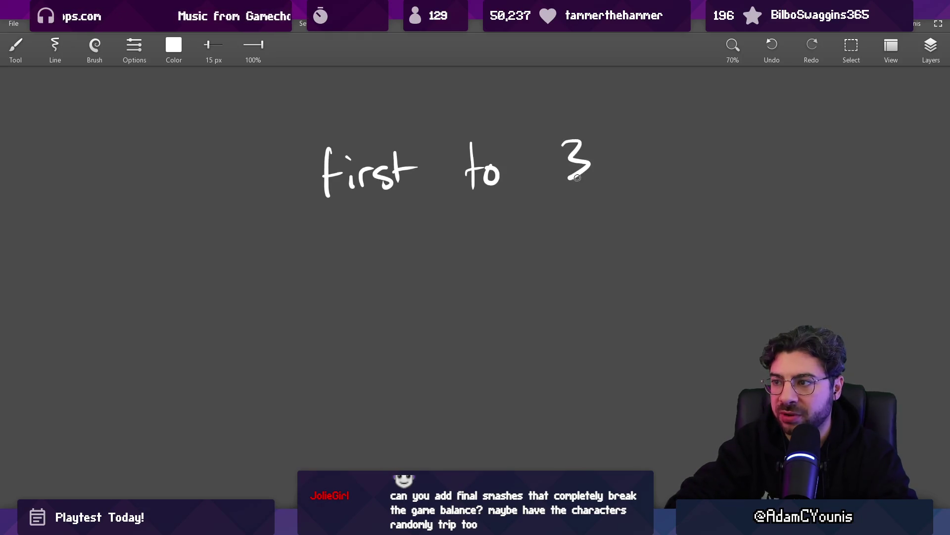
Draw a column of four circles and duplicate it into three columns.
drag(380, 214, 381, 216)
drag(381, 270, 391, 271)
drag(400, 329, 396, 331)
key(s)
drag(351, 148, 455, 418)
drag(346, 123, 435, 435)
key(ctrl+c)
key(ctrl+v)
mouse_move(391, 340)
mouse_down()
mouse_move(561, 333)
mouse_move(553, 333)
mouse_up()
key(ctrl+v)
key(b)
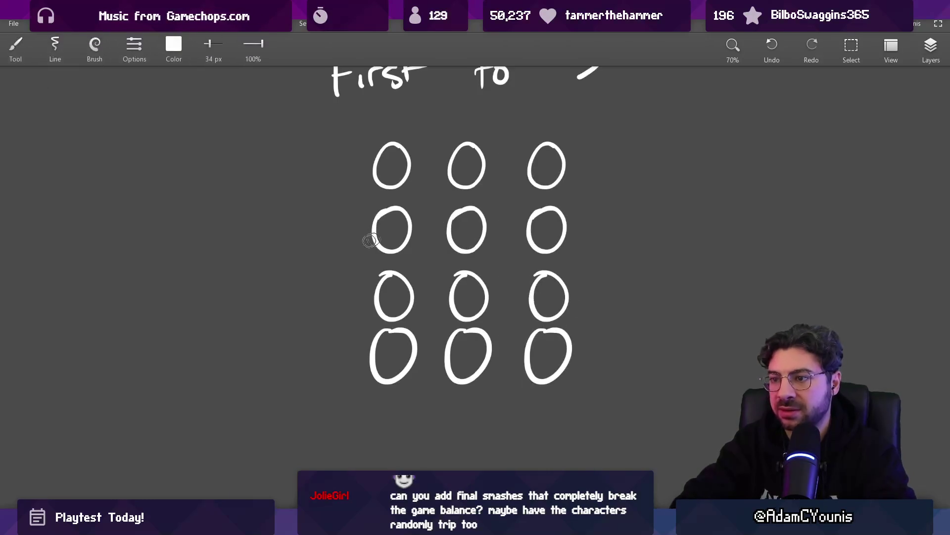
Label the four rows A, B, C and D with a smaller brush.
scroll(335, 221, up, 1)
drag(335, 221, 339, 256)
key(bracketleft)
key(bracketleft)
drag(276, 221, 294, 220)
drag(277, 262, 296, 294)
drag(297, 327, 297, 421)
drag(286, 389, 299, 424)
Fill circles with a larger brush to mark rounds won, filling all of row D.
key(bracketright)
key(bracketright)
key(bracketright)
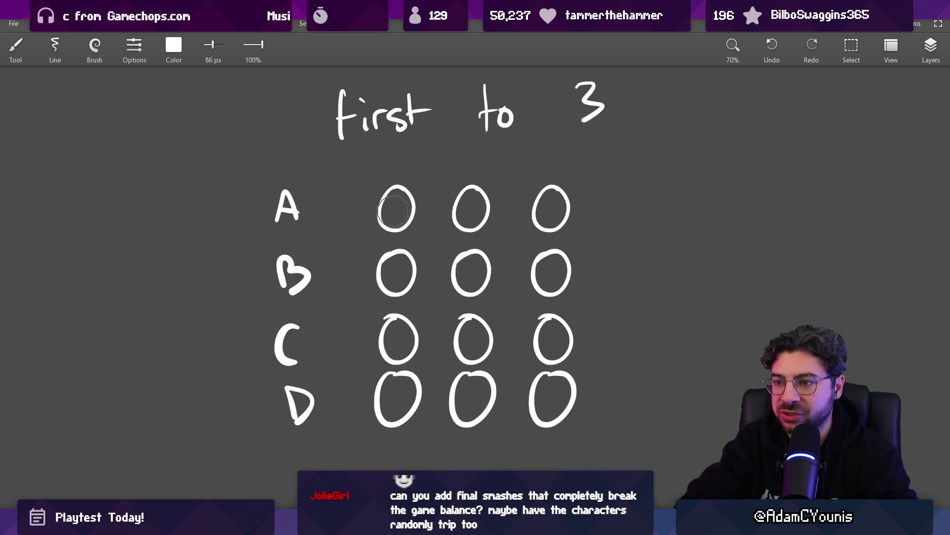
click(397, 208)
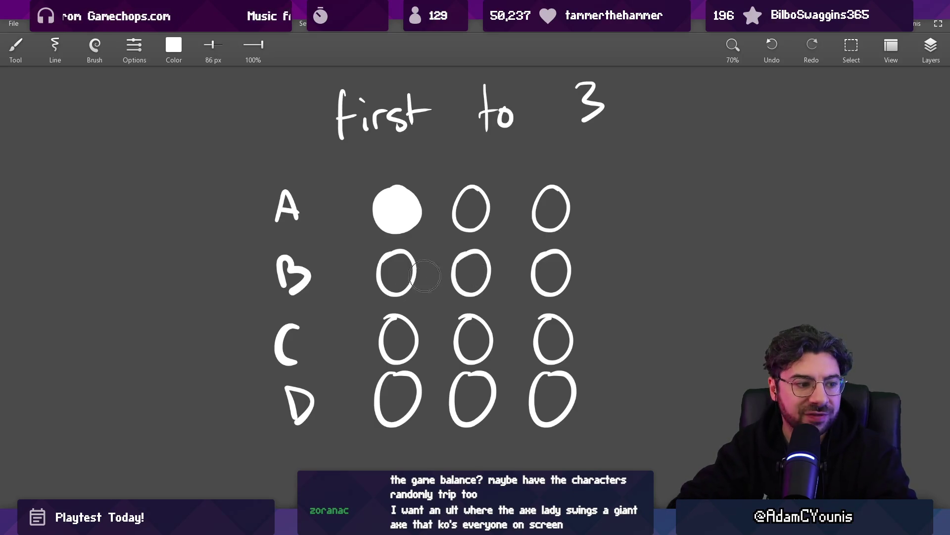
drag(473, 207, 474, 213)
drag(389, 266, 396, 280)
drag(396, 324, 398, 342)
mouse_move(470, 332)
mouse_down()
mouse_move(481, 350)
mouse_move(474, 341)
mouse_up()
drag(399, 391, 402, 408)
mouse_move(469, 403)
mouse_down()
mouse_move(471, 394)
mouse_move(556, 380)
mouse_up()
scroll(536, 297, down, 2)
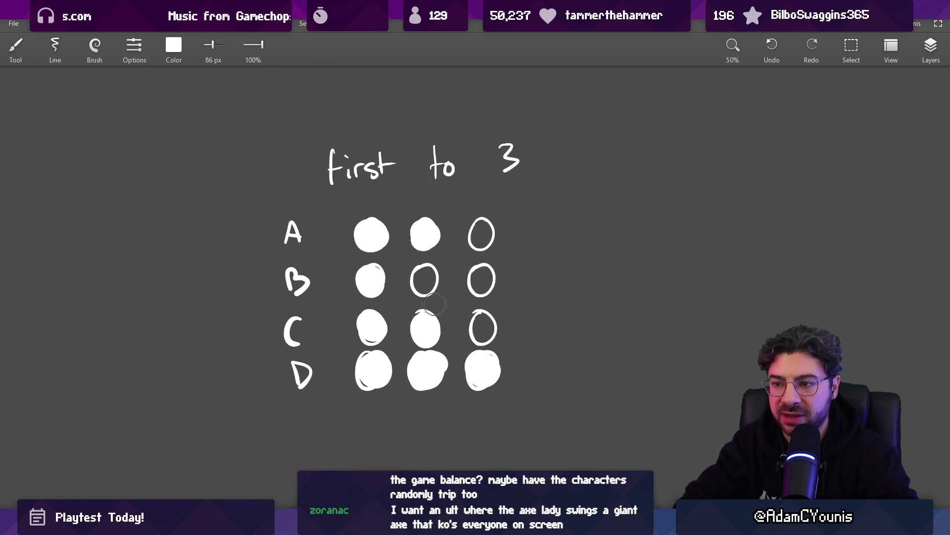
mouse_move(433, 281)
mouse_down()
mouse_move(449, 248)
mouse_move(452, 260)
mouse_up()
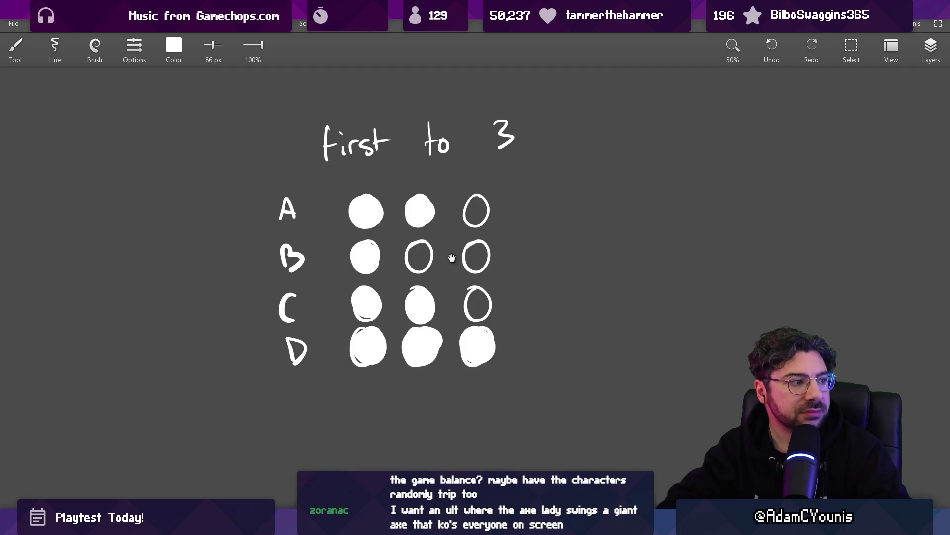
scroll(452, 259, down, 2)
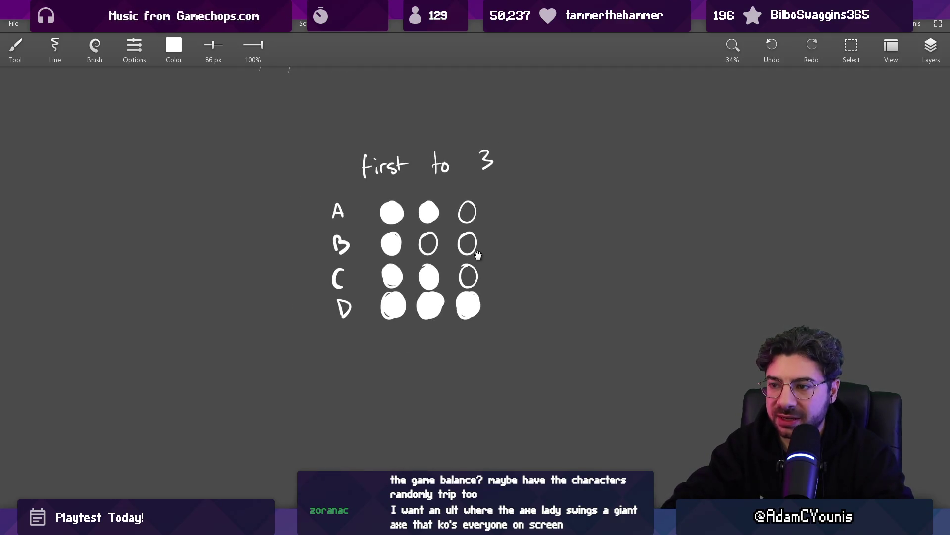
drag(478, 255, 185, 276)
scroll(327, 247, up, 2)
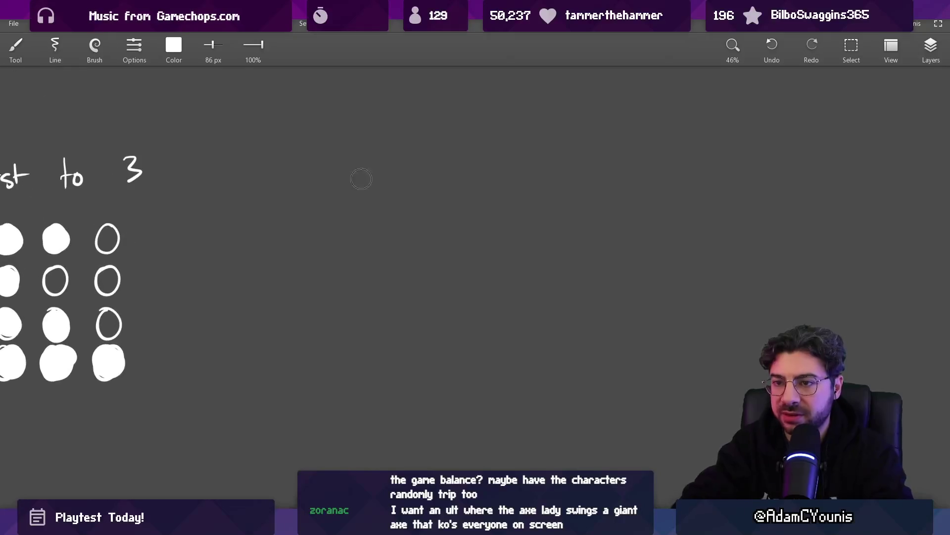
Handwrite the heading 'Best of 5' and centre it on the canvas.
drag(396, 181, 394, 183)
mouse_move(392, 159)
mouse_down()
mouse_move(394, 182)
mouse_move(412, 181)
mouse_up()
mouse_move(422, 169)
mouse_down()
mouse_move(414, 182)
mouse_move(431, 182)
mouse_up()
drag(424, 169, 448, 165)
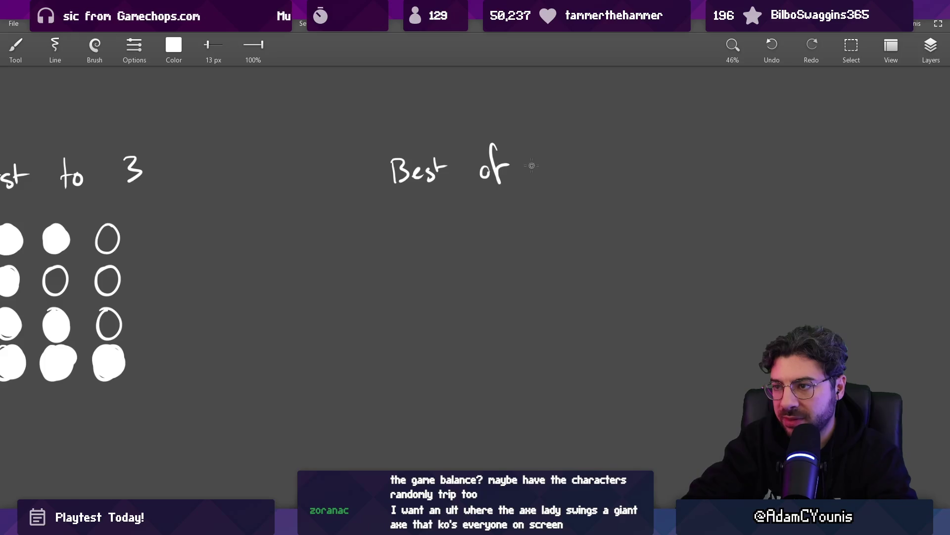
drag(531, 166, 401, 259)
scroll(393, 197, up, 2)
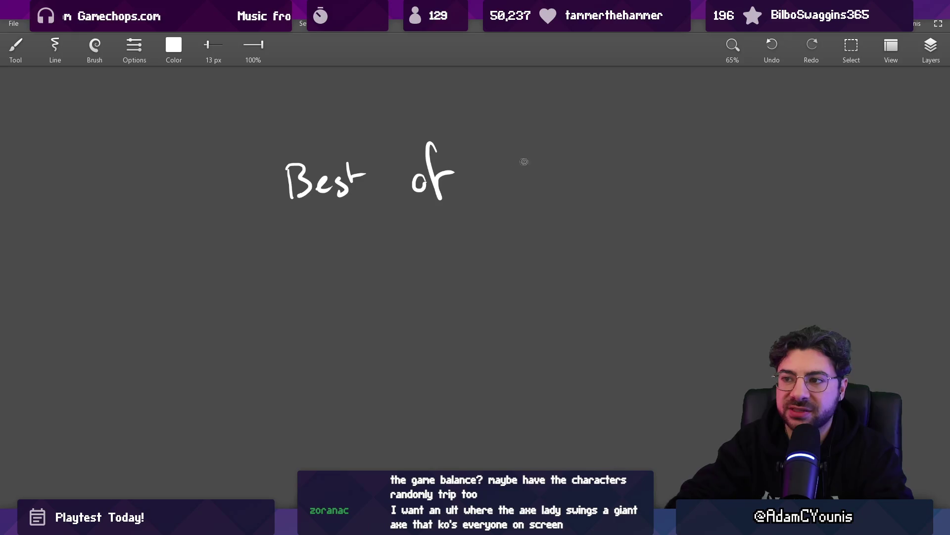
drag(520, 161, 523, 187)
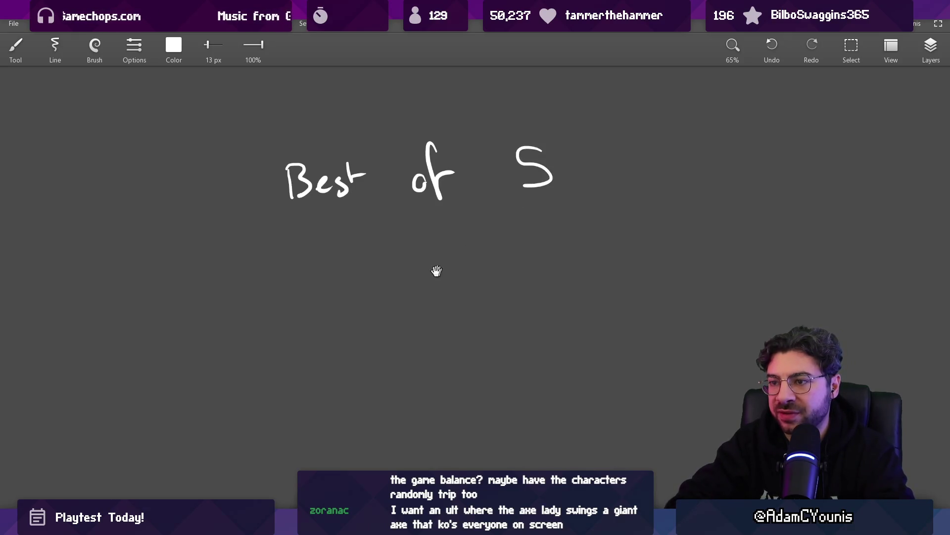
Draw a column of circles under the heading with a larger brush, then undo them.
drag(435, 272, 427, 213)
key(bracketright)
key(bracketright)
key(bracketright)
drag(334, 203, 338, 204)
drag(336, 256, 339, 259)
mouse_move(333, 317)
mouse_down()
mouse_move(342, 267)
mouse_move(347, 324)
mouse_up()
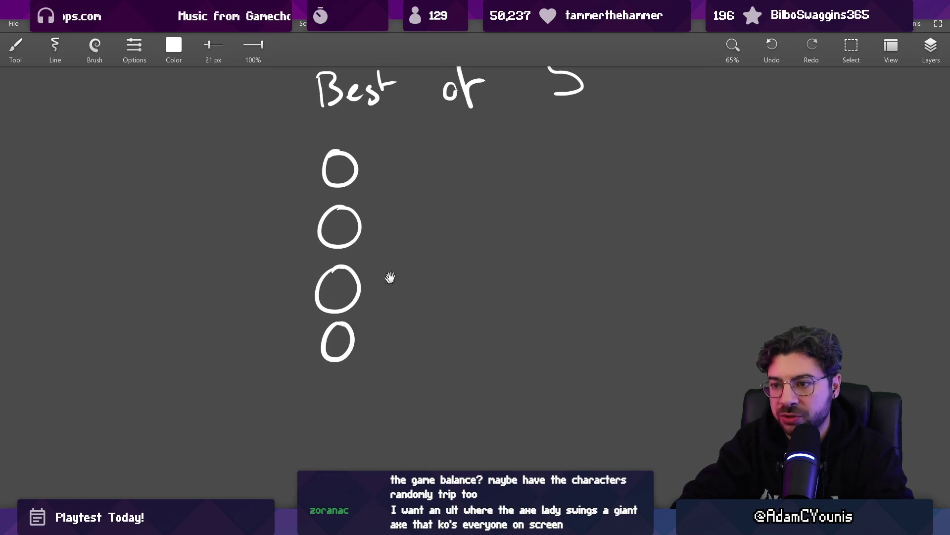
drag(388, 274, 361, 348)
key(ctrl+z)
mouse_move(313, 405)
mouse_down()
mouse_move(332, 435)
mouse_move(315, 406)
mouse_up()
key(bracketright)
key(bracketright)
key(bracketright)
key(ctrl+z)
key(ctrl+z)
key(ctrl+z)
Write the letters A, B, C, A in a row under the heading with a smaller brush.
key(bracketleft)
key(bracketleft)
key(bracketleft)
mouse_move(300, 257)
mouse_down()
mouse_move(323, 254)
mouse_move(315, 238)
mouse_up()
mouse_move(356, 255)
mouse_down()
mouse_move(369, 225)
mouse_move(370, 257)
mouse_up()
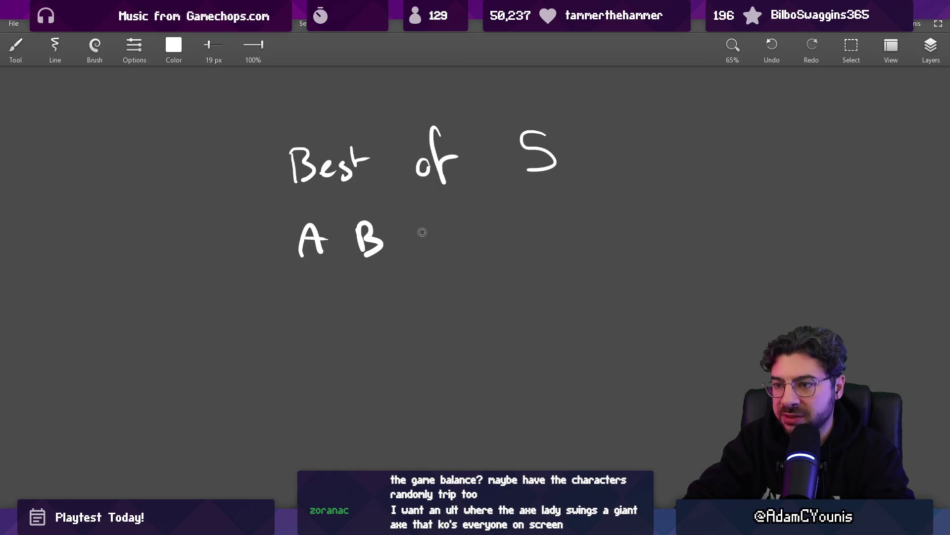
drag(425, 221, 439, 250)
drag(474, 221, 492, 246)
drag(475, 243, 523, 246)
scroll(399, 312, down, 2)
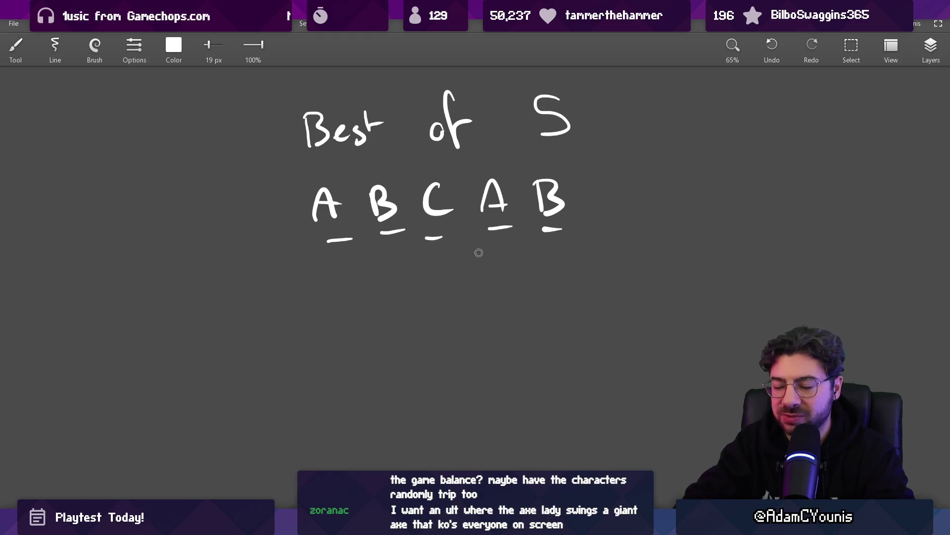
Undo the Best of 5 sketch and write the new heading 'first to'.
key(ctrl+z)
key(ctrl+z)
key(ctrl+z)
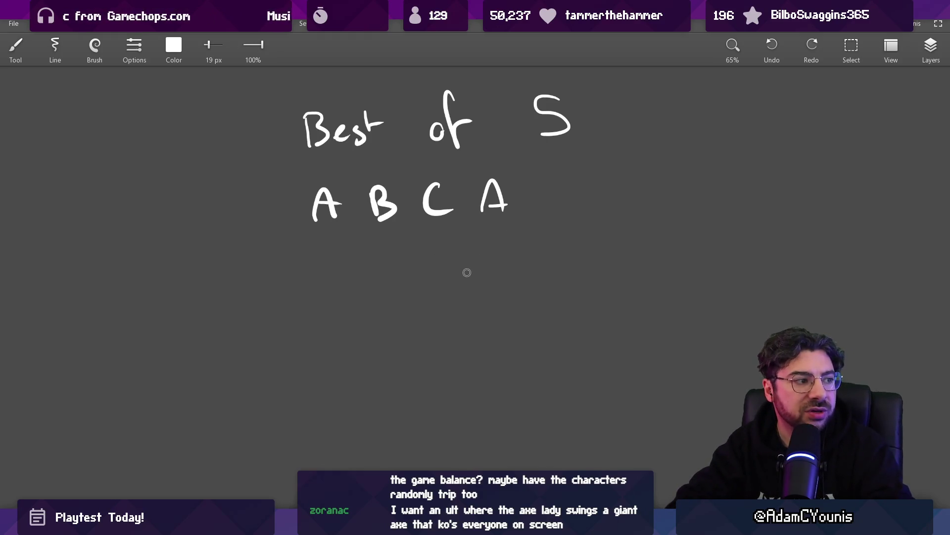
drag(358, 120, 350, 162)
drag(339, 153, 362, 146)
drag(371, 148, 408, 160)
mouse_move(413, 122)
mouse_down()
mouse_move(413, 157)
mouse_move(434, 143)
mouse_up()
mouse_move(469, 119)
mouse_down()
mouse_move(474, 156)
mouse_move(498, 144)
mouse_up()
drag(508, 221, 501, 220)
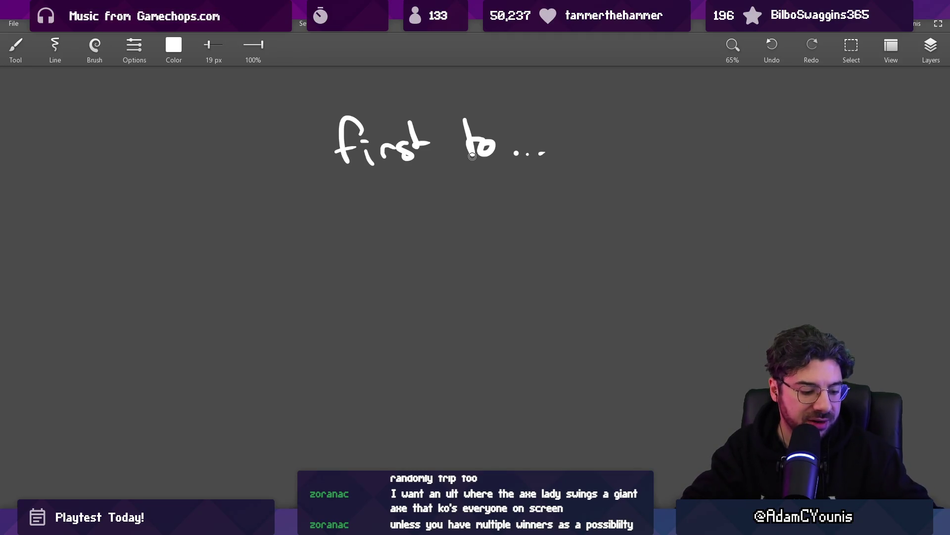
Paint a row of dots below the 'first to' heading with a 30 px brush.
key(bracketleft)
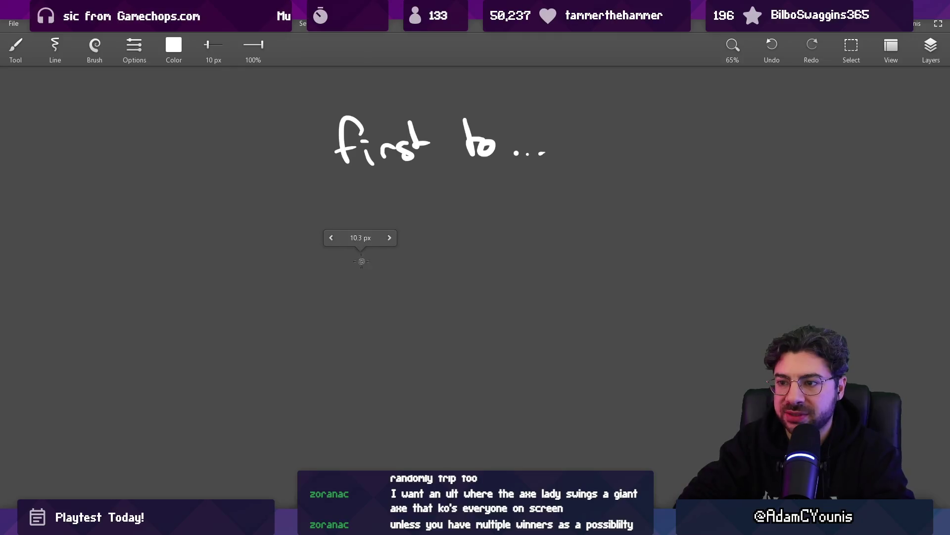
drag(360, 259, 376, 213)
key(bracketright)
key(bracketright)
key(bracketright)
click(387, 281)
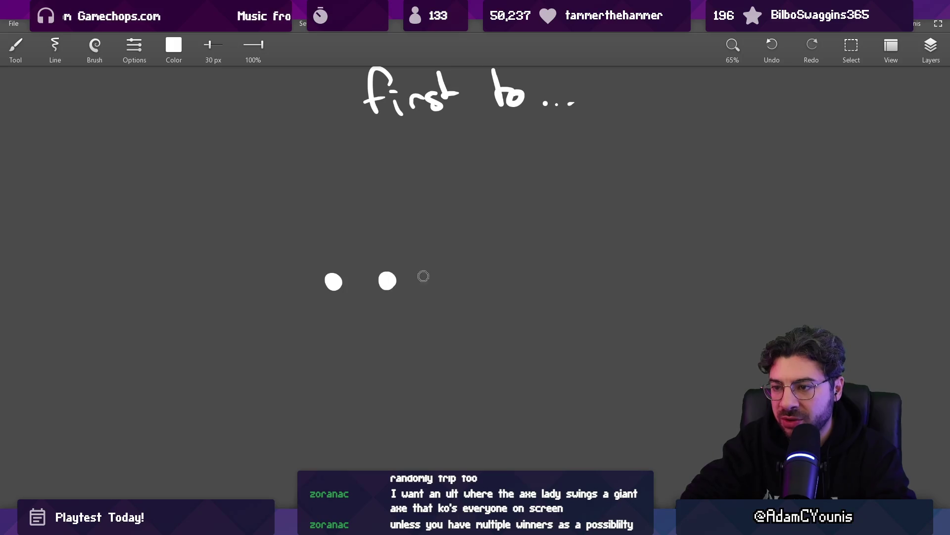
drag(457, 275, 456, 279)
click(505, 281)
Erase the dots and stray brush strokes with the eraser.
key(e)
mouse_move(341, 262)
mouse_down()
mouse_move(499, 238)
mouse_move(503, 309)
mouse_up()
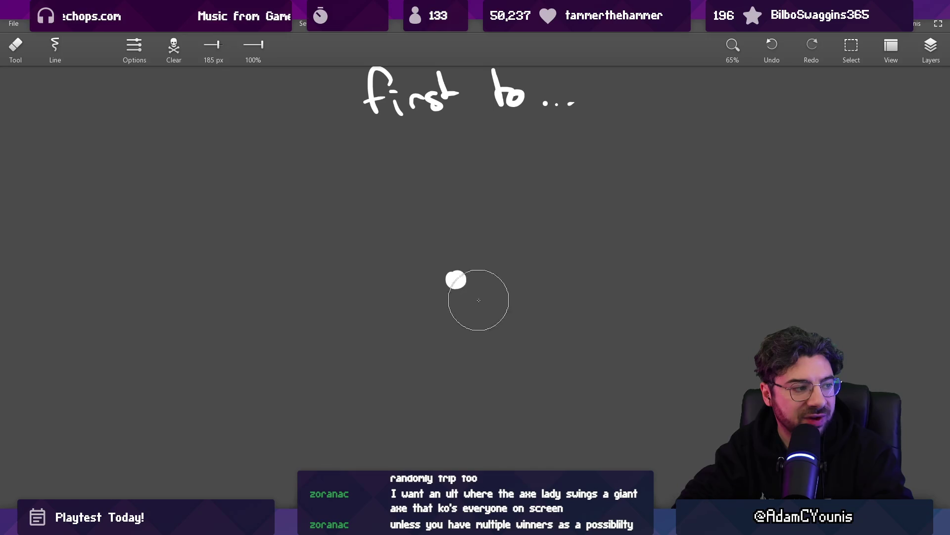
key(b)
mouse_move(354, 180)
mouse_down()
mouse_move(357, 153)
mouse_move(362, 170)
mouse_up()
key(ctrl+z)
mouse_move(362, 159)
mouse_down()
mouse_move(362, 169)
mouse_move(518, 170)
mouse_move(545, 147)
mouse_up()
key(e)
click(452, 276)
click(366, 159)
Zoom out to the finished 'first to 3' A–D chart, then return to Unity.
scroll(413, 268, up, 3)
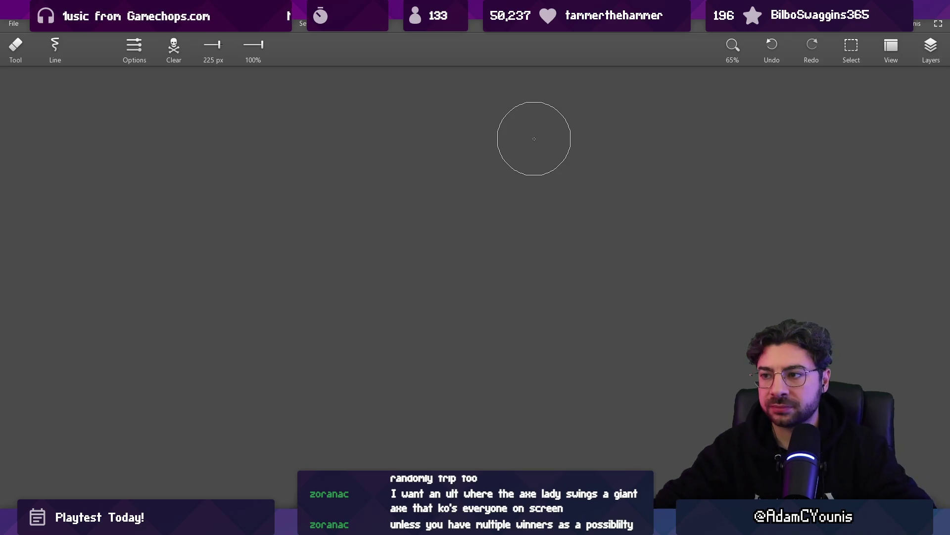
scroll(436, 200, down, 5)
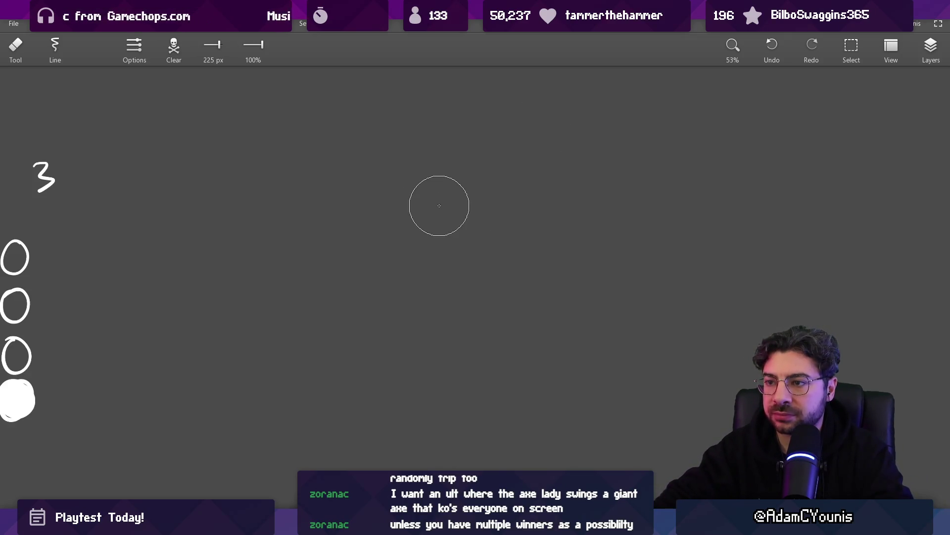
scroll(352, 329, down, 2)
scroll(352, 328, up, 6)
scroll(456, 287, down, 2)
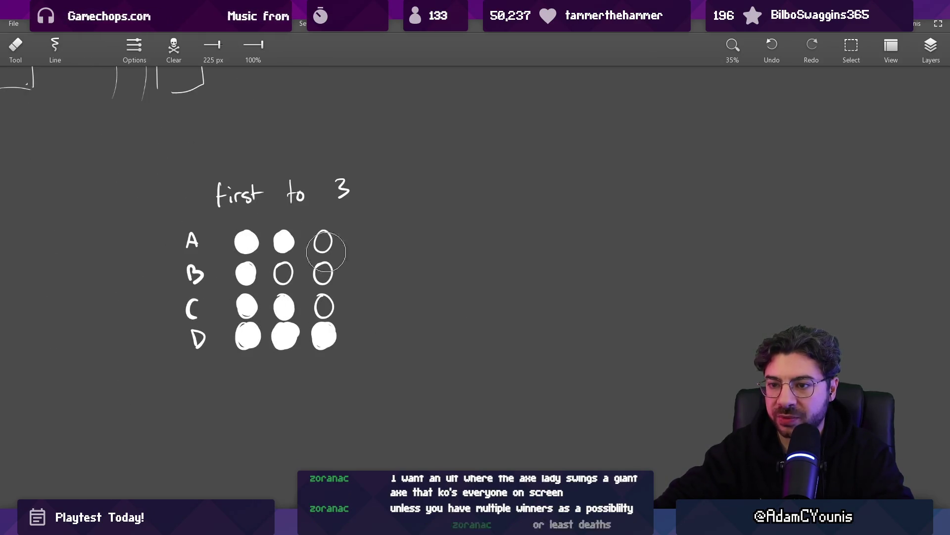
key(alt+Tab)
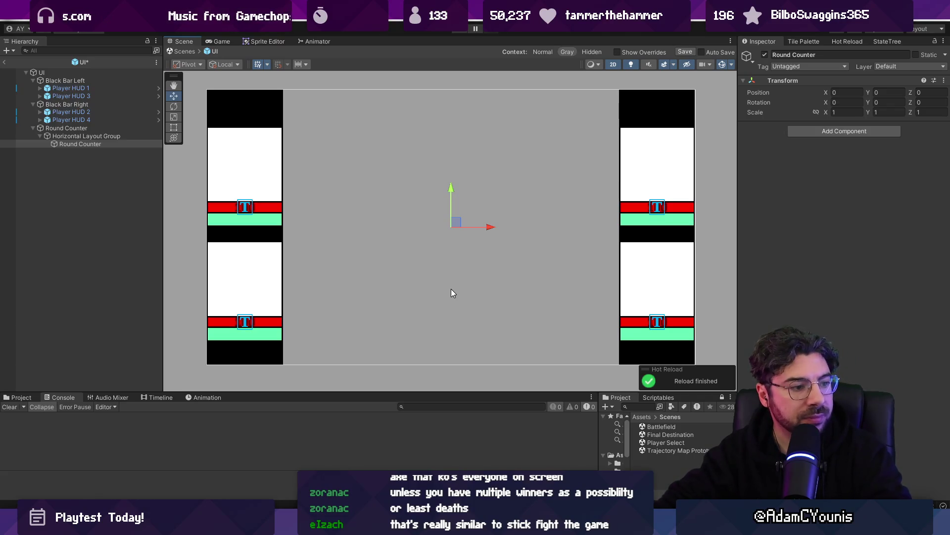
Switch to the Chrome window and open the Let's Play Stick Fight video.
key(super)
text(chrome)
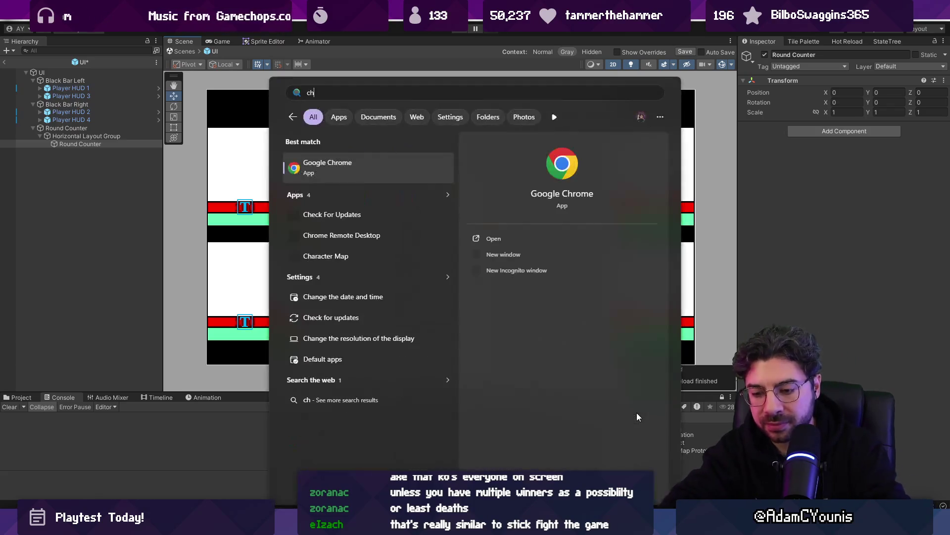
key(Return)
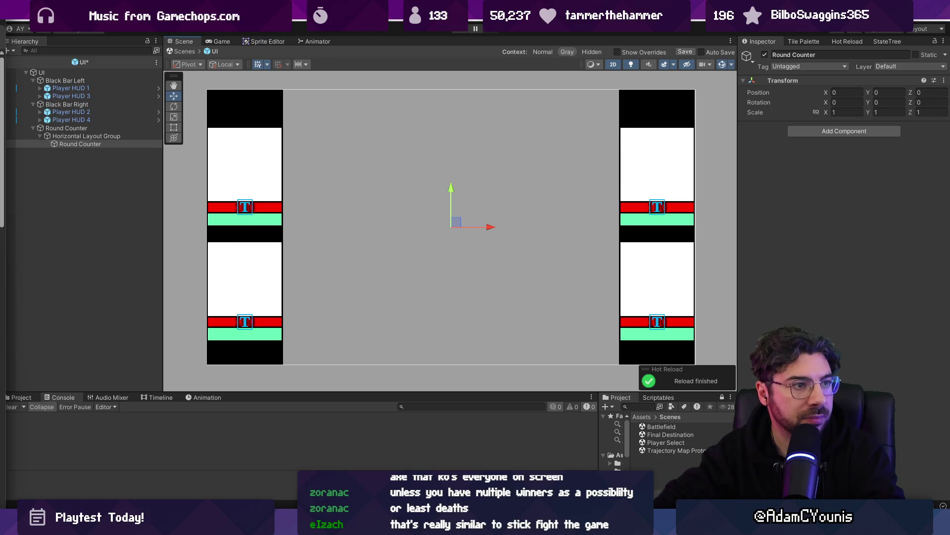
key(alt+Tab)
click(215, 312)
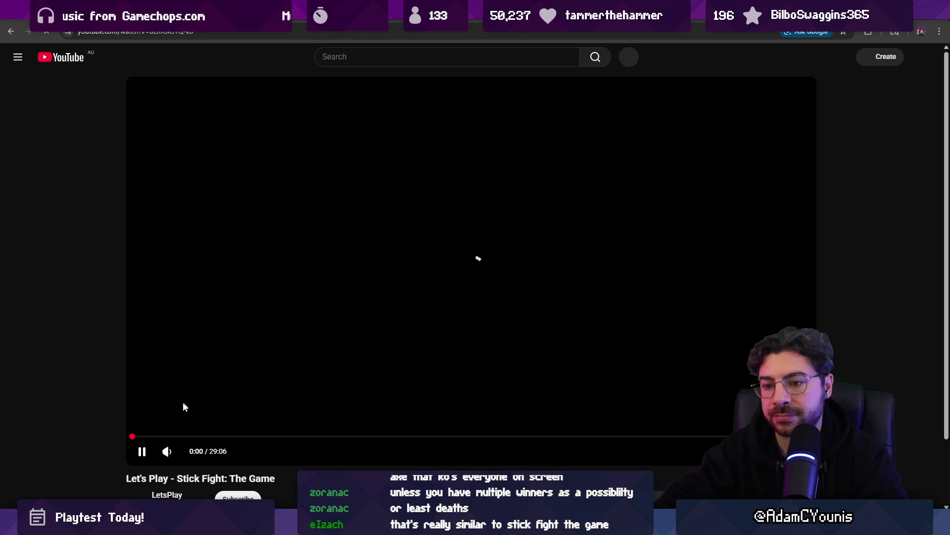
Skip the Stick Fight video ahead to 1:30, then pause it.
drag(166, 437, 167, 437)
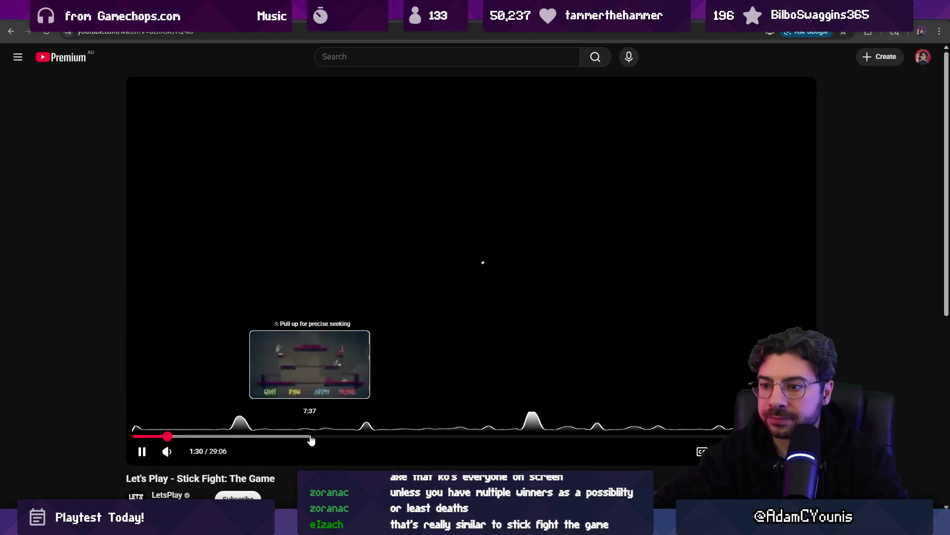
mouse_move(186, 456)
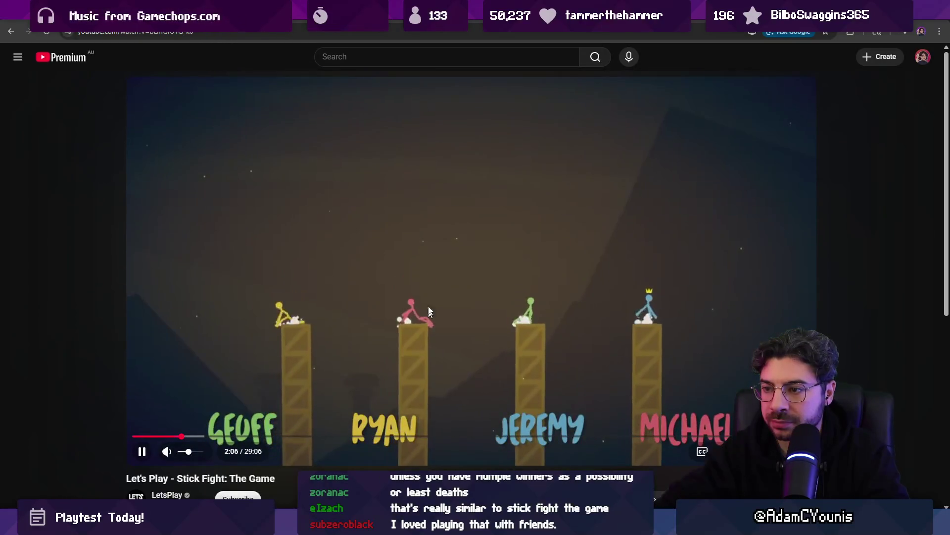
click(416, 83)
Search Google for 'stick fight the game', scan the results, and return to Unity.
click(412, 59)
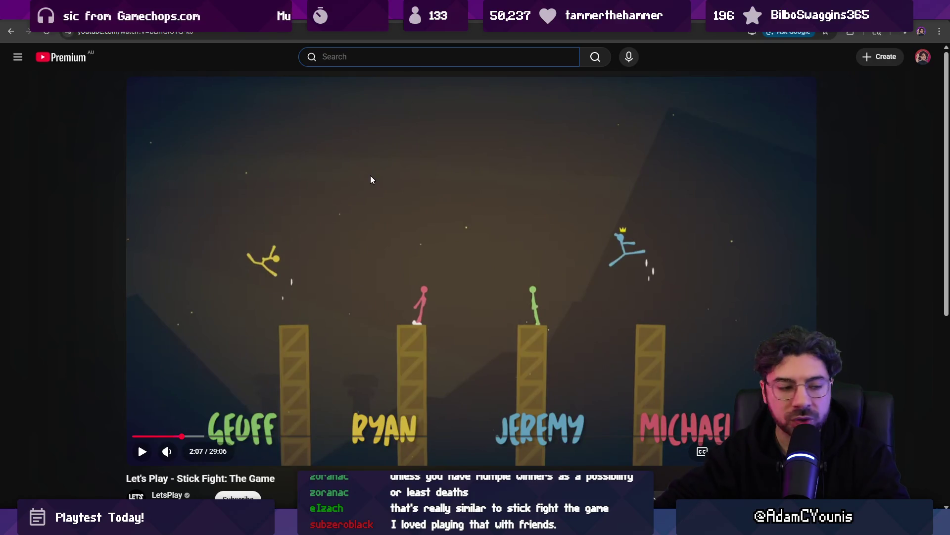
key(ctrl+l)
text(stick fight the game)
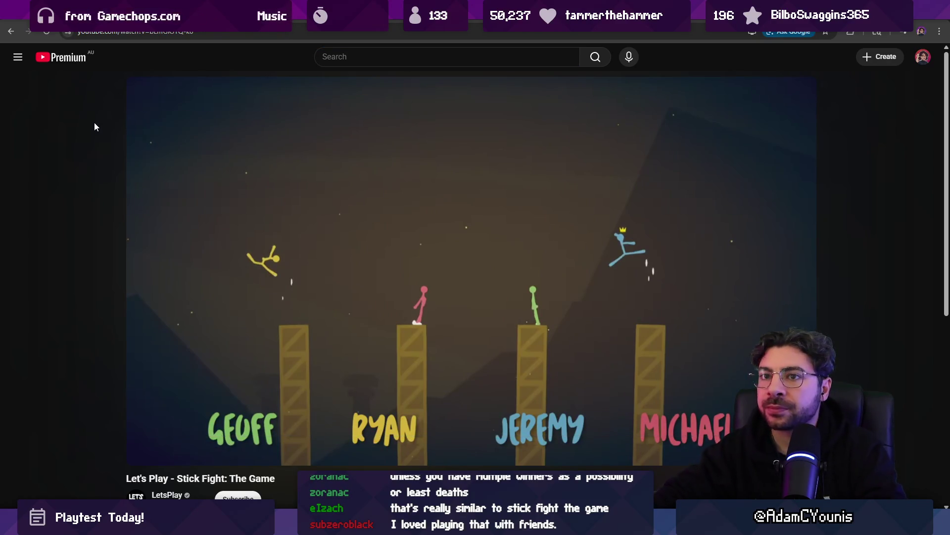
key(Return)
scroll(58, 252, down, 4)
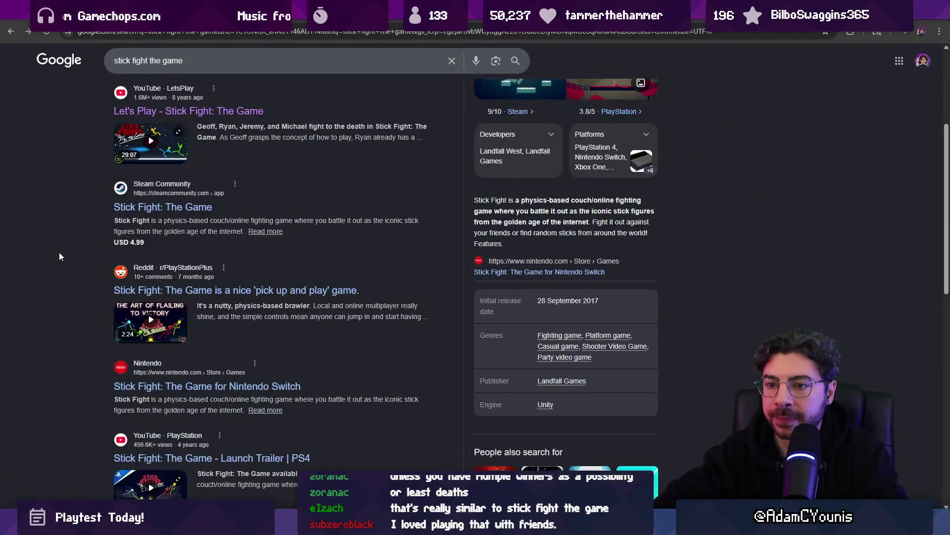
scroll(63, 247, up, 4)
key(alt+Tab)
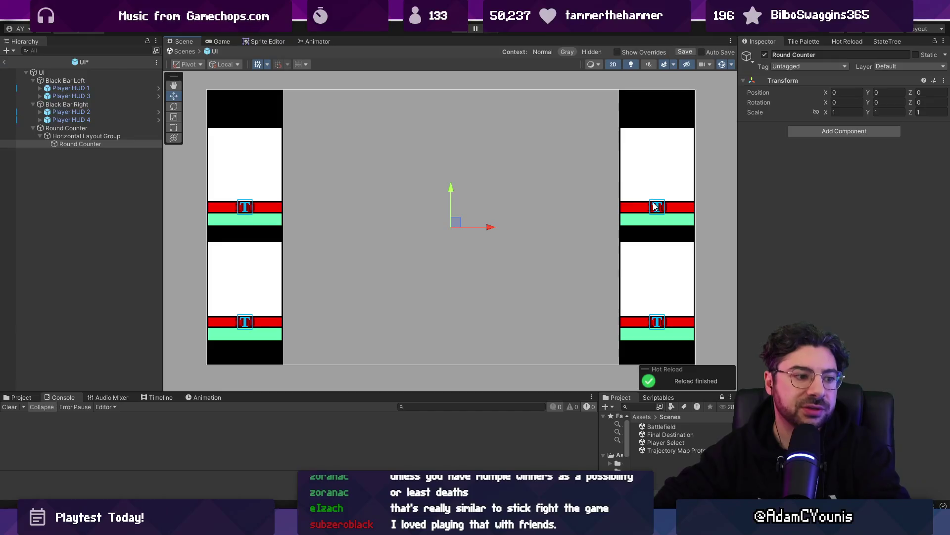
Create an empty child of Round Counter named 'Player Points'.
click(91, 145)
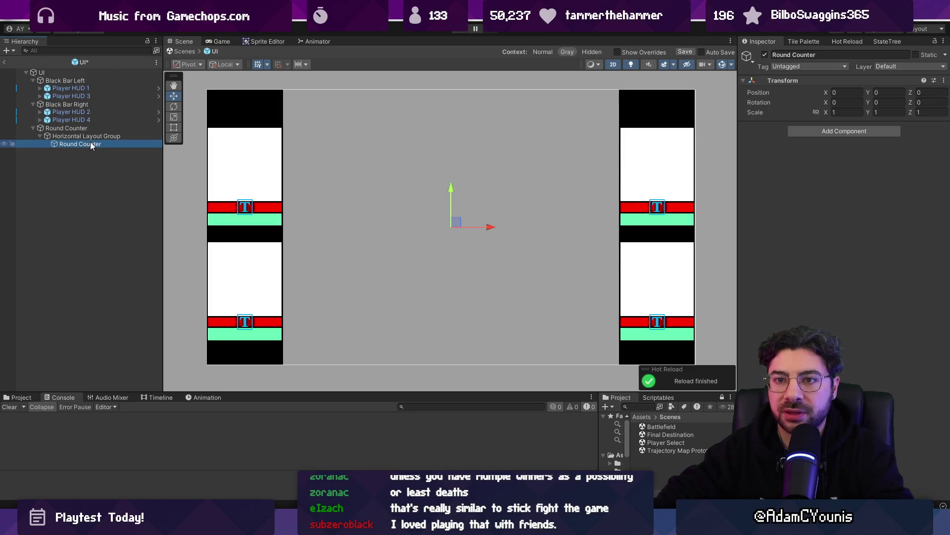
right_click(91, 144)
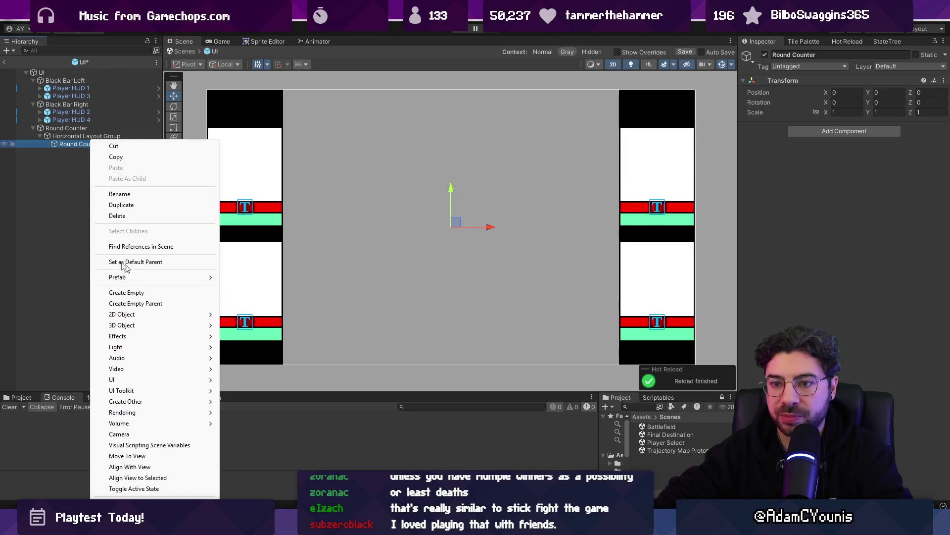
click(129, 292)
text(P)
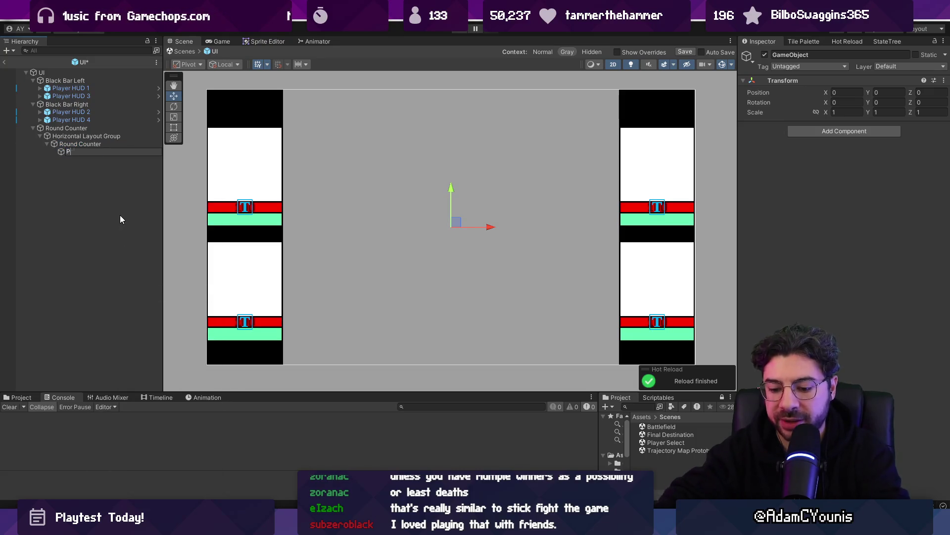
text(layer Points)
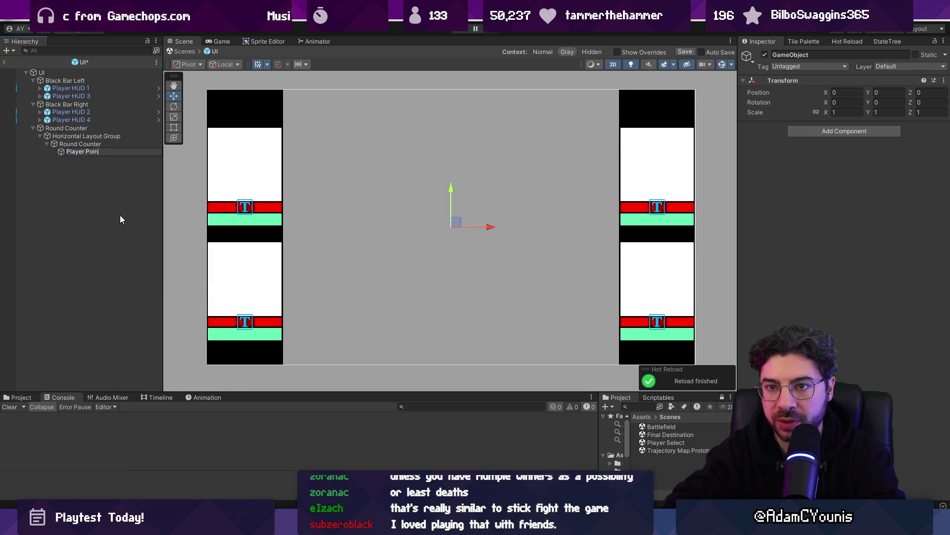
key(Return)
right_click(96, 153)
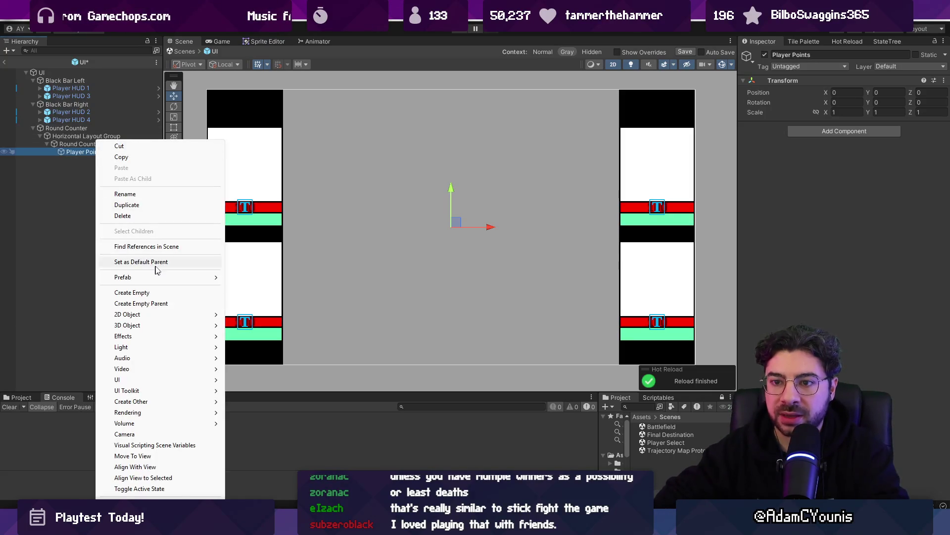
Rename the Horizontal Layout Group object to 'Vertical Layout Group'.
click(87, 136)
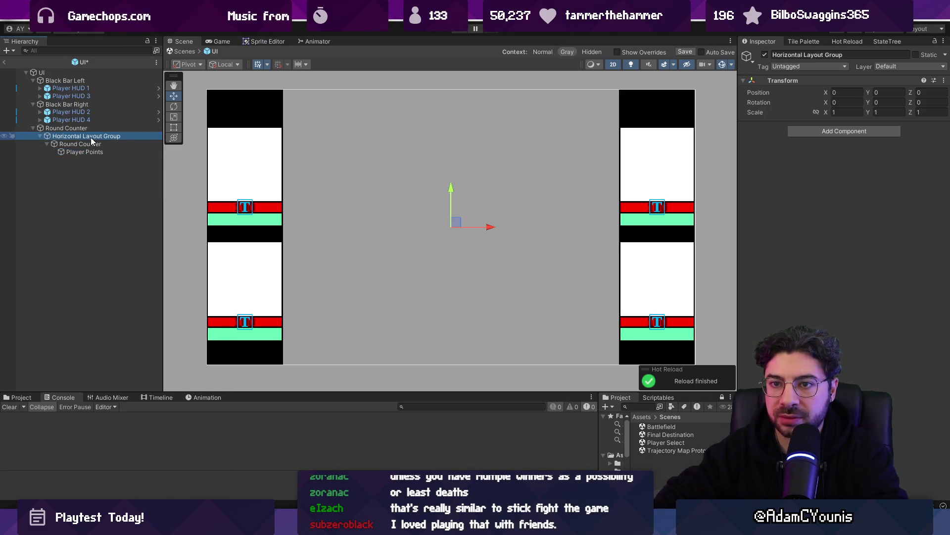
key(F2)
key(Home)
key(ctrl+shift+Right)
text(Ver)
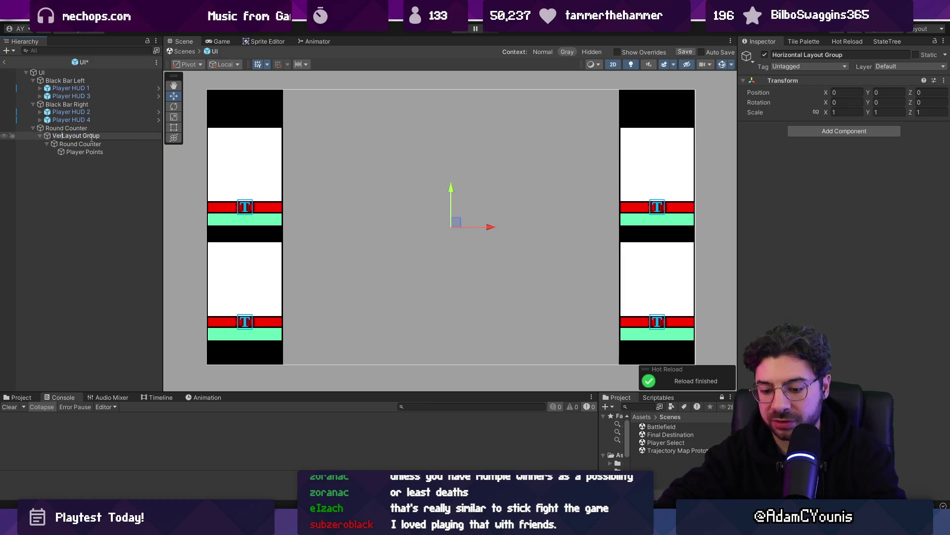
text(tical)
key(Return)
click(75, 135)
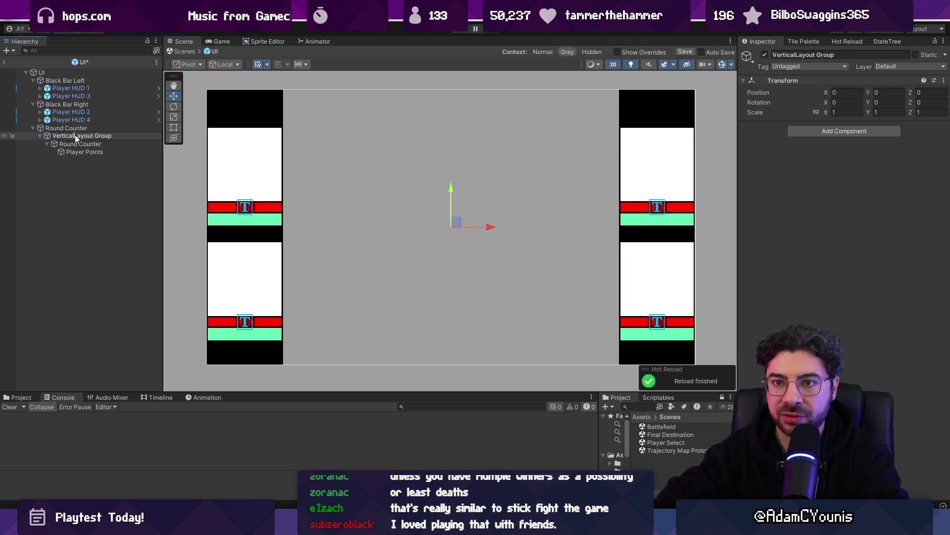
key(Return)
Move Player Points above the inner Round Counter and give it an 'Image' child with an Image component.
click(103, 144)
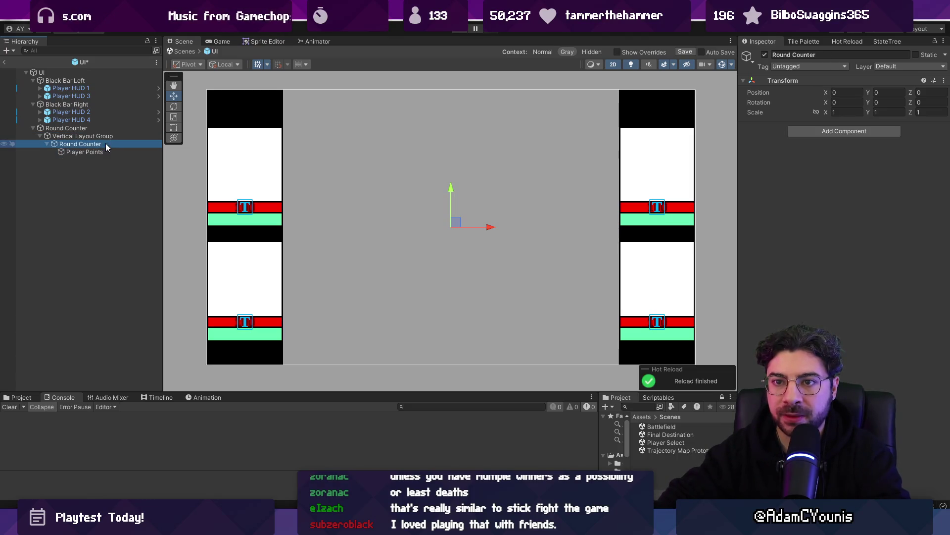
drag(101, 151, 97, 142)
click(99, 153)
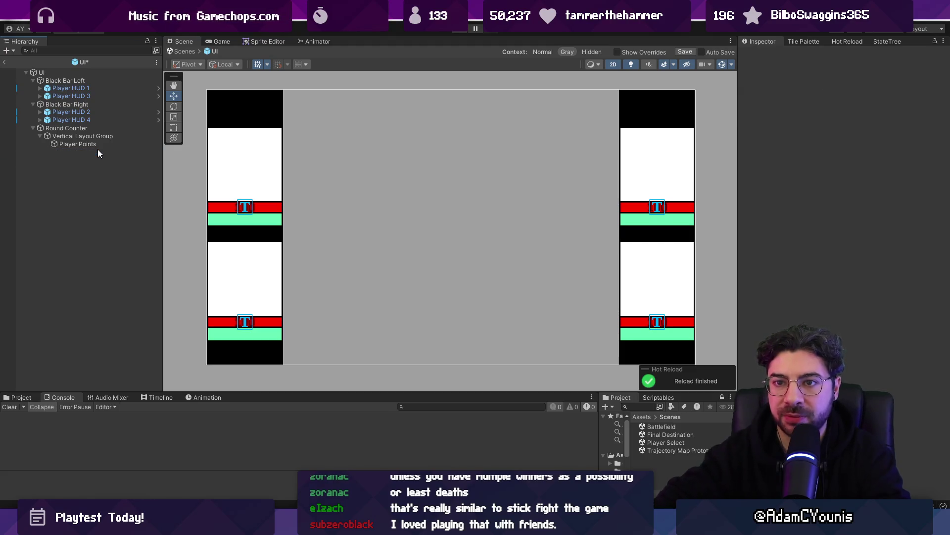
click(97, 145)
right_click(99, 146)
click(148, 291)
text(Image)
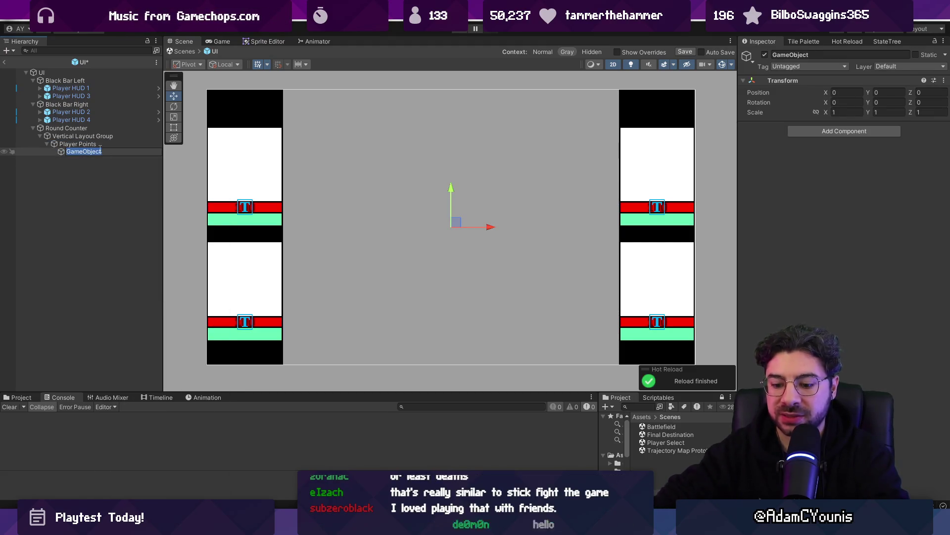
key(Return)
click(844, 131)
text(image)
key(Return)
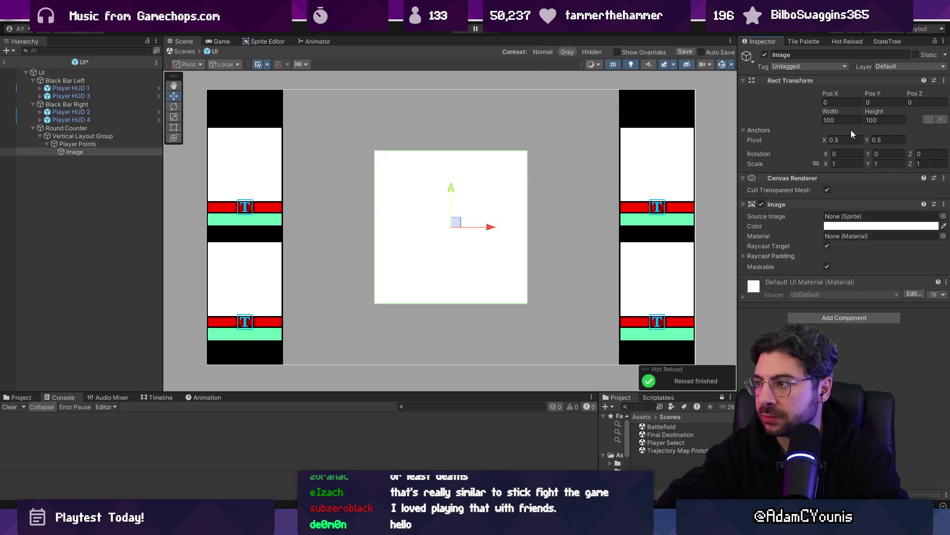
click(78, 143)
Add a Horizontal Layout Group to Player Points and size the Image child to 32×32.
click(844, 130)
text(horito)
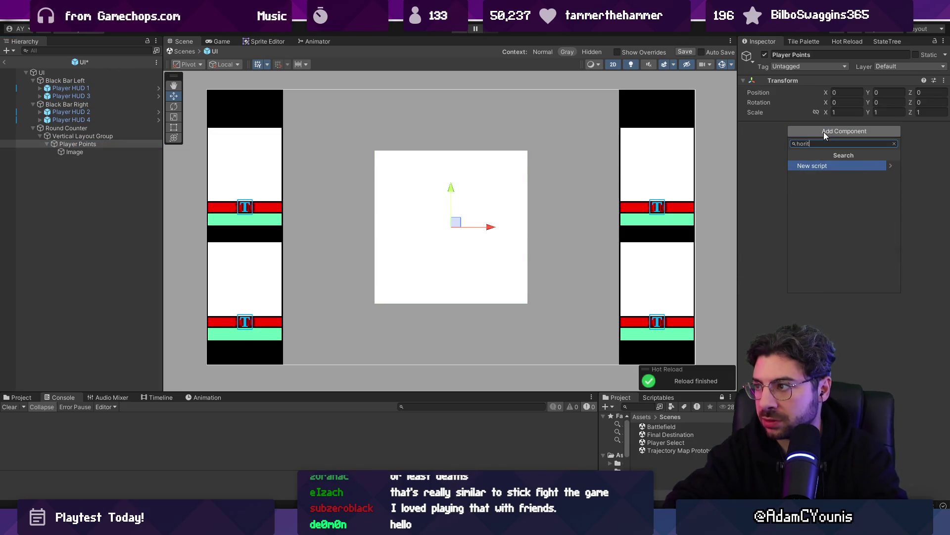
key(Return)
click(75, 152)
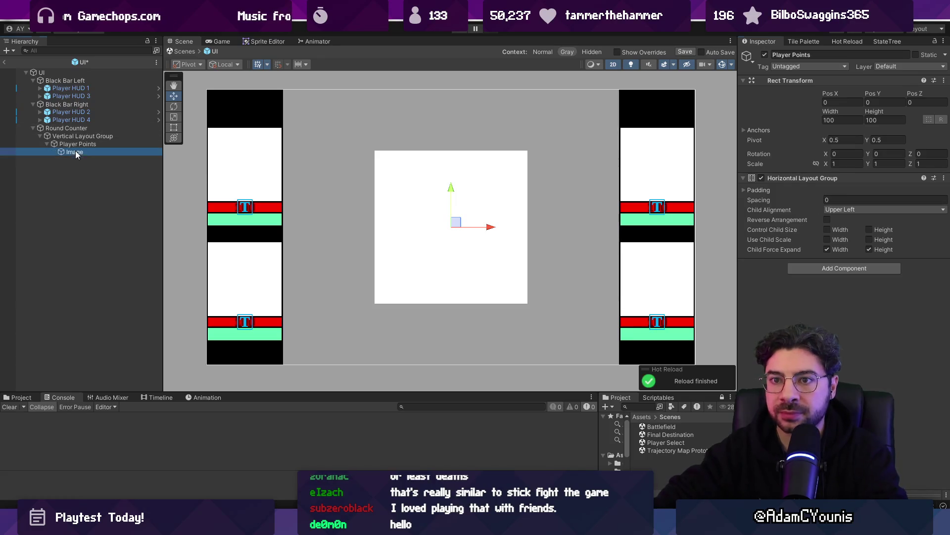
click(843, 130)
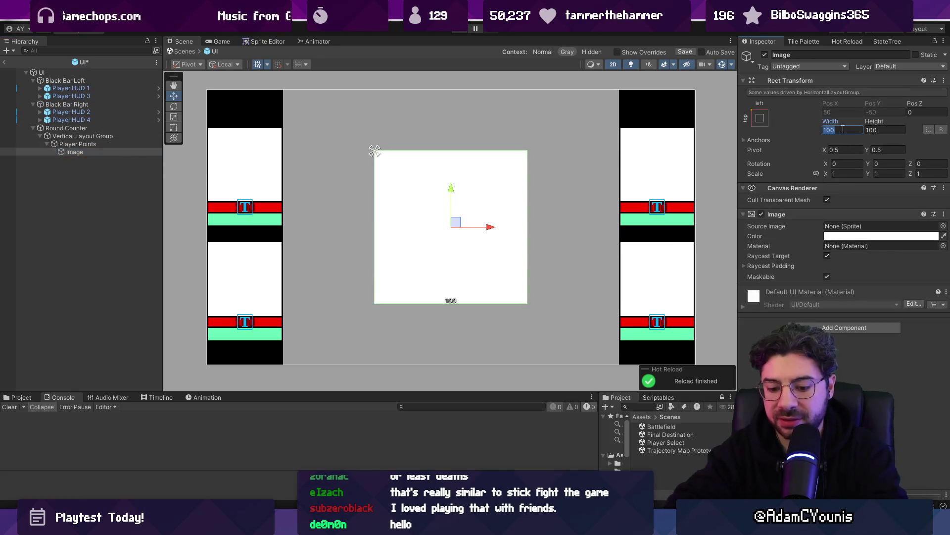
text(32)
key(Tab)
text(32)
key(Return)
key(ctrl+s)
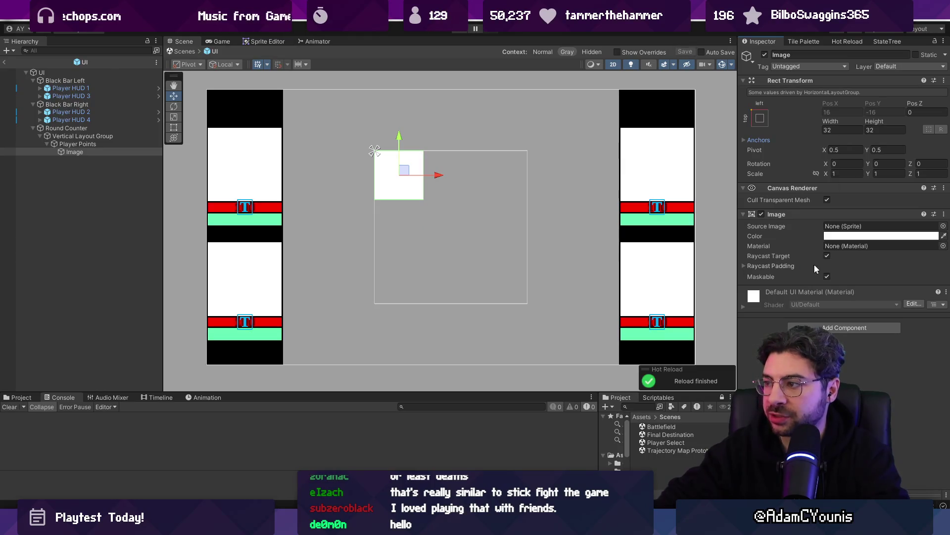
Set the Image's Source Image to the Barbarian sprite and save the prefab.
click(943, 226)
text(bar)
key(Down)
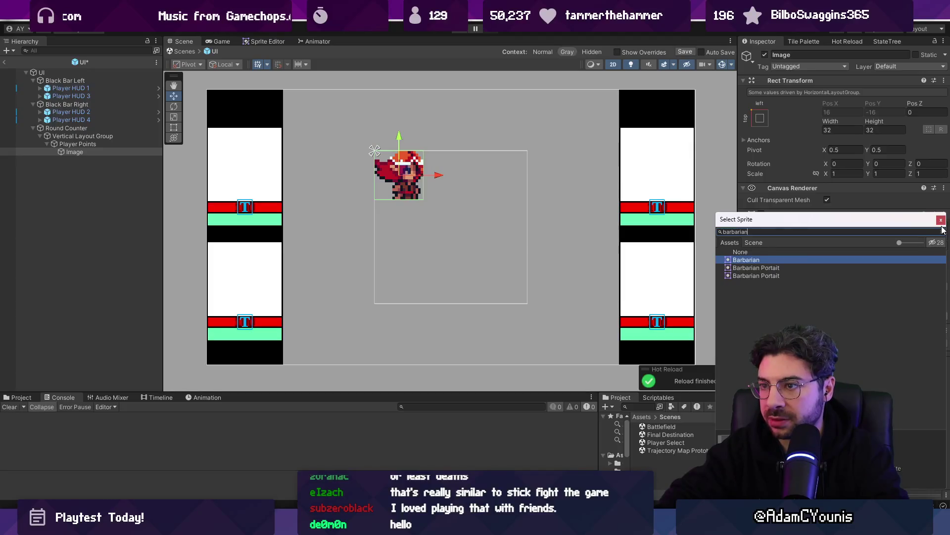
key(Return)
key(ctrl+s)
scroll(371, 180, down, 2)
Set Player Points' child alignment to Middle Left and duplicate the Barbarian image into a row.
click(94, 145)
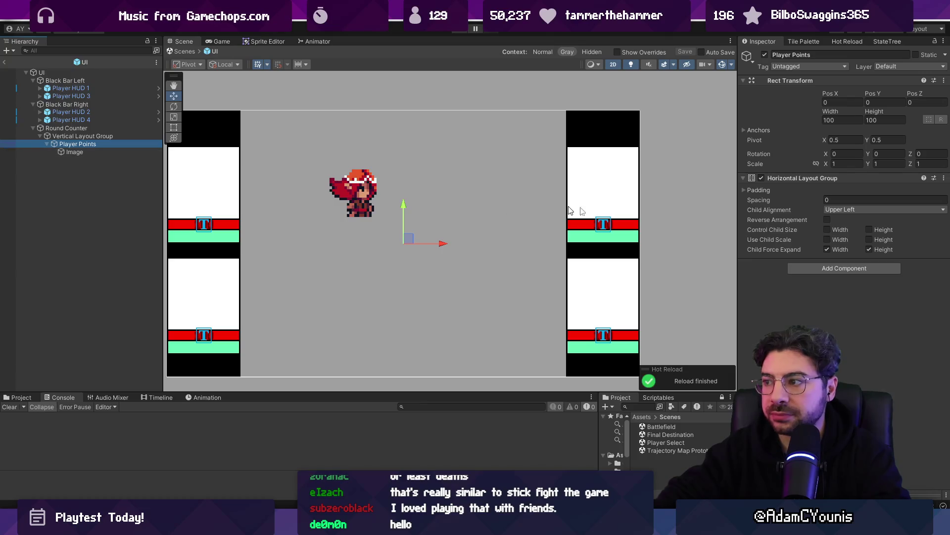
click(881, 209)
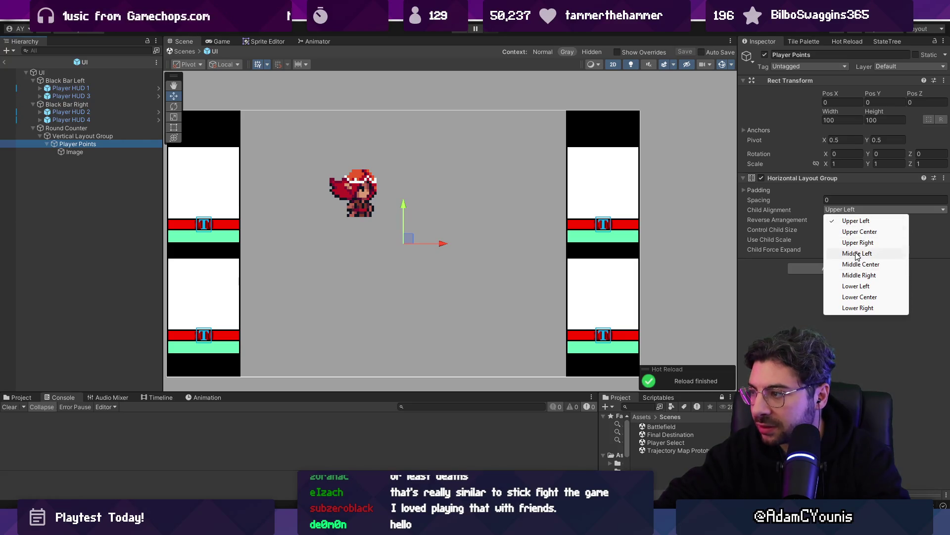
click(857, 253)
click(105, 152)
key(ctrl+d)
key(ctrl+d)
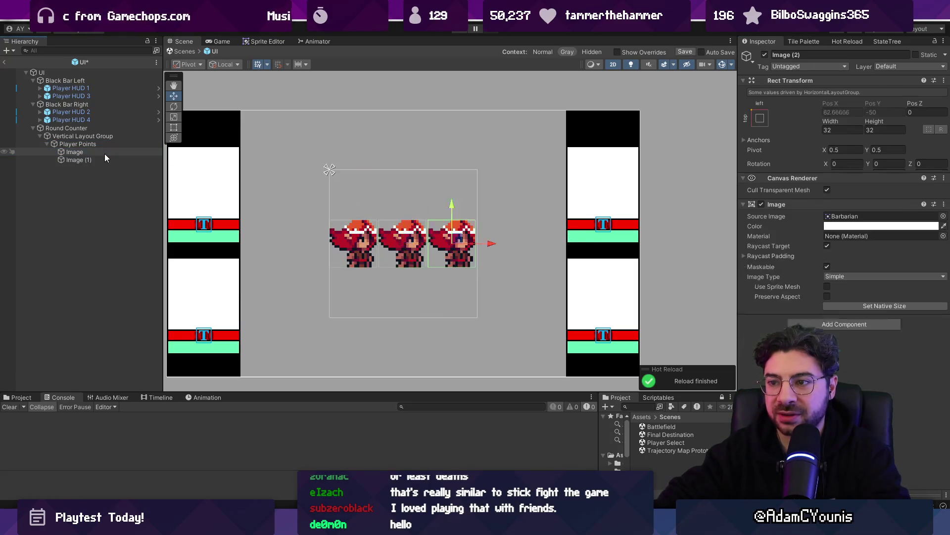
key(ctrl+d)
key(ctrl+d)
key(ctrl+d)
click(91, 145)
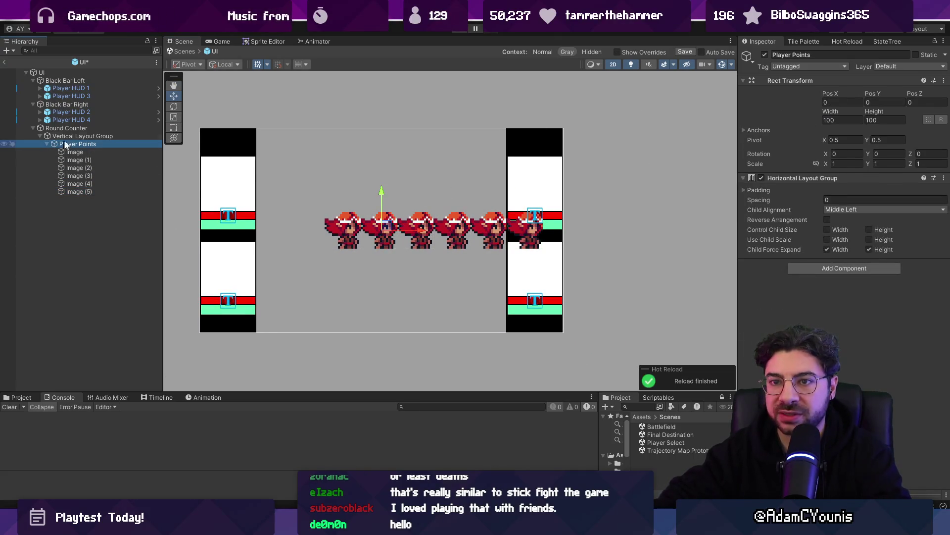
click(84, 136)
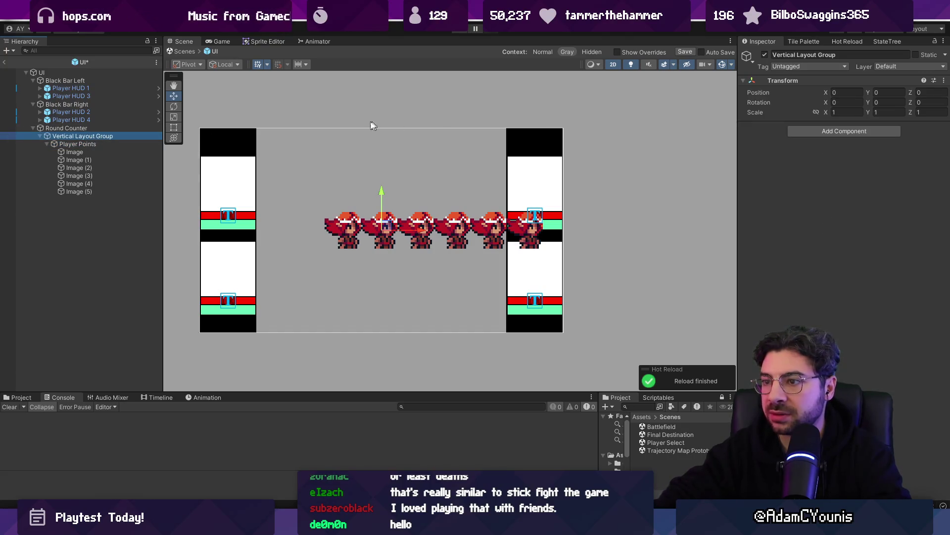
Add Rect Transform components to Round Counter and the Vertical Layout Group.
click(78, 129)
click(815, 131)
text(rect)
key(Return)
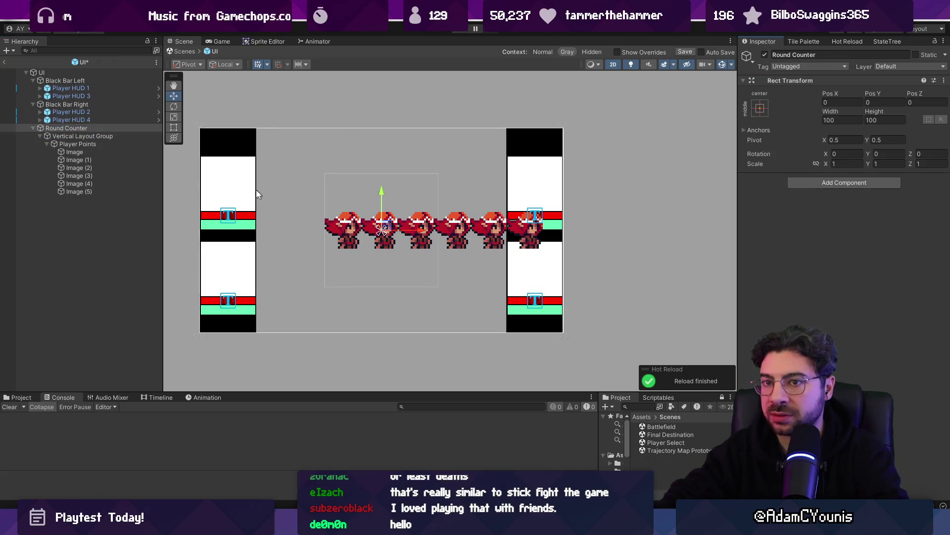
click(89, 143)
click(106, 137)
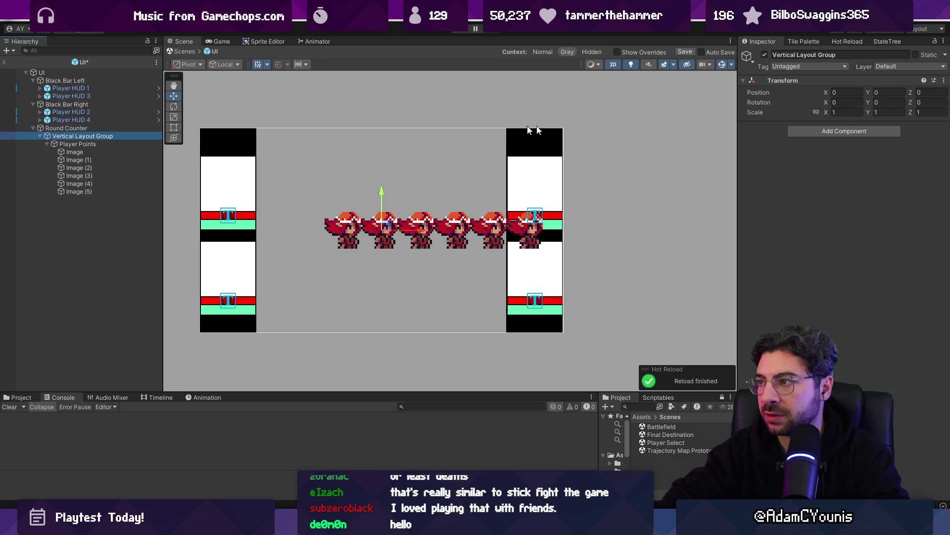
click(842, 132)
text(rect)
key(Return)
click(839, 132)
text(rectr)
key(BackSpace)
key(Return)
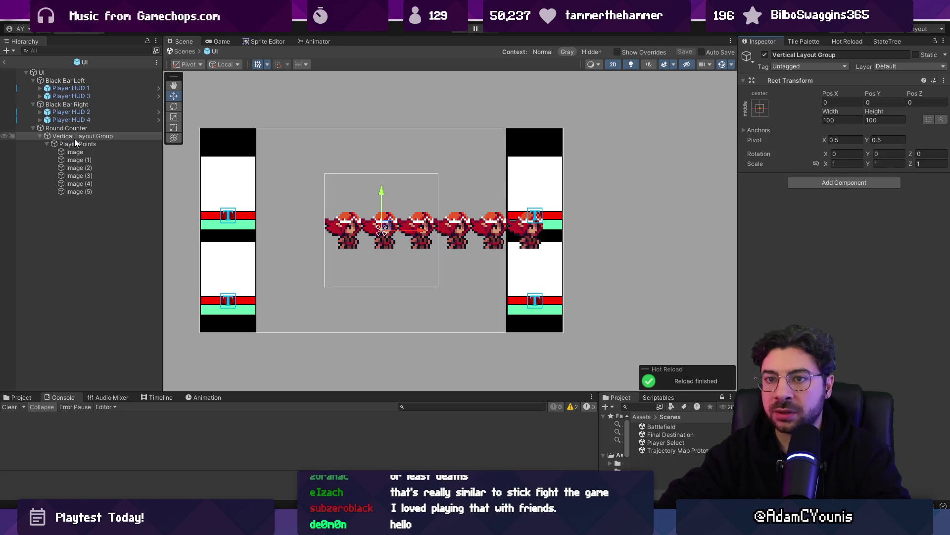
scroll(297, 171, up, 3)
Set Round Counter's Rect Transform width to 200 and save the scene.
click(99, 130)
drag(834, 113, 871, 118)
double_click(847, 119)
text(200)
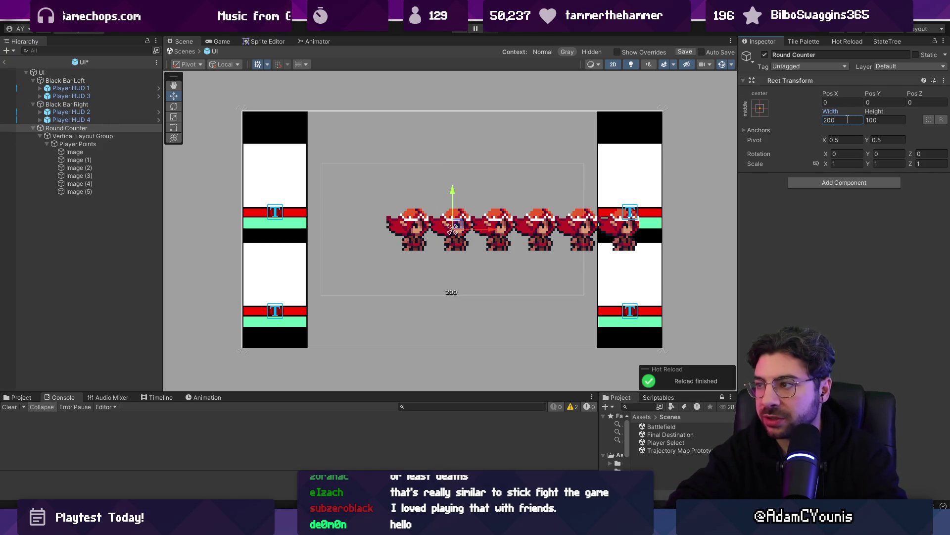
key(ctrl+s)
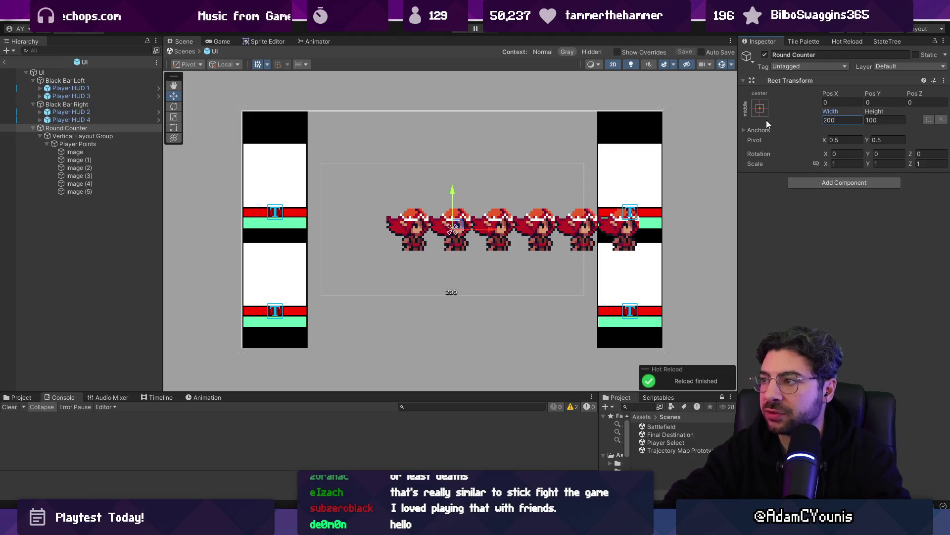
click(99, 136)
click(98, 129)
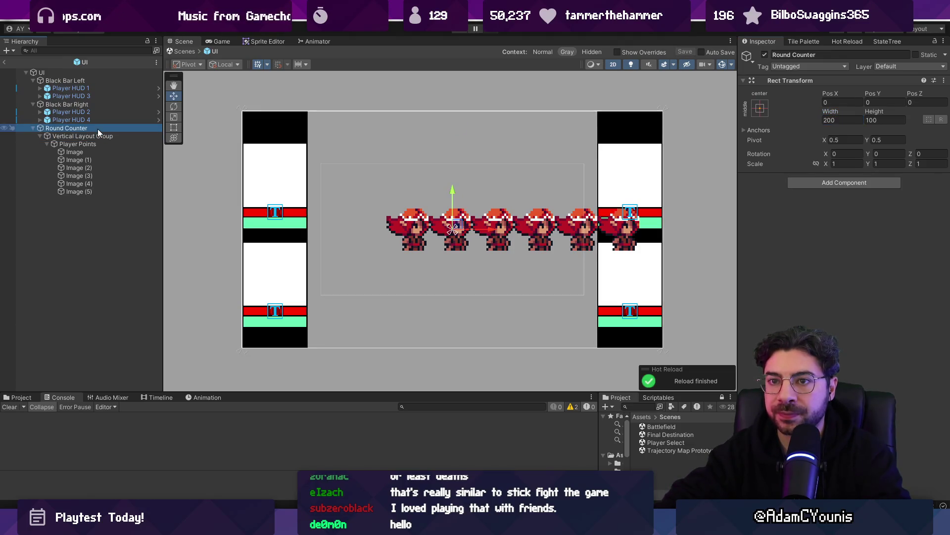
right_click(99, 133)
Create an empty object as Round Counter's first child and name it Label.
click(149, 281)
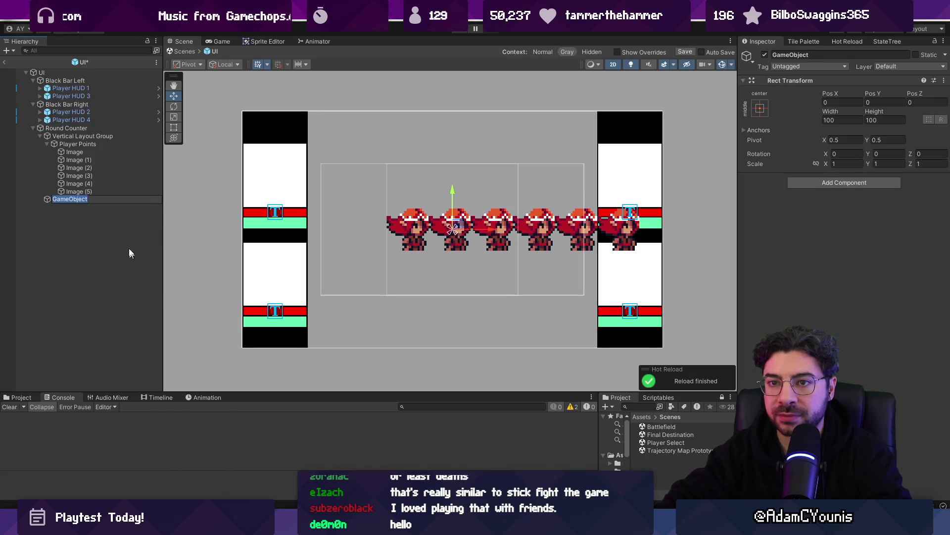
key(Return)
key(f)
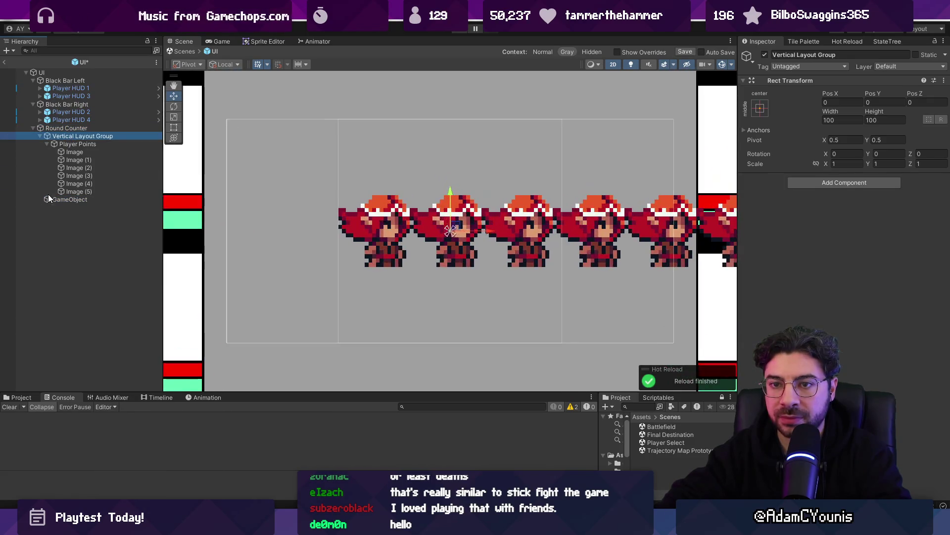
drag(64, 138, 70, 132)
key(F2)
text(Label)
key(Return)
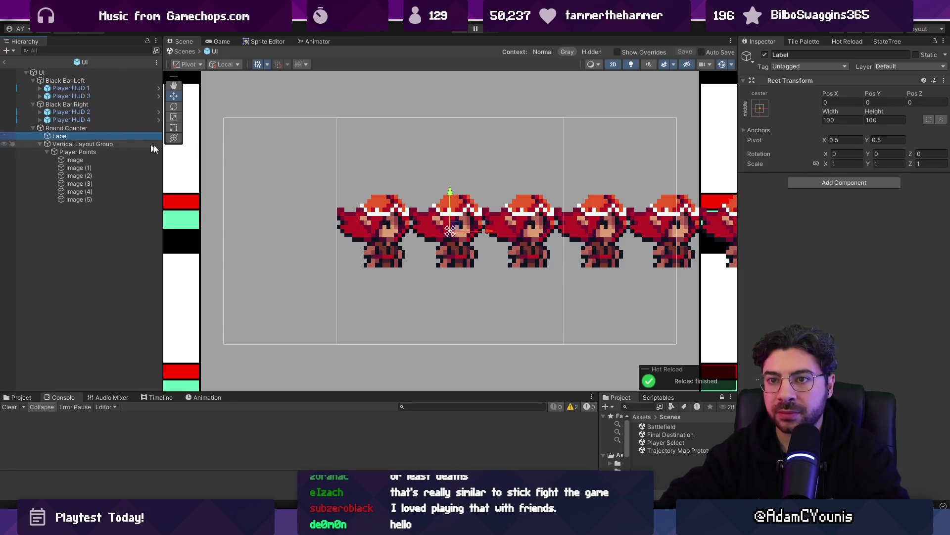
Add a TextMeshPro - Text (UI) component to Label with the text 'Points'.
click(827, 183)
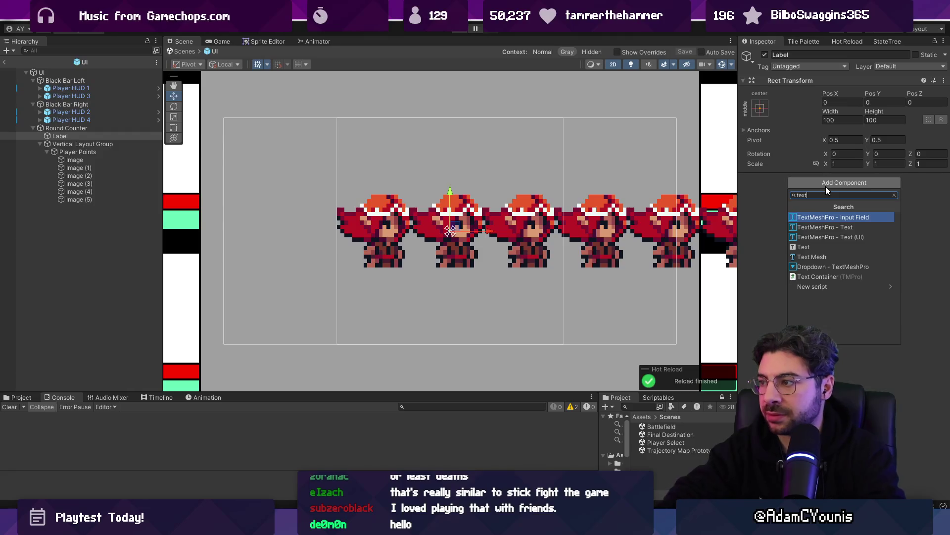
key(Down)
key(Down)
key(Return)
click(817, 242)
text(Points)
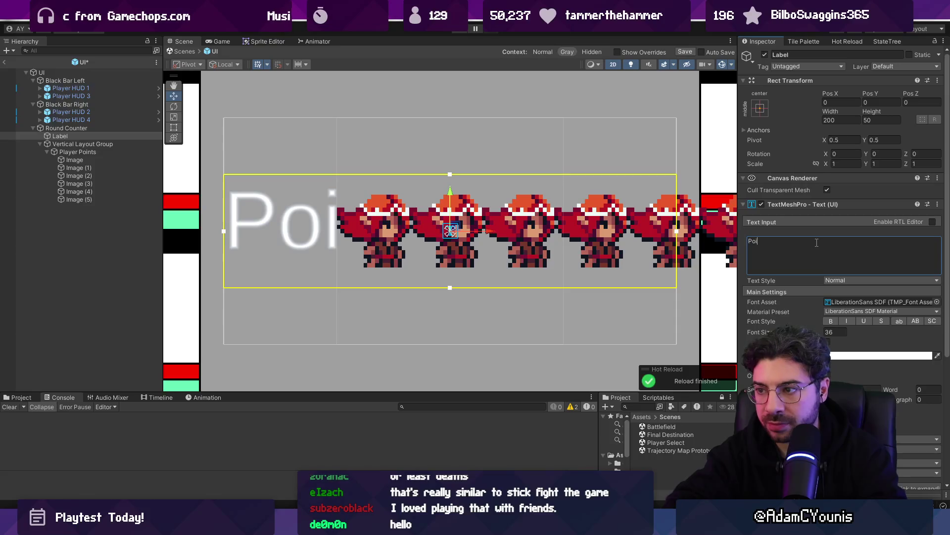
key(Escape)
click(806, 242)
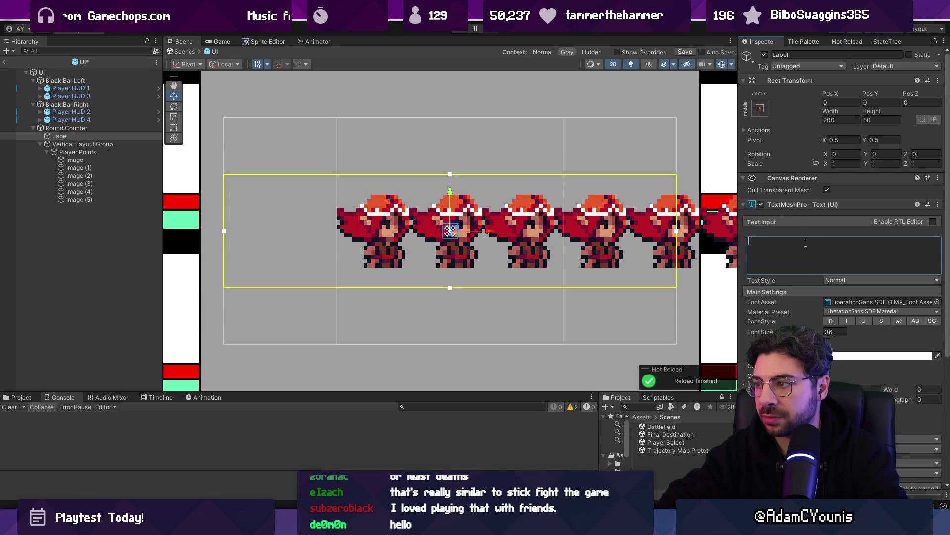
text(Points)
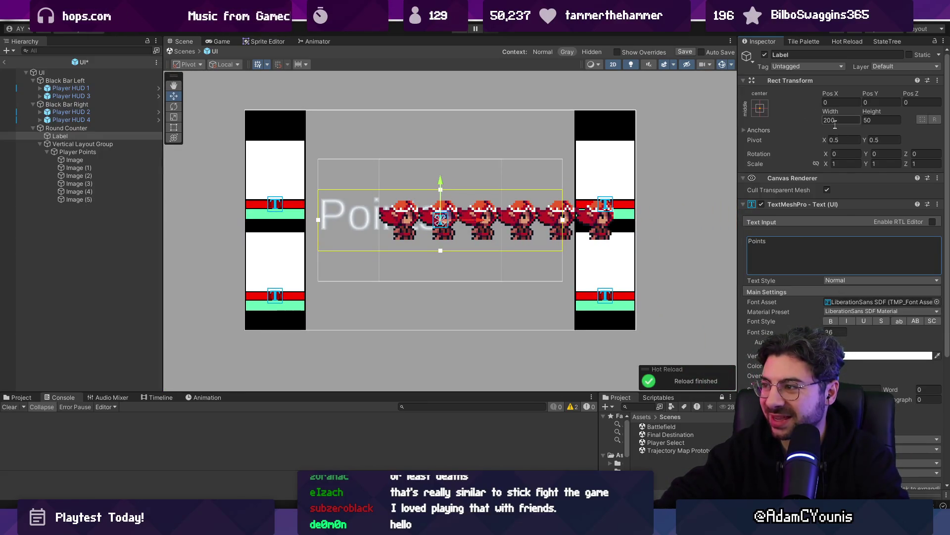
key(Escape)
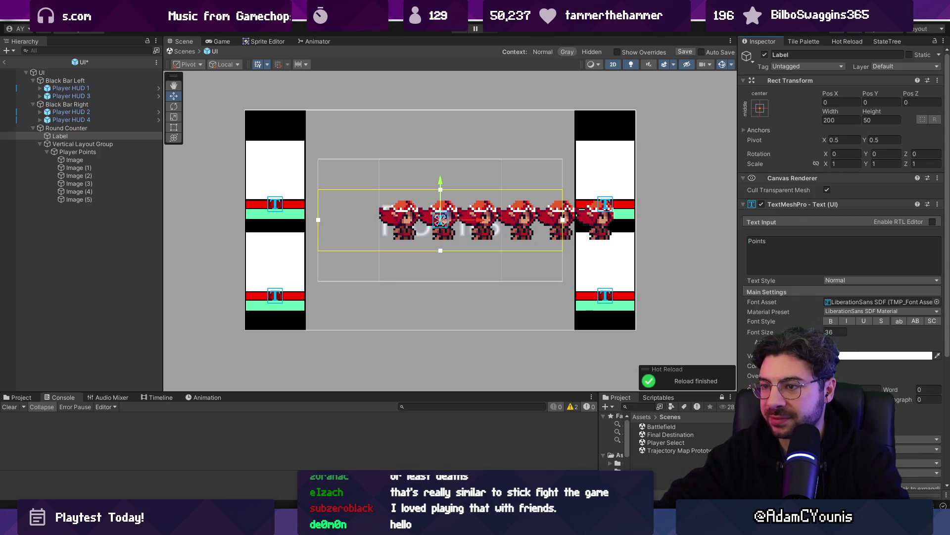
Set the Label's height to 20 and font size to 16.
click(875, 119)
text(20)
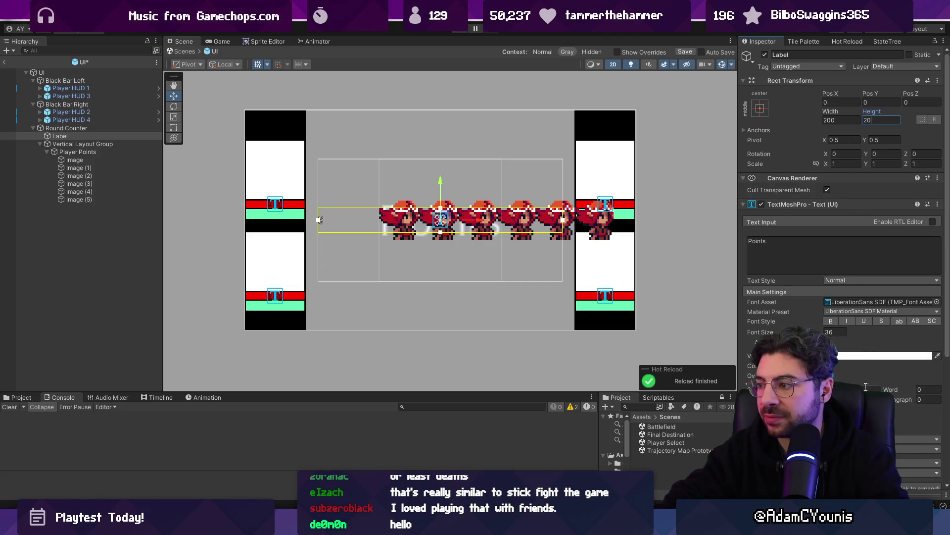
text(160)
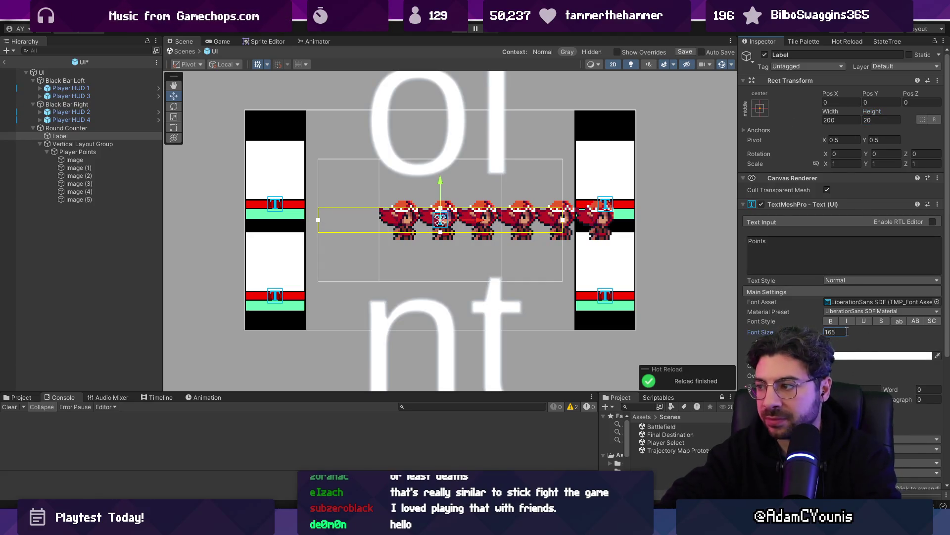
key(BackSpace)
key(ctrl+s)
Anchor the Label to the top centre of Round Counter.
click(60, 136)
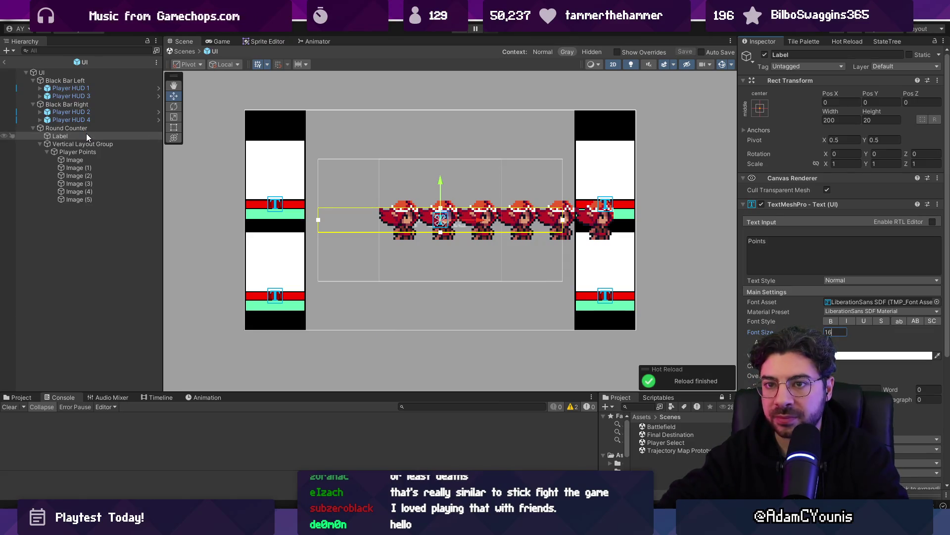
click(760, 109)
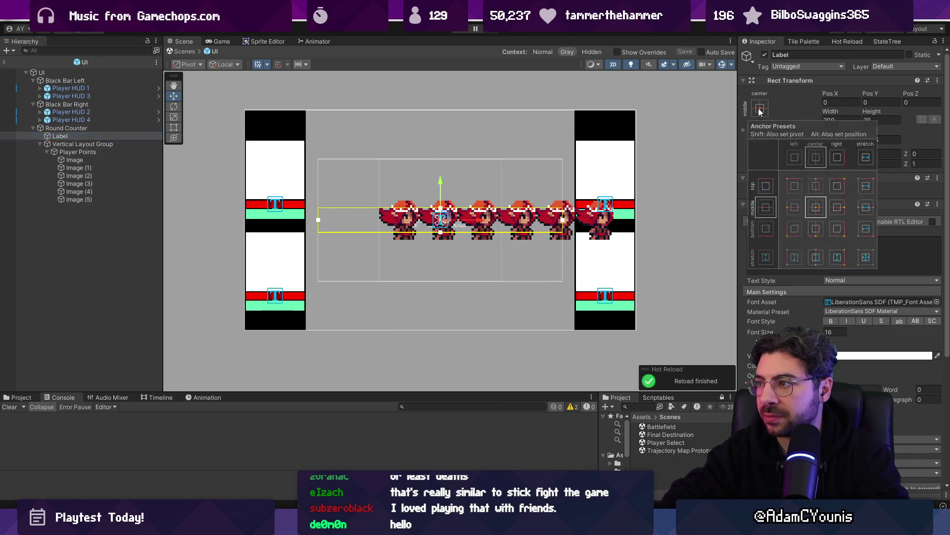
click(816, 186)
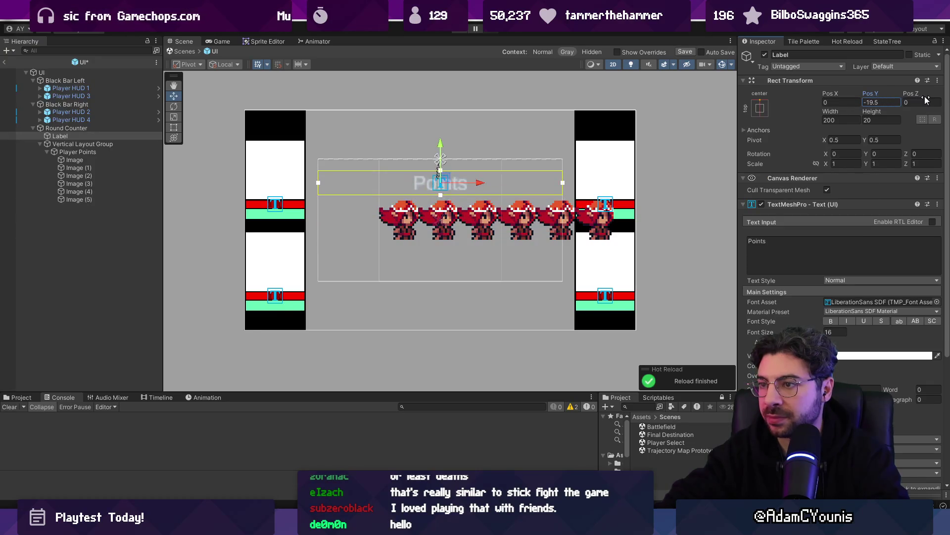
scroll(448, 186, up, 10)
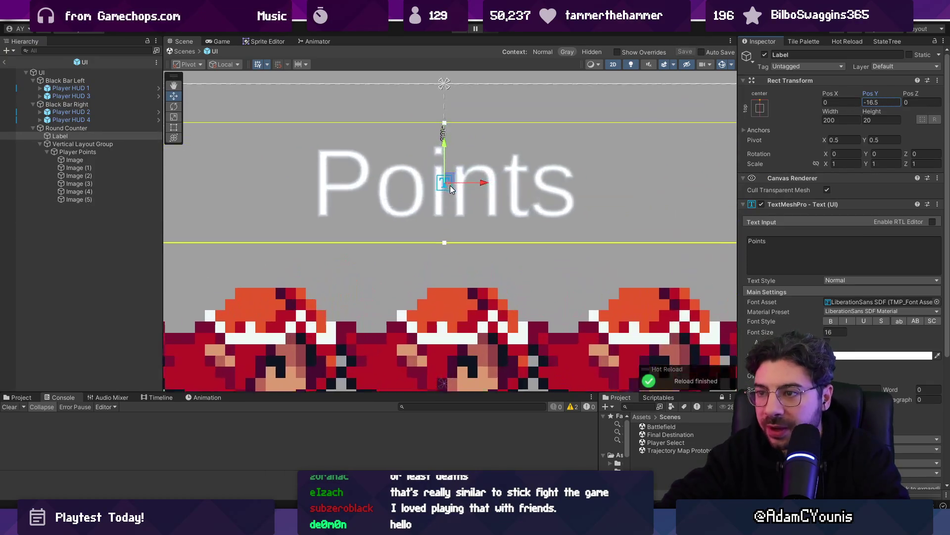
scroll(407, 180, down, 10)
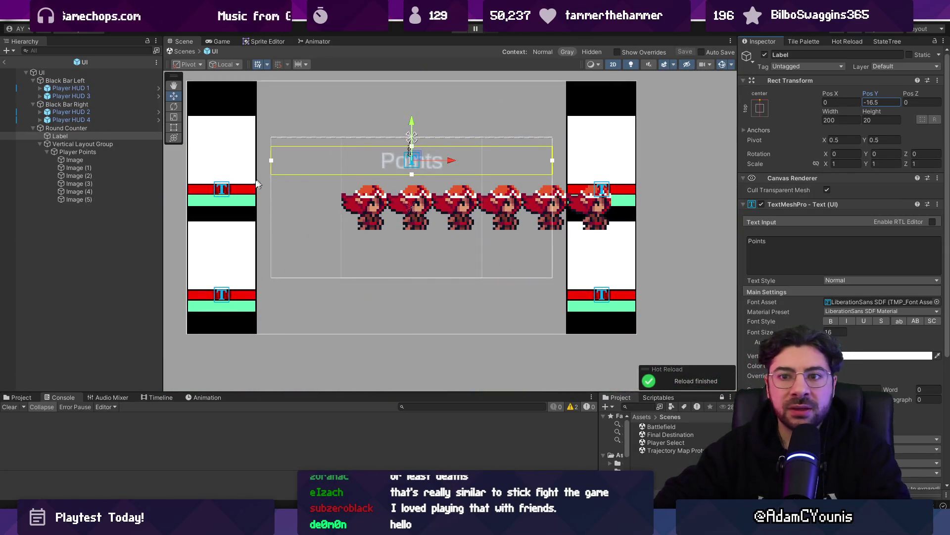
click(85, 160)
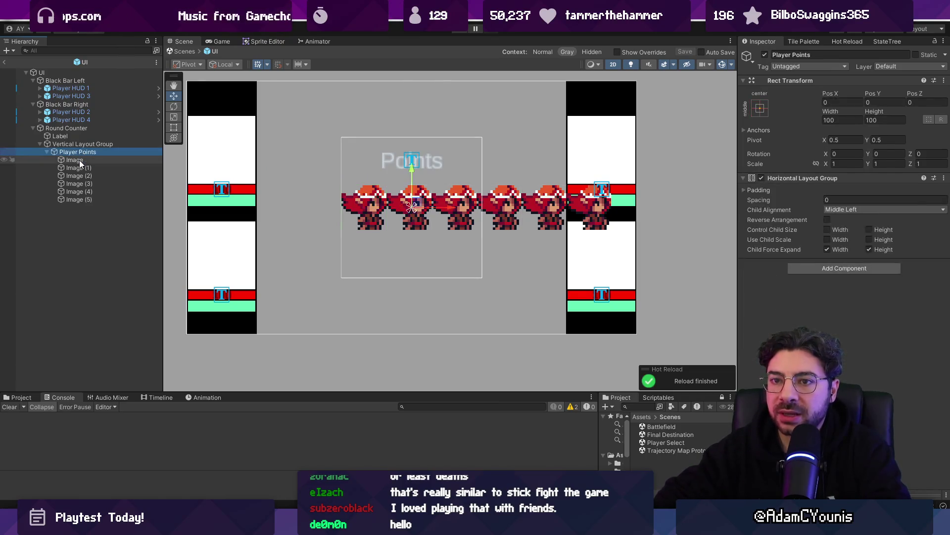
Duplicate the six Barbarian images to make ten in the row.
shift+click(76, 198)
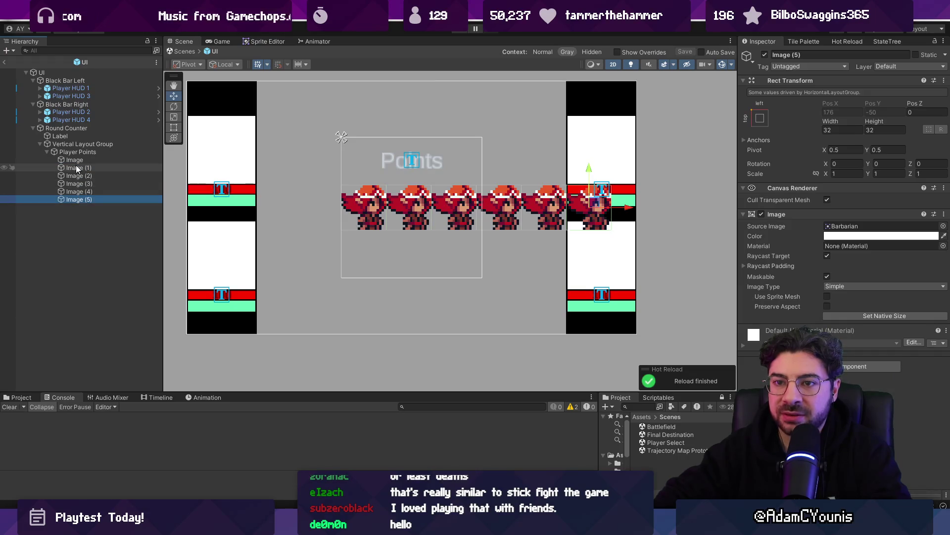
key(ctrl+d)
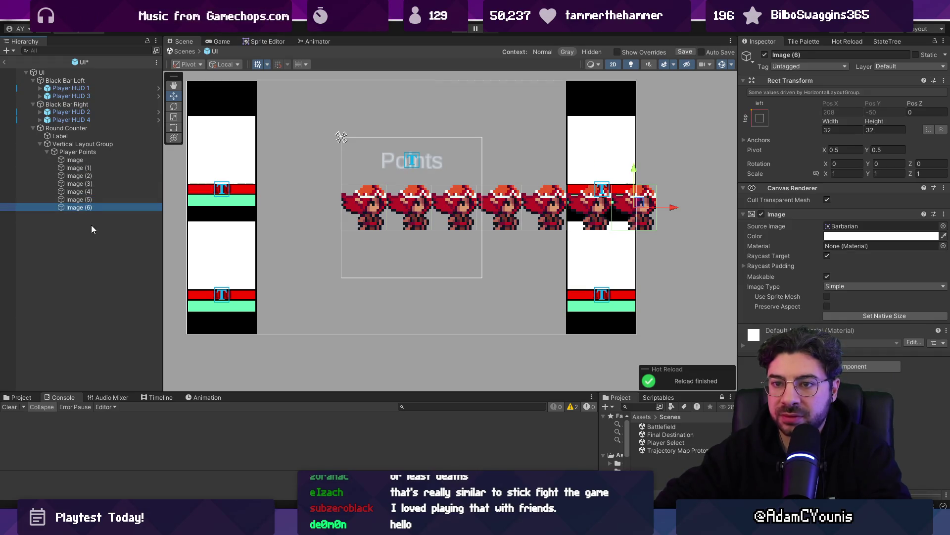
key(ctrl+d)
key(ctrl+d)
key(ctrl+d)
Tint all ten Barbarian images grey with V 55 and alpha 8.
shift+click(82, 160)
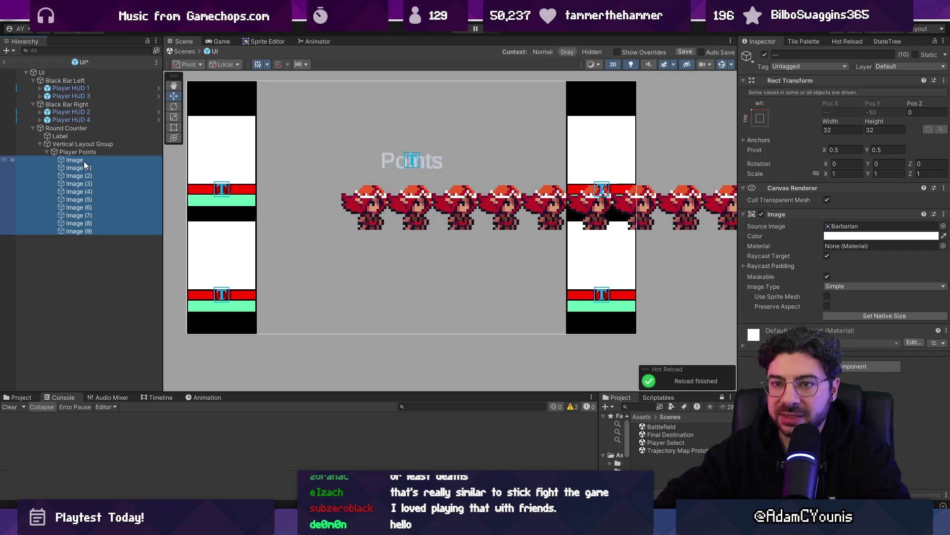
click(895, 236)
mouse_move(891, 317)
mouse_down()
mouse_move(871, 337)
mouse_move(527, 287)
mouse_up()
scroll(376, 193, down, 2)
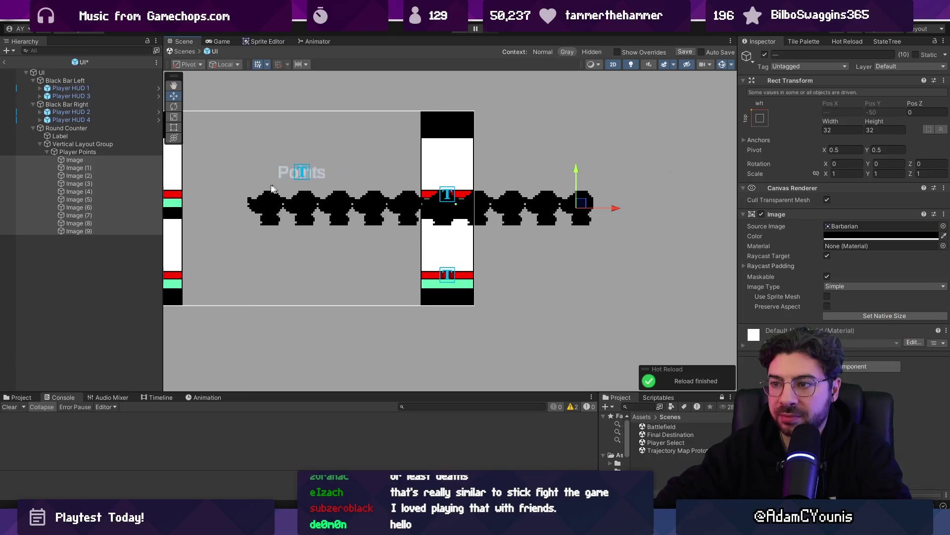
drag(863, 317, 871, 239)
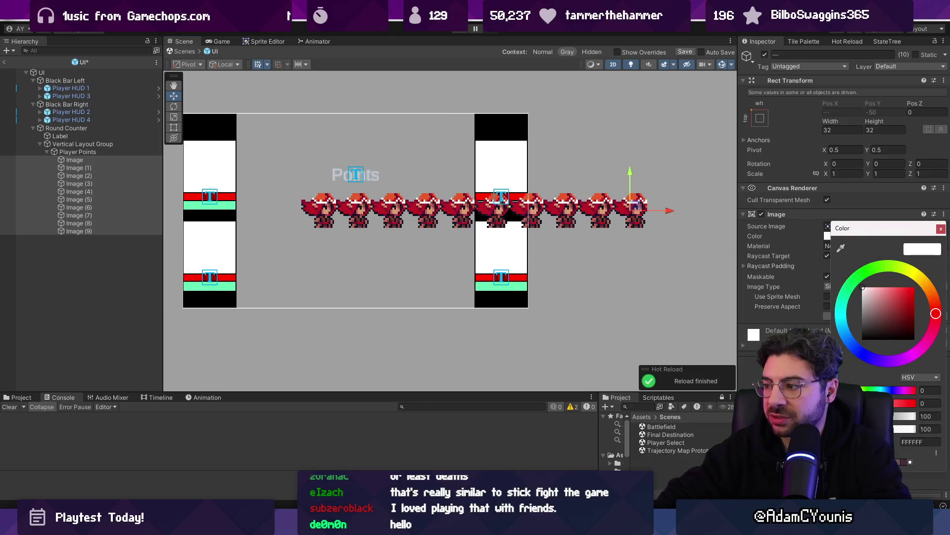
click(930, 429)
text(8)
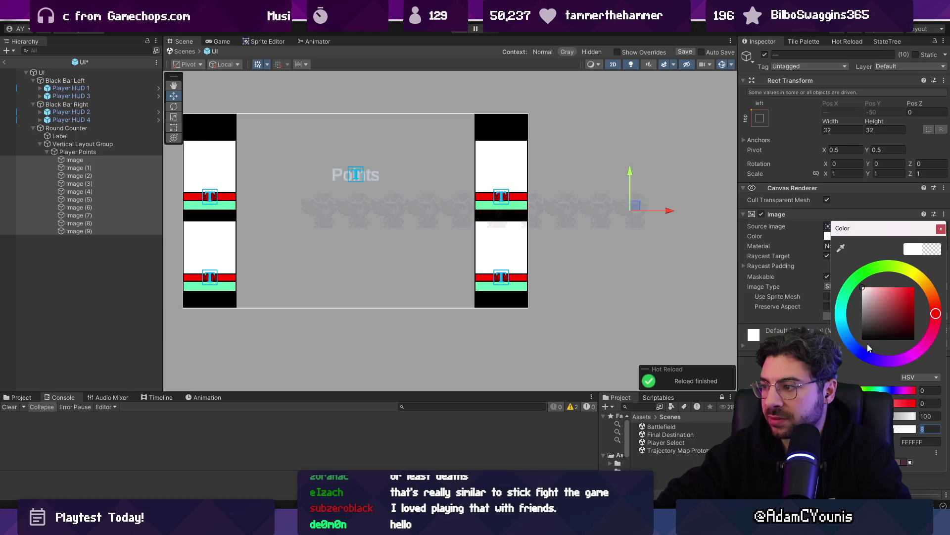
click(930, 415)
text(55)
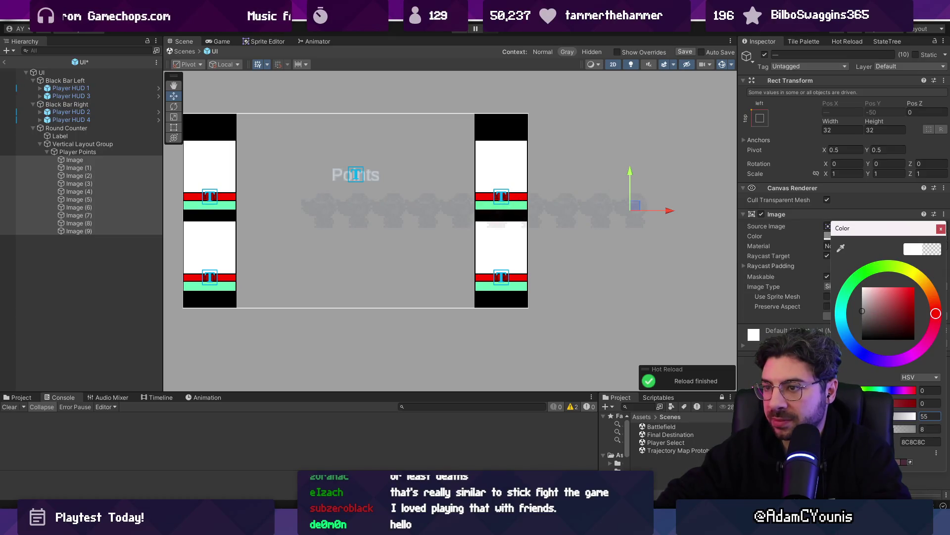
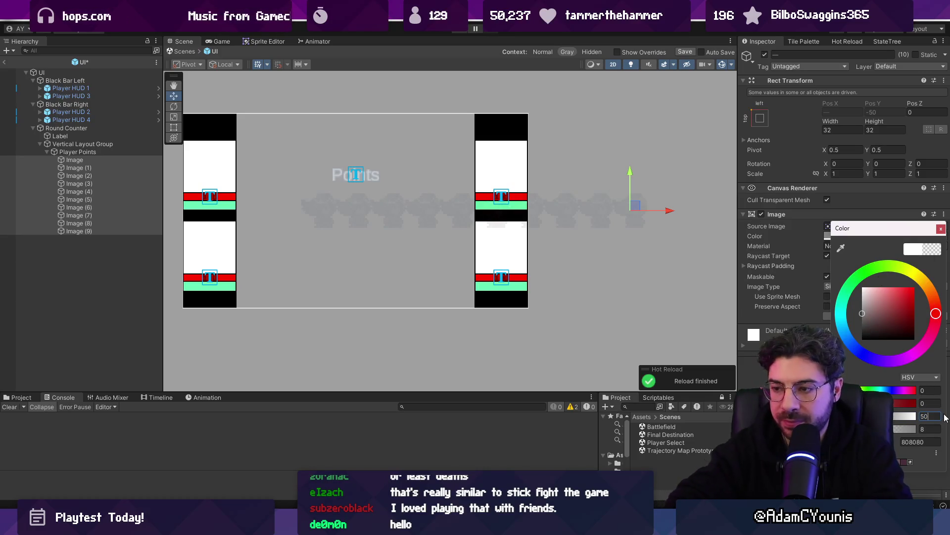
Select all ten Barbarian point icons, Image through Image (9), under Player Points.
key(Escape)
click(102, 151)
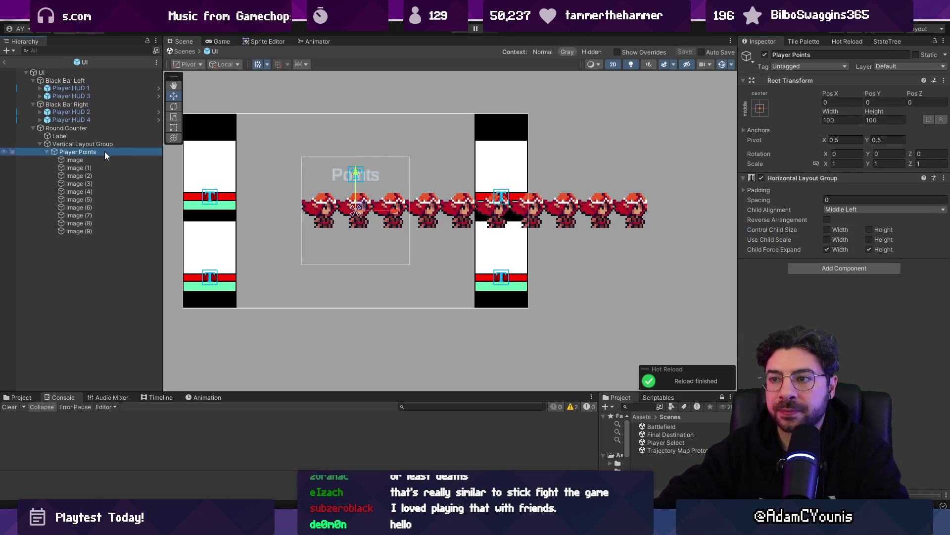
click(114, 167)
click(115, 161)
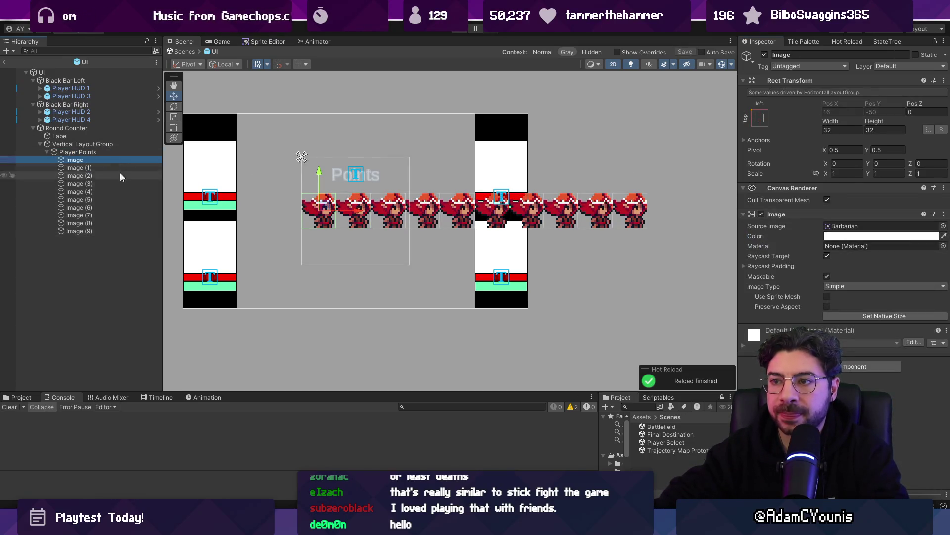
shift+click(117, 231)
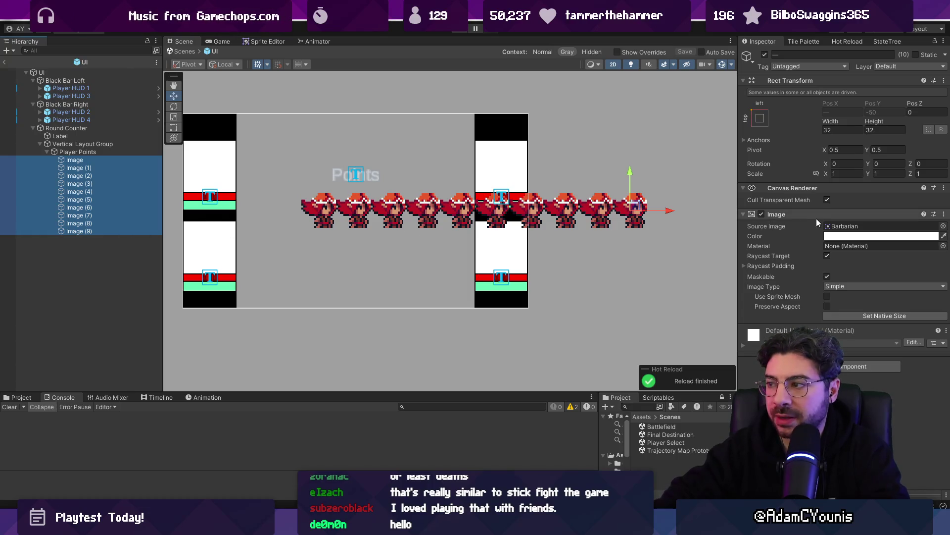
Tint the icons a dim semi-transparent grey (alpha 52, V about 54), then select Player Points' spacing.
click(832, 236)
click(930, 429)
text(52)
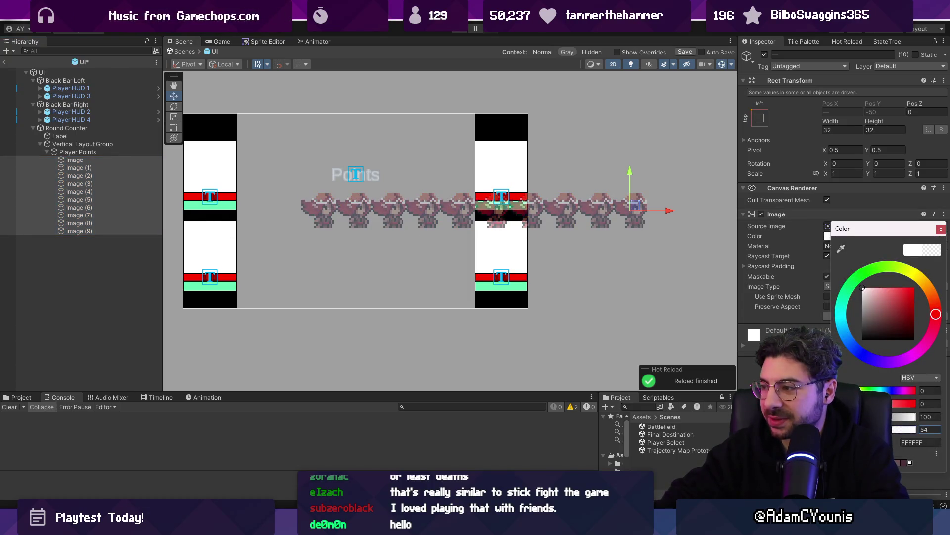
drag(877, 316, 843, 312)
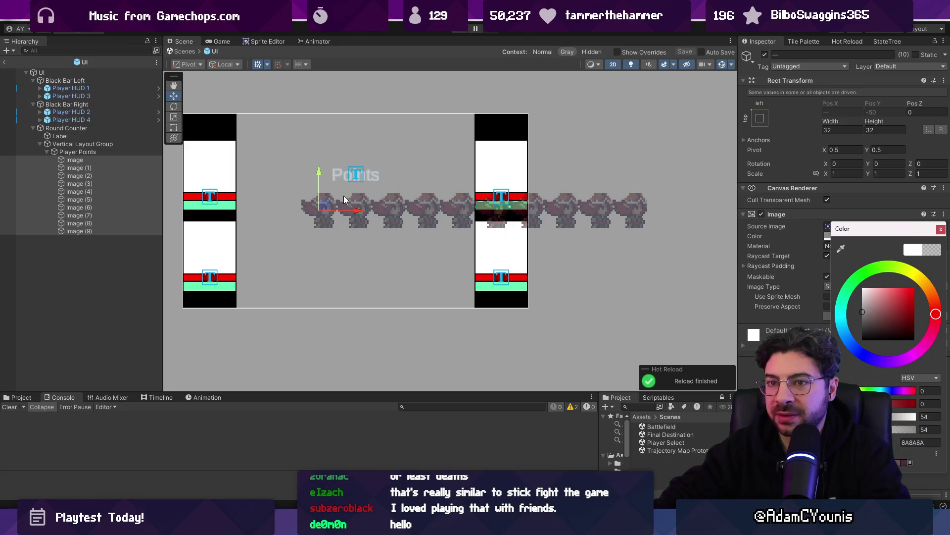
click(61, 150)
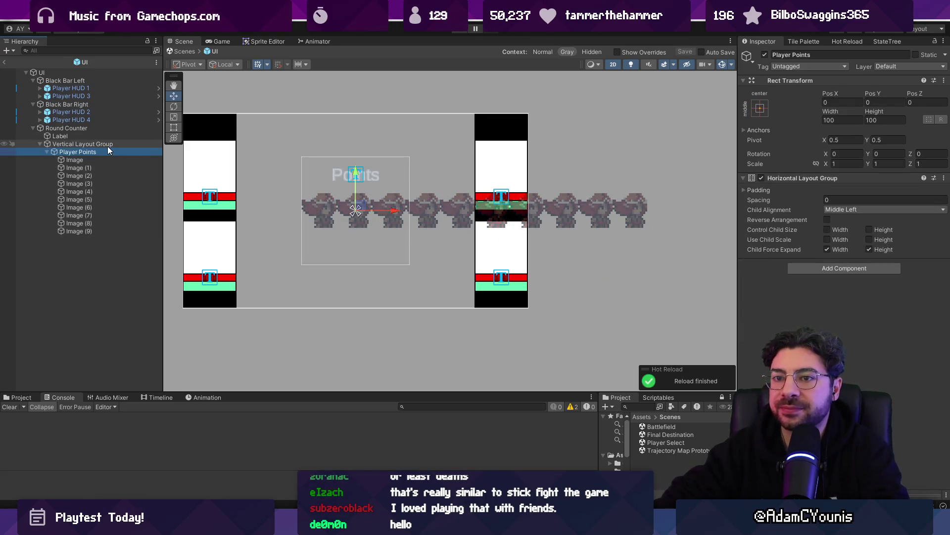
click(873, 199)
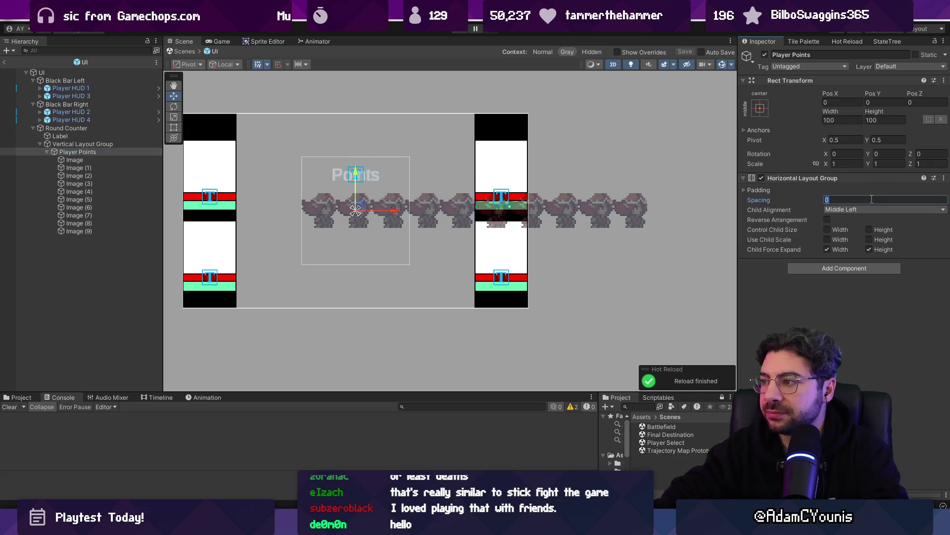
Set icon spacing to 10 and shrink all ten icons to their native 19×17 size.
text(10)
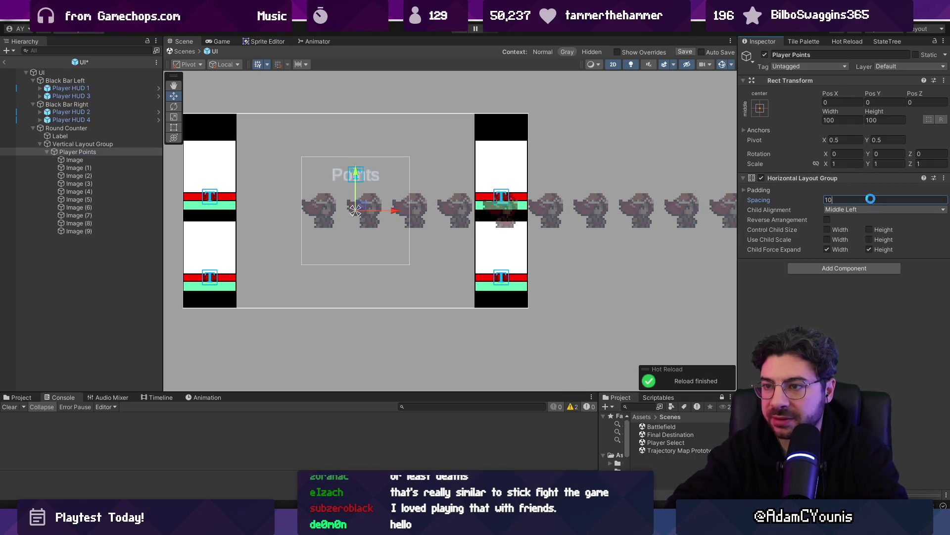
click(117, 159)
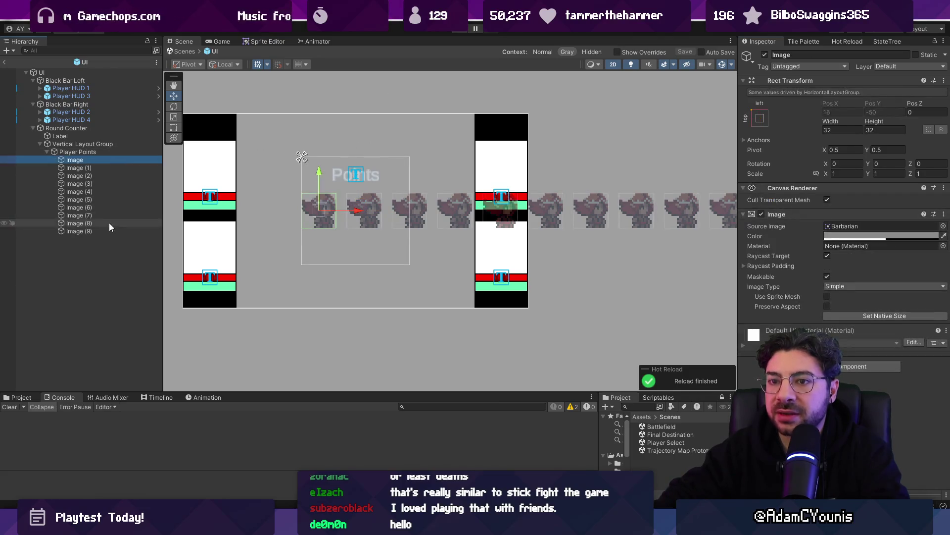
shift+click(109, 229)
click(860, 317)
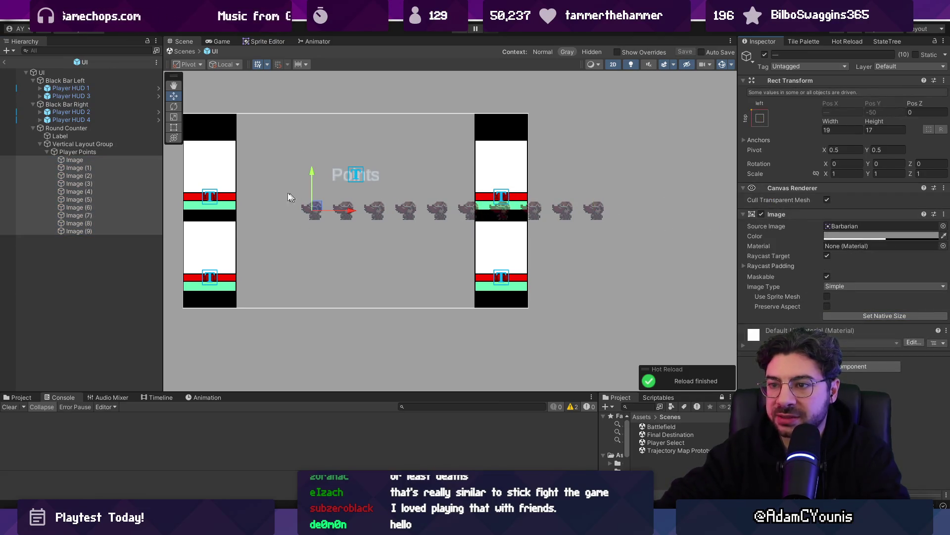
Set the Player Points Horizontal Layout Group spacing to 6 and save the scene.
click(105, 152)
click(864, 200)
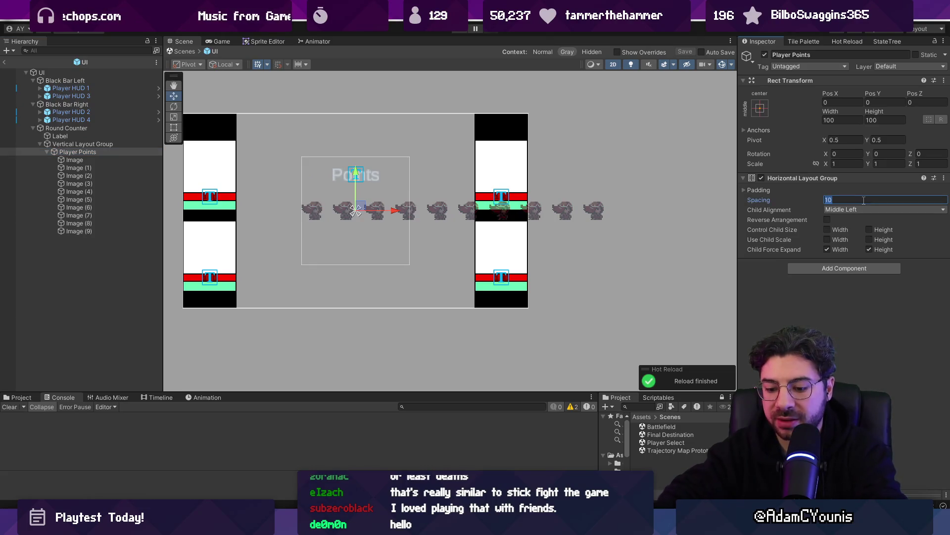
text(65)
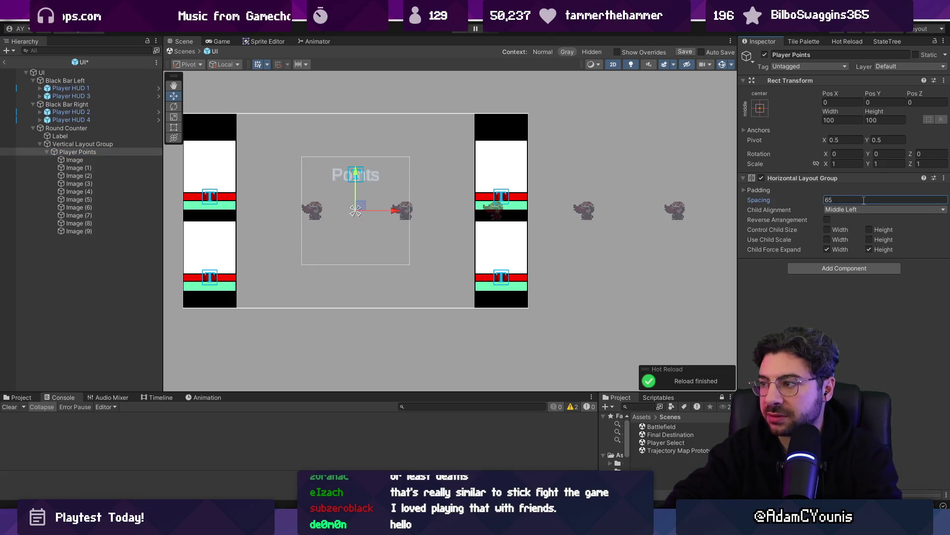
key(BackSpace)
key(ctrl+s)
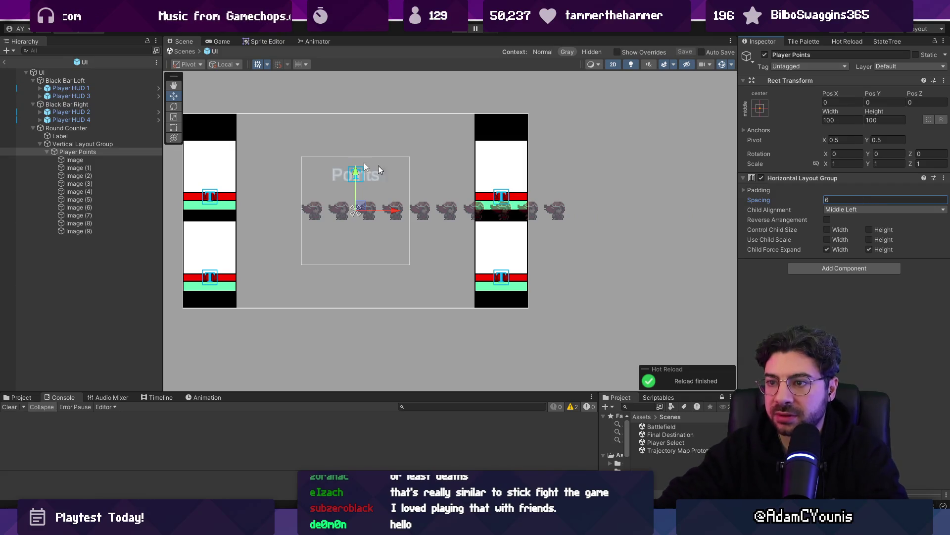
click(83, 144)
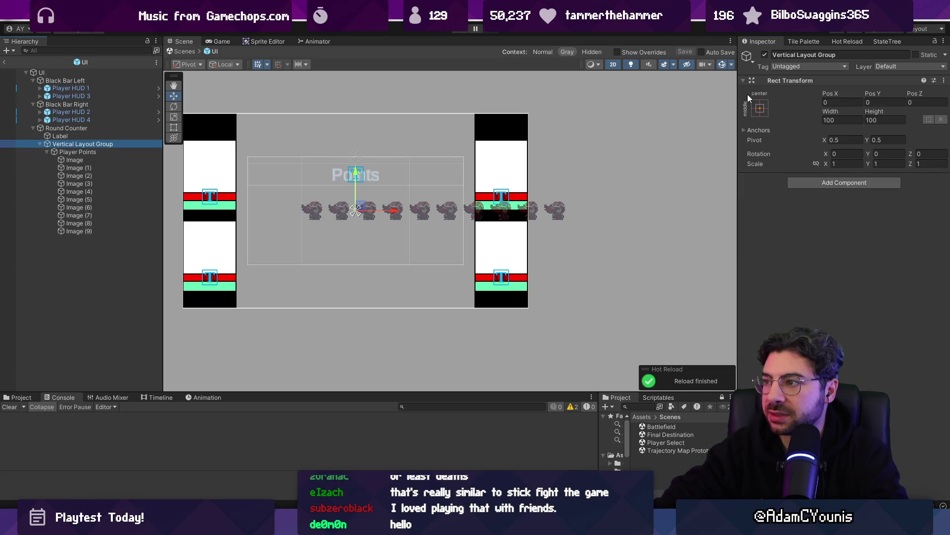
Anchor the Vertical Layout Group middle-left with Pos X 0 and Pivot X 0.
click(760, 108)
click(795, 207)
click(842, 102)
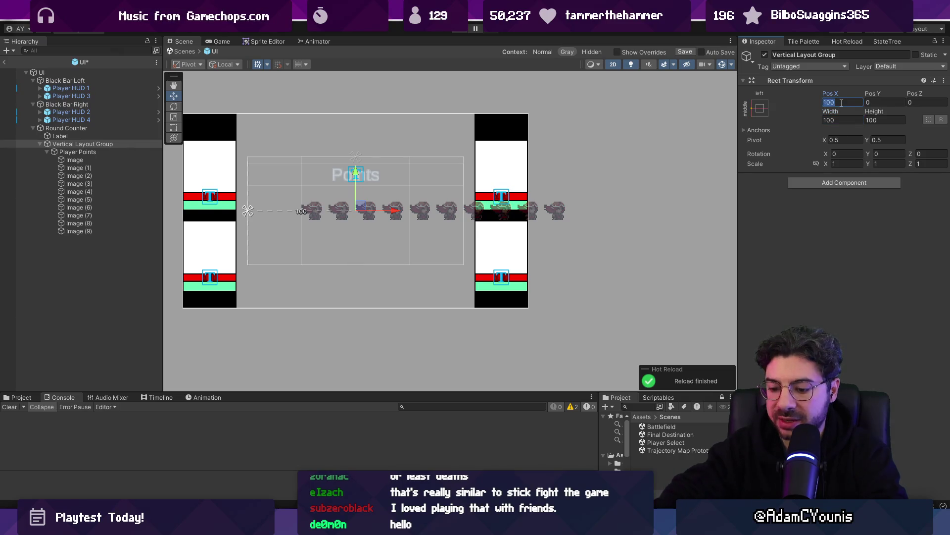
text(0)
key(ctrl+s)
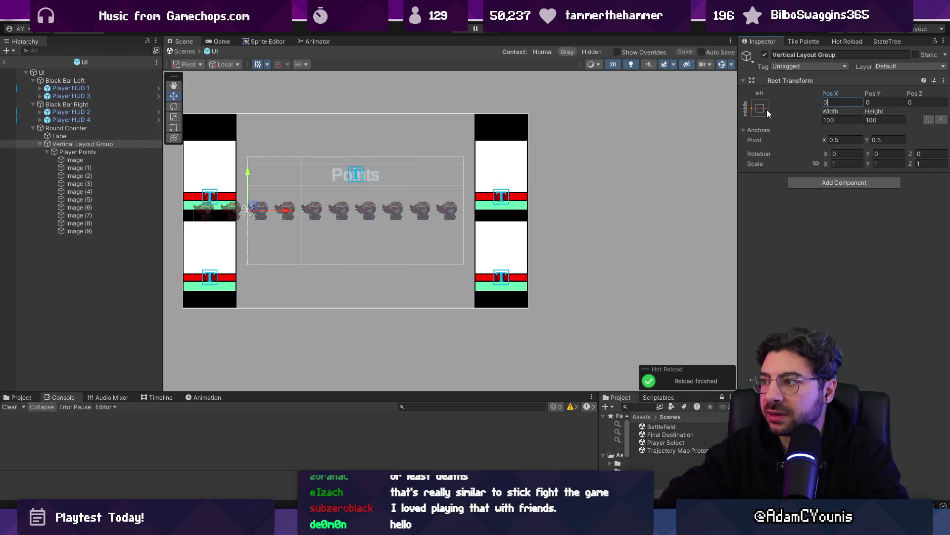
click(833, 140)
text(0)
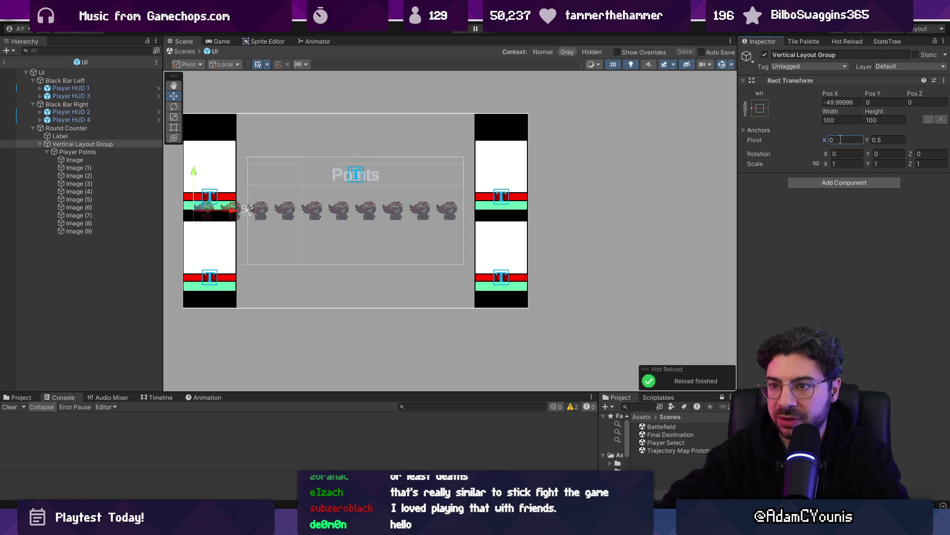
click(850, 102)
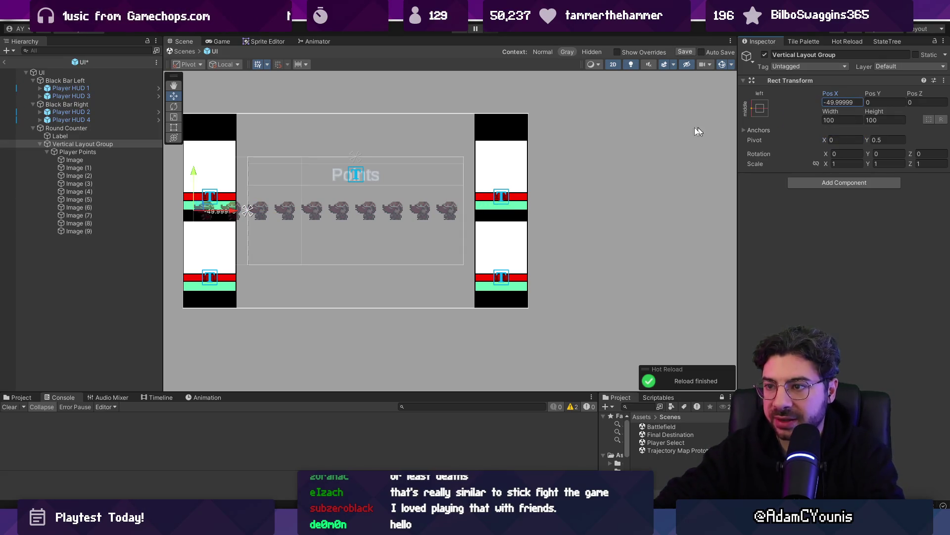
scroll(292, 226, up, 1)
scroll(327, 208, up, 1)
scroll(363, 193, down, 1)
Anchor Player Points middle-left with Pos X 0 and Pivot X 0.
click(153, 152)
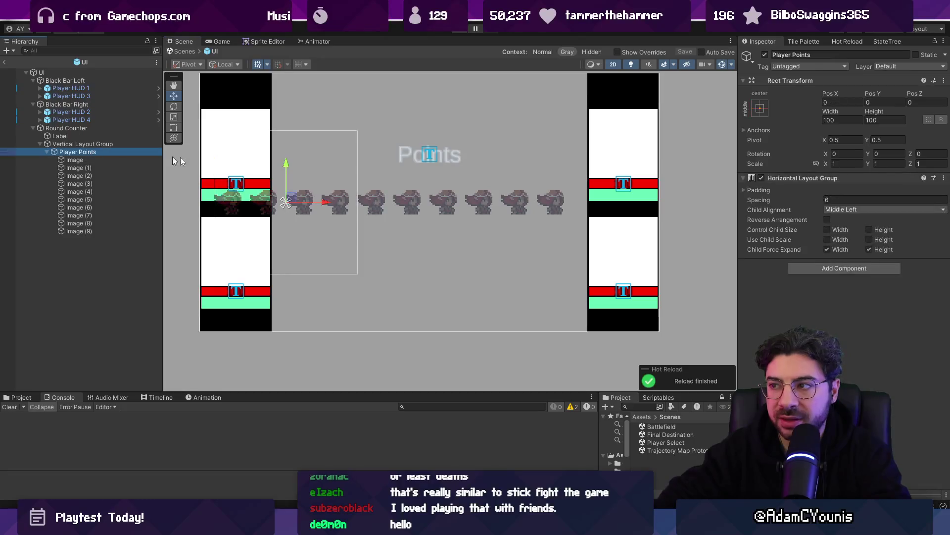
click(766, 106)
alt+click(799, 221)
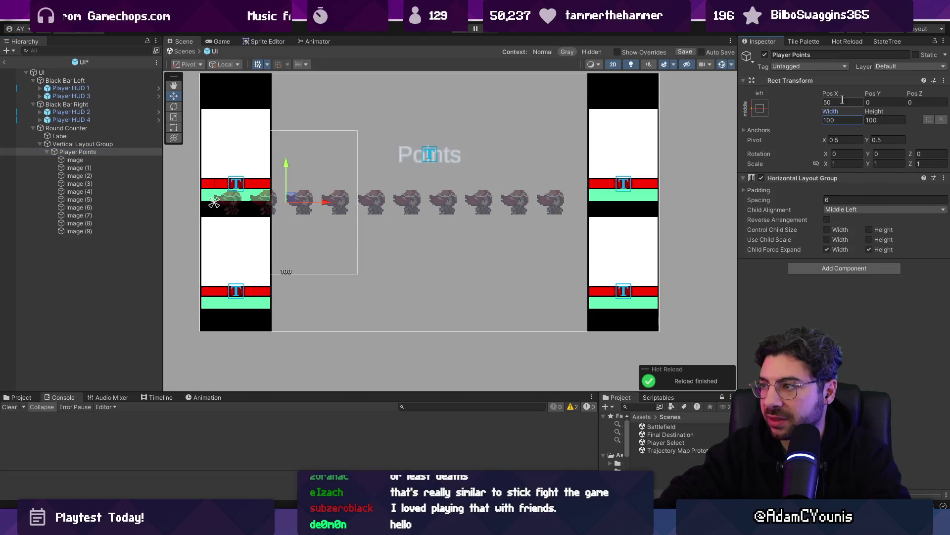
text(0)
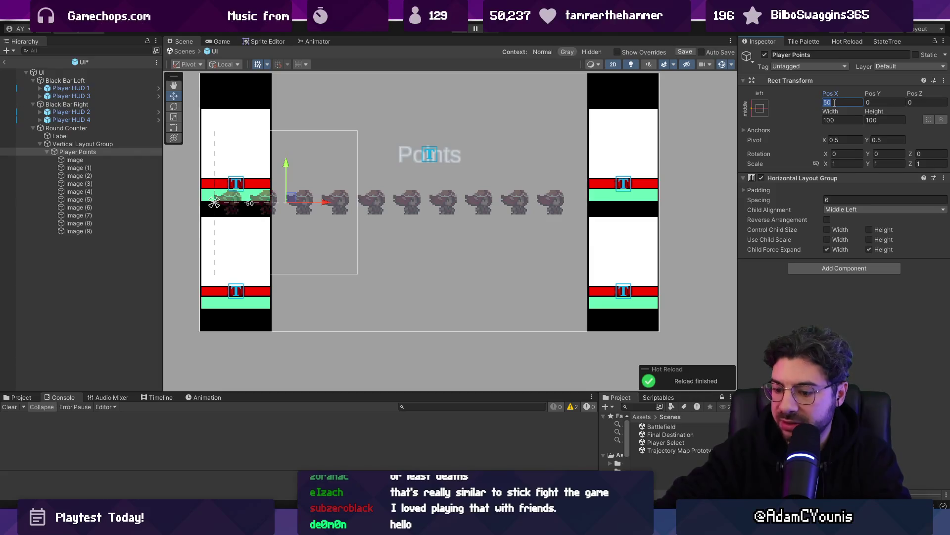
key(Tab)
key(Tab)
key(Tab)
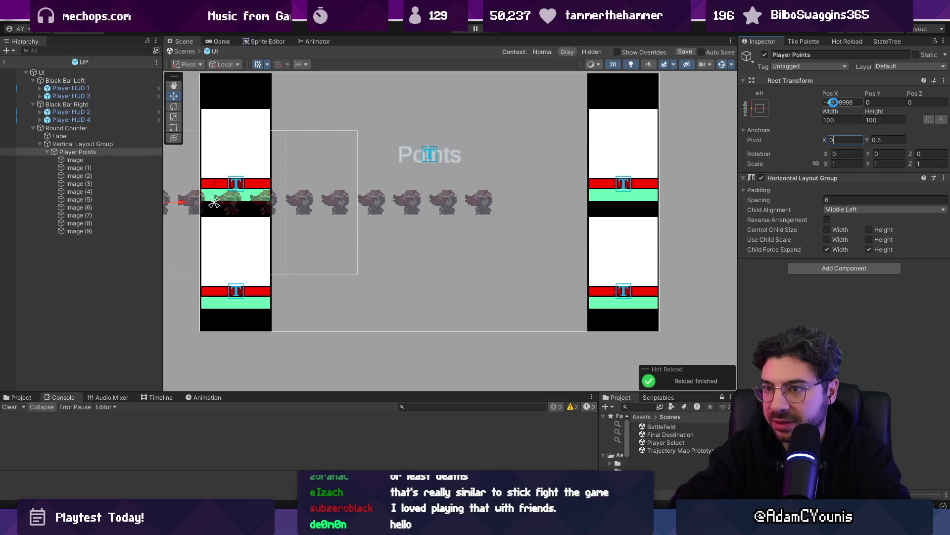
text(0)
click(835, 103)
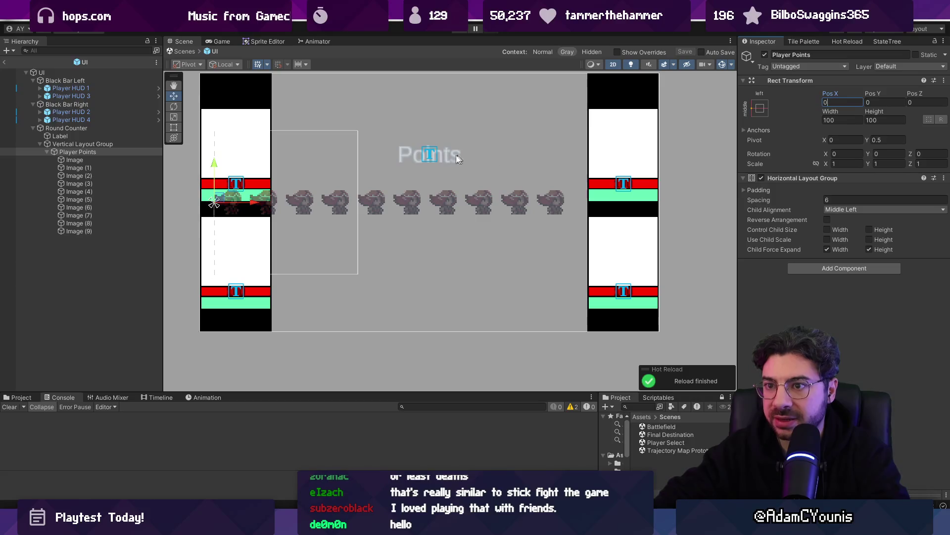
click(118, 136)
click(112, 143)
click(111, 135)
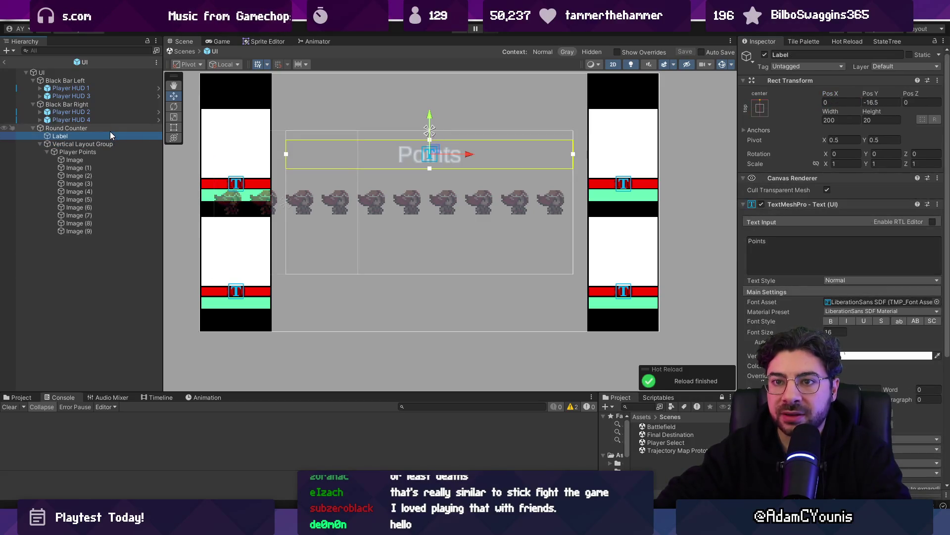
Select Round Counter and switch to the Rect tool for UI resizing.
click(109, 127)
key(e)
key(r)
key(t)
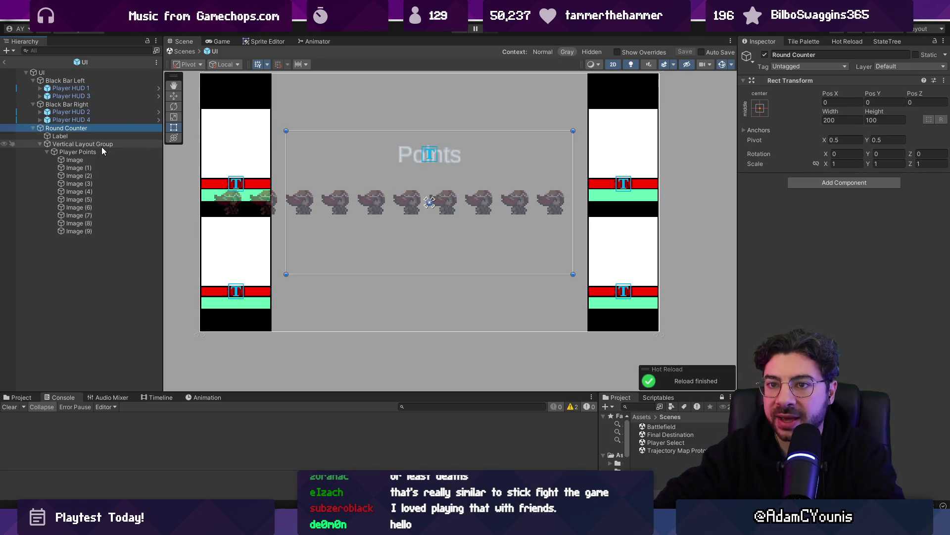
Stretch the Vertical Layout Group to fill its parent with Left and Right 0, then save.
click(102, 147)
click(760, 109)
click(867, 264)
click(857, 102)
text(0)
key(Tab)
text(0)
key(ctrl+s)
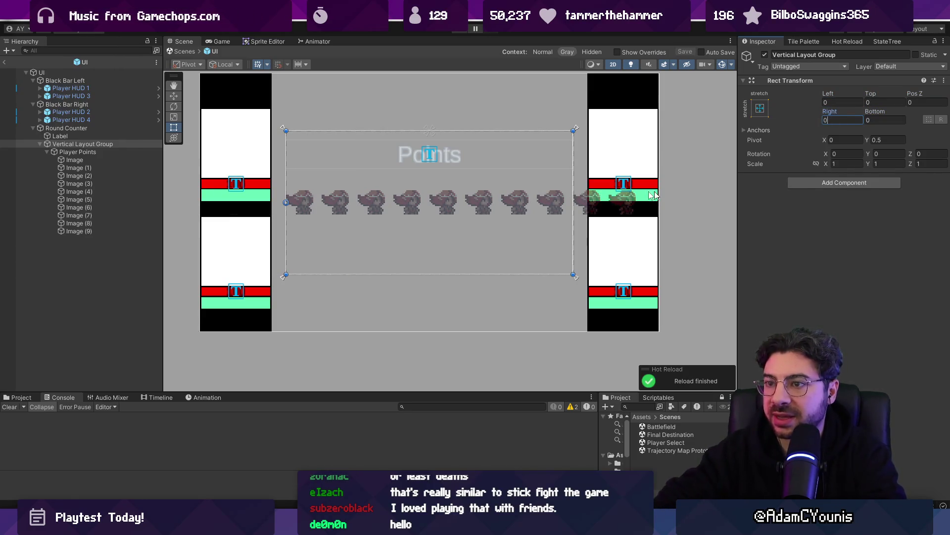
scroll(405, 192, down, 2)
scroll(405, 192, up, 1)
Stretch Player Points across the layout group with a Right offset of 100.
click(104, 152)
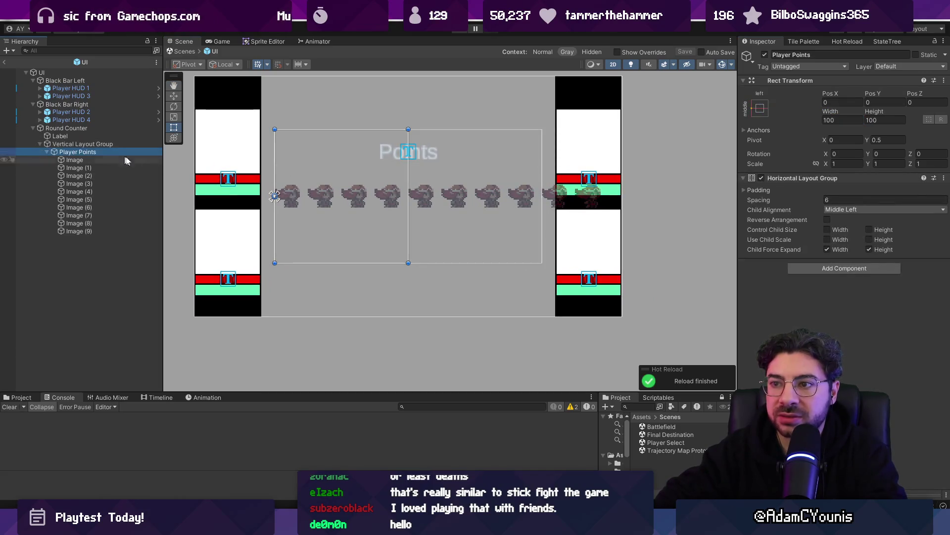
click(762, 111)
click(867, 258)
click(802, 107)
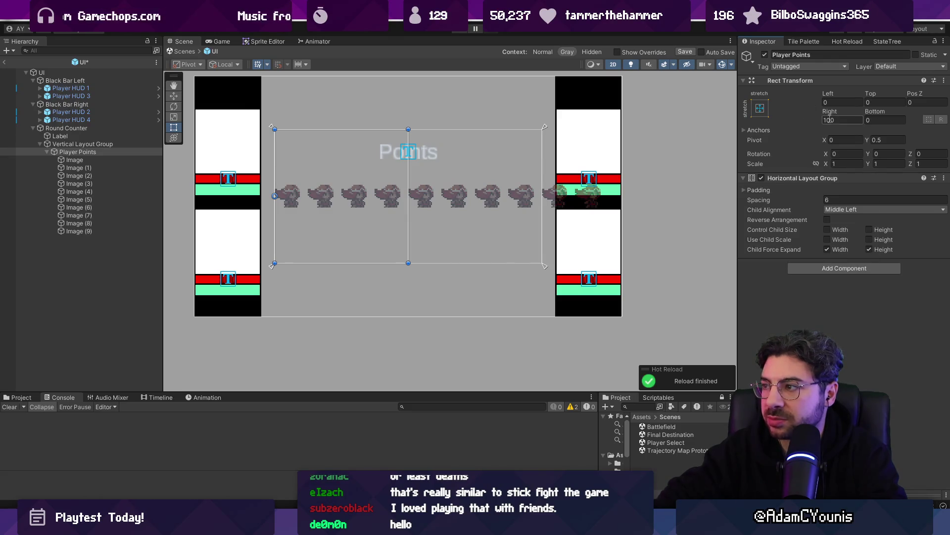
key(BackSpace)
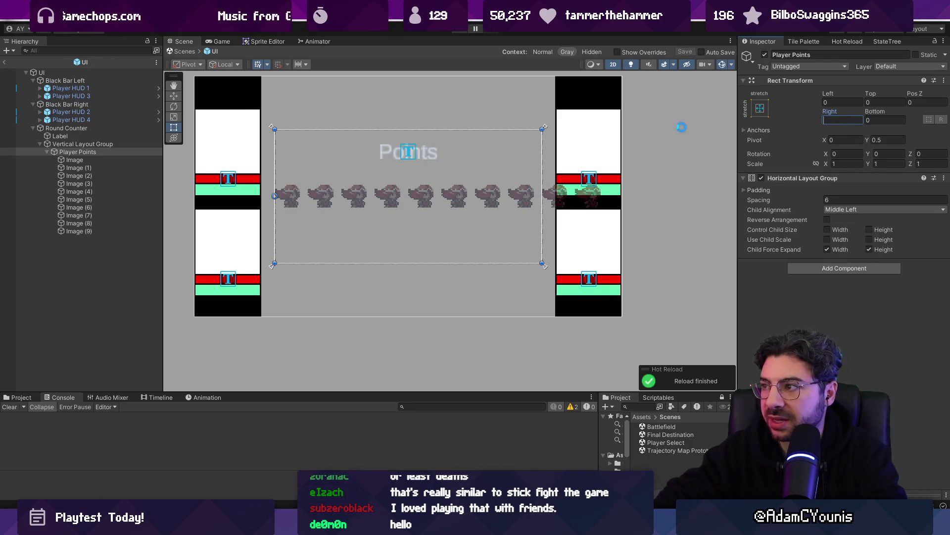
text(100)
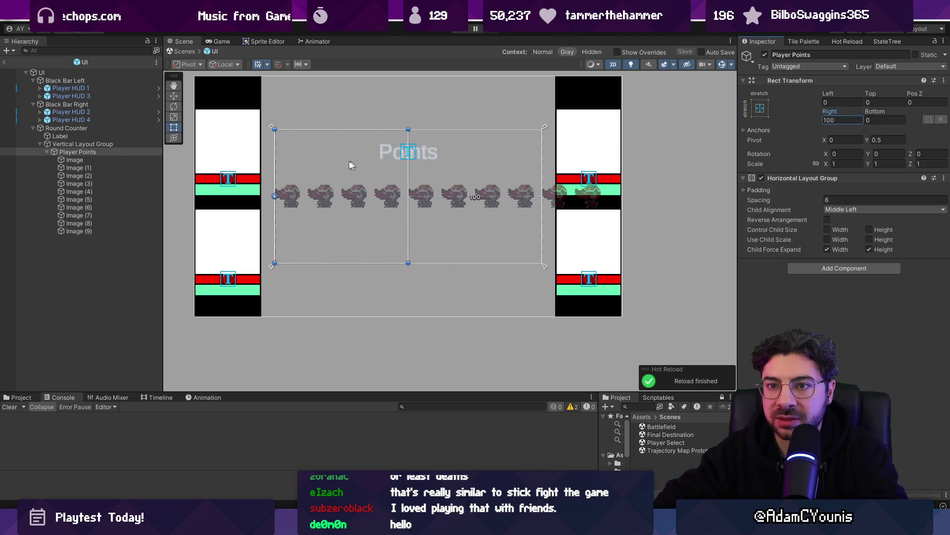
click(73, 153)
click(753, 109)
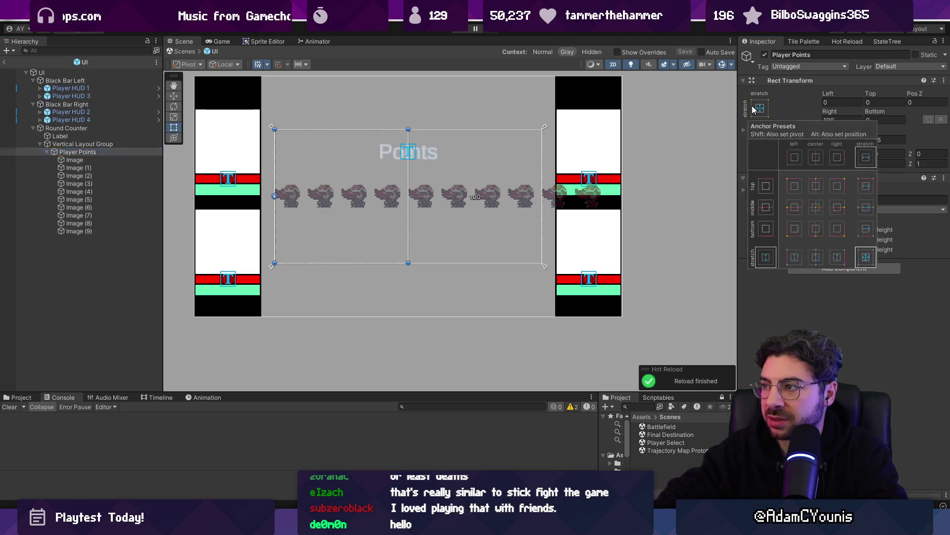
click(794, 258)
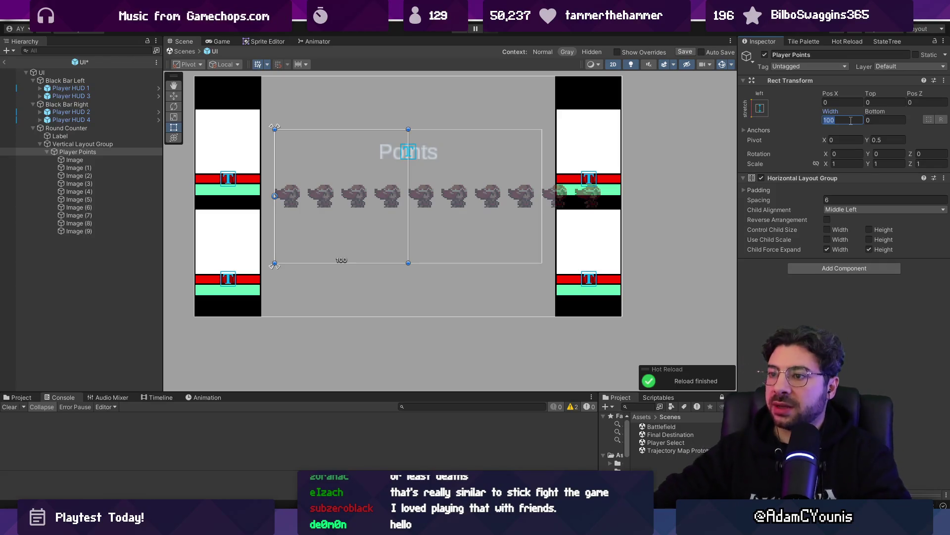
Anchor Player Points middle/stretch with Pos Y 0 and Height 32.
click(765, 113)
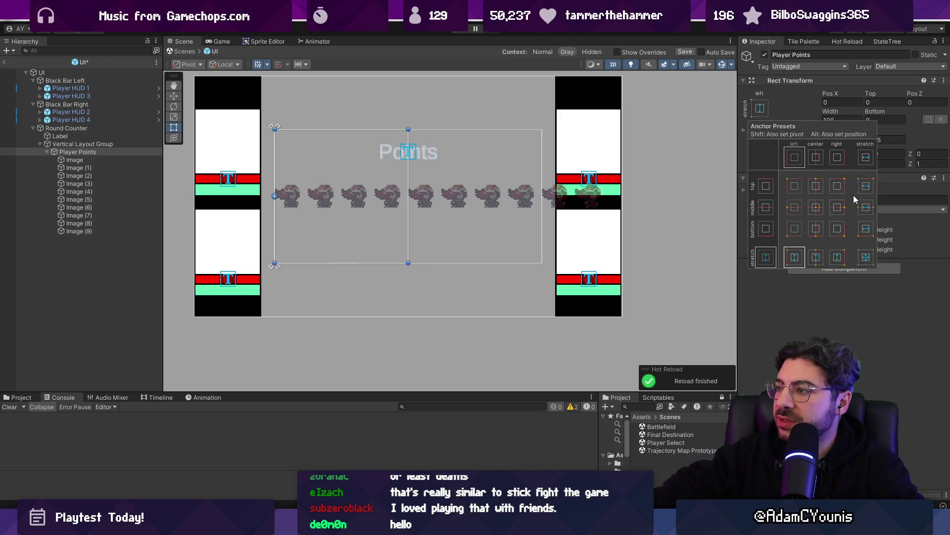
click(864, 157)
click(893, 103)
text(0)
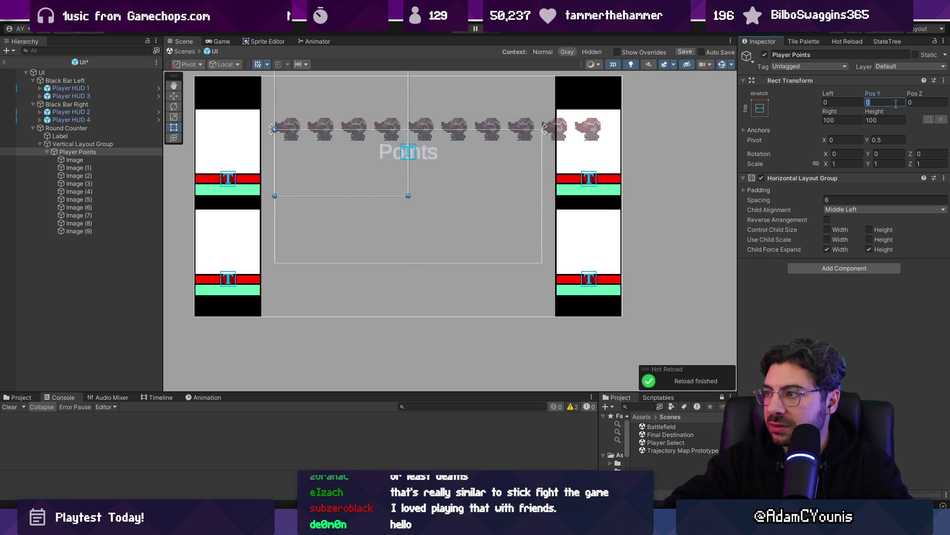
click(761, 109)
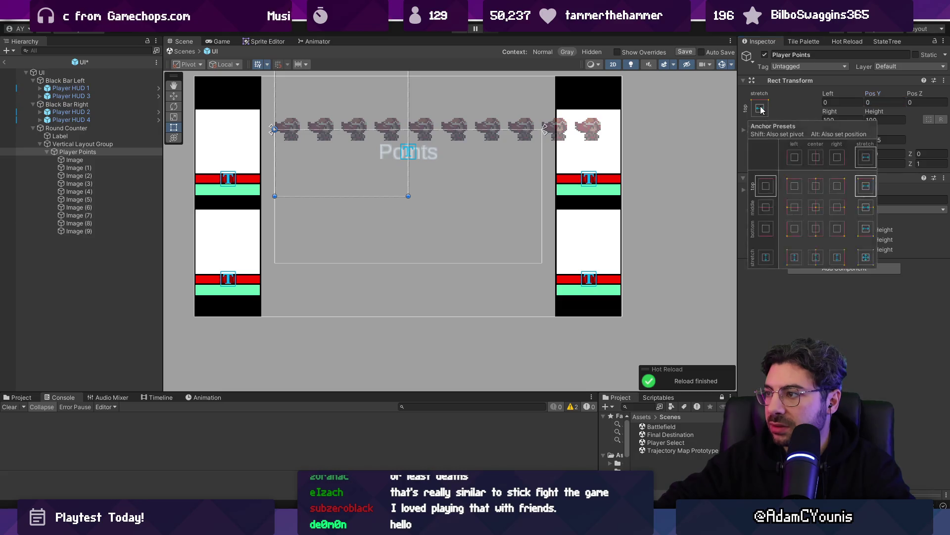
click(866, 207)
click(880, 103)
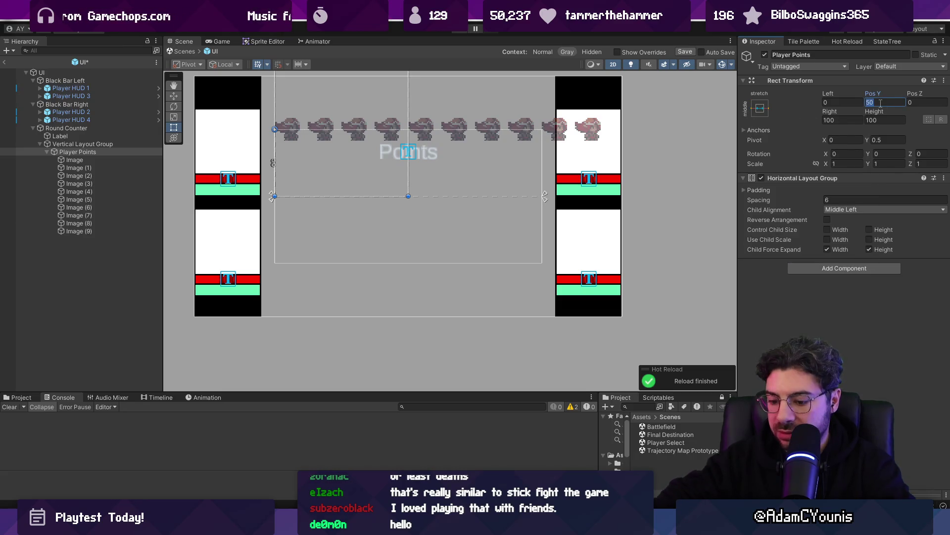
text(0)
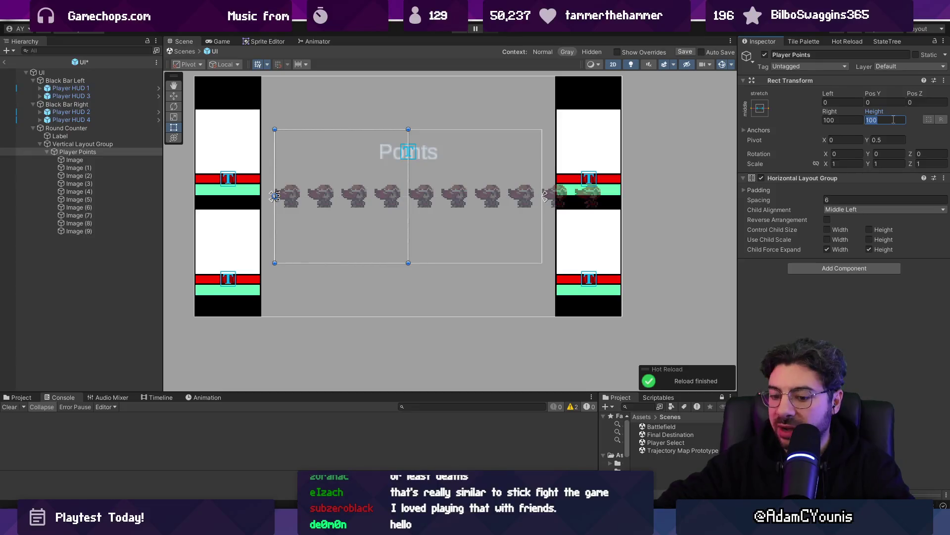
text(32)
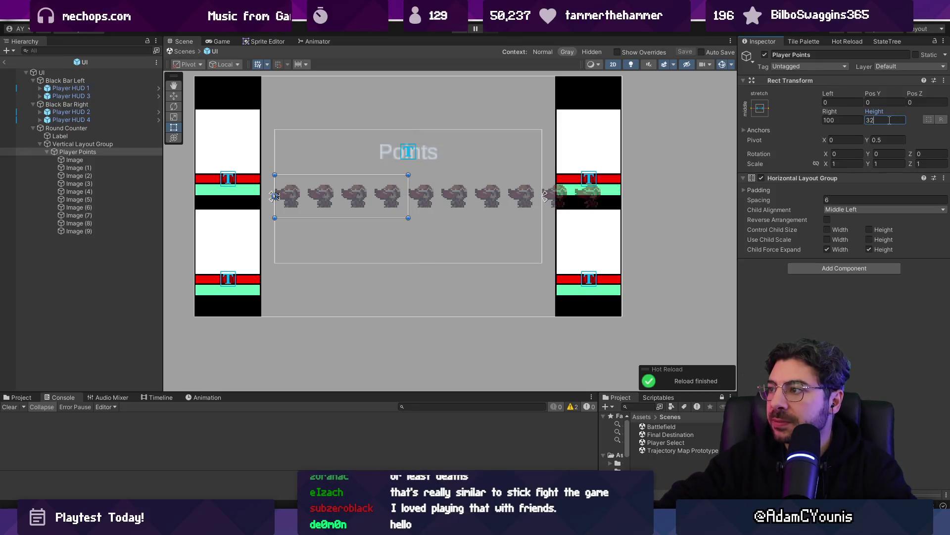
click(825, 123)
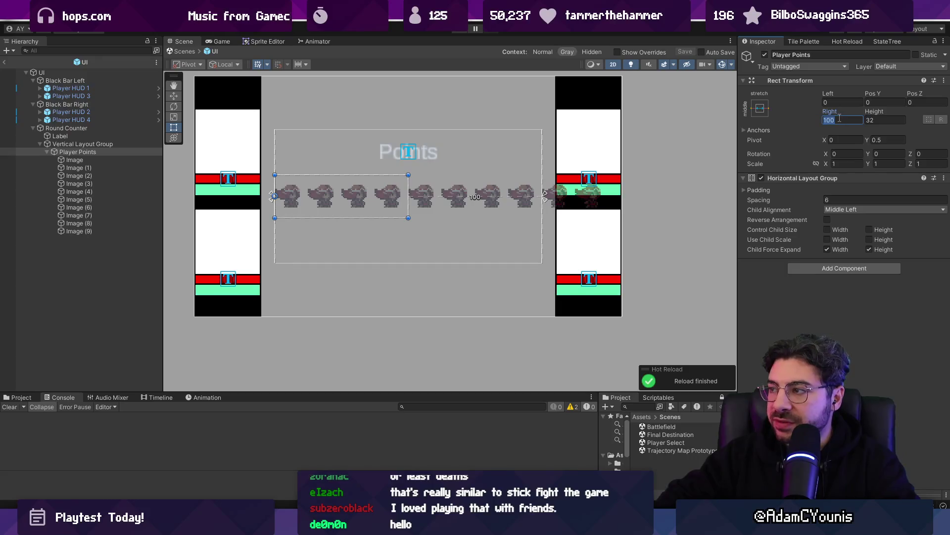
click(47, 152)
click(83, 144)
Add a Vertical Layout Group component with Child Alignment set to Middle Center.
click(802, 183)
text(vertioc)
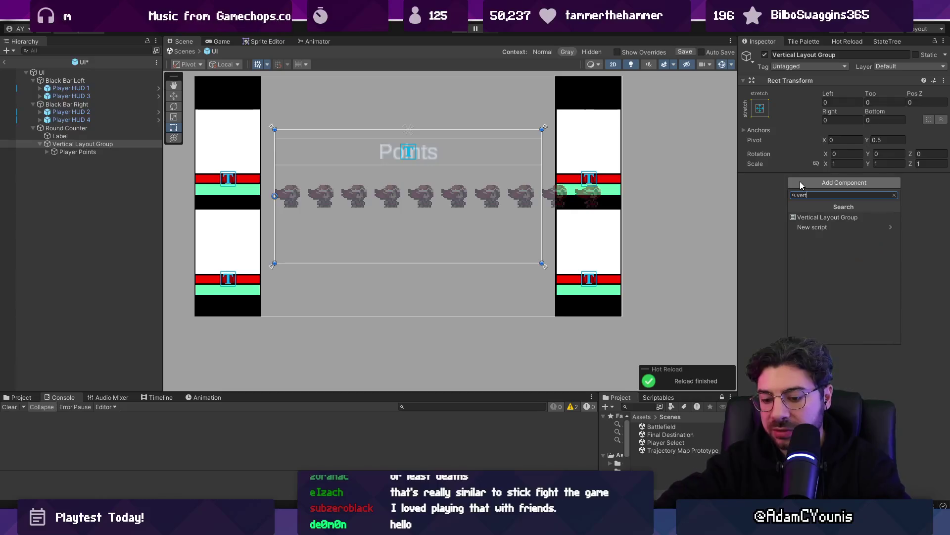
key(BackSpace)
key(BackSpace)
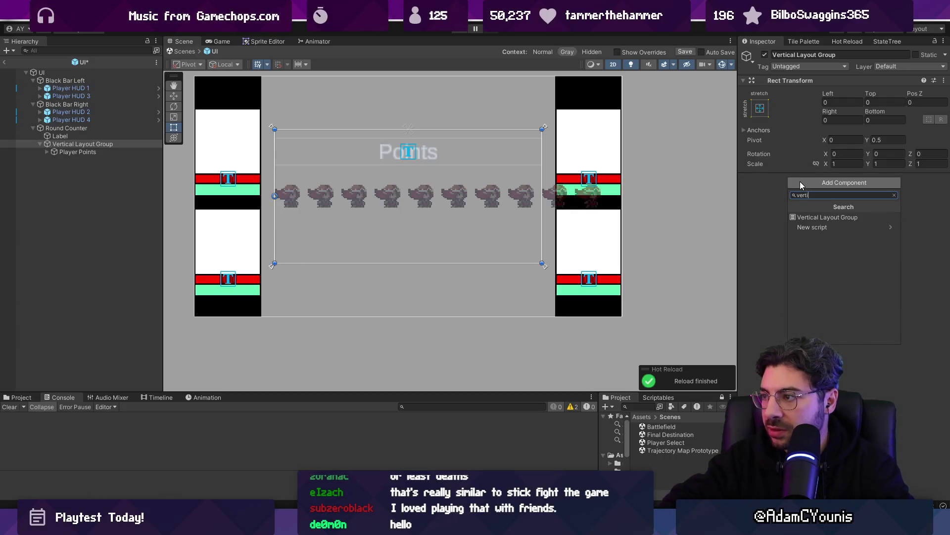
key(Return)
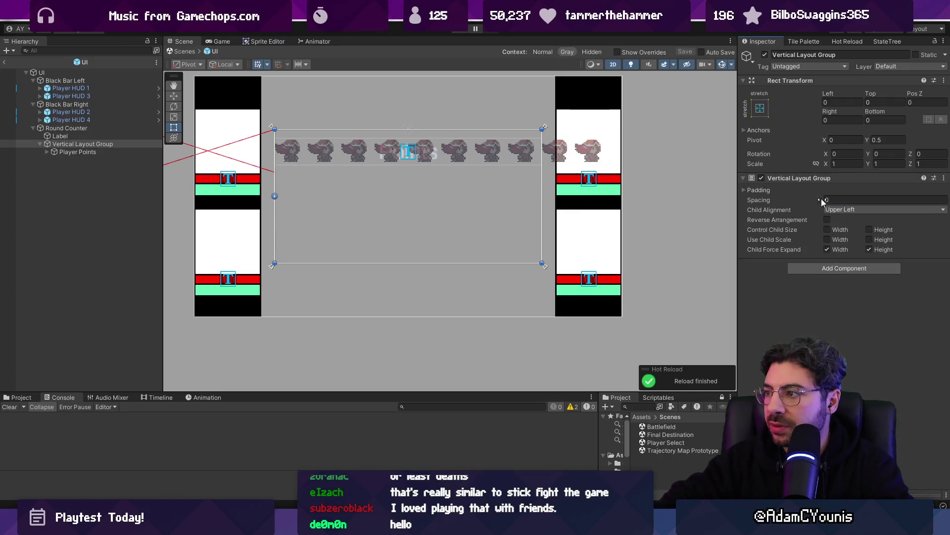
click(851, 209)
click(865, 267)
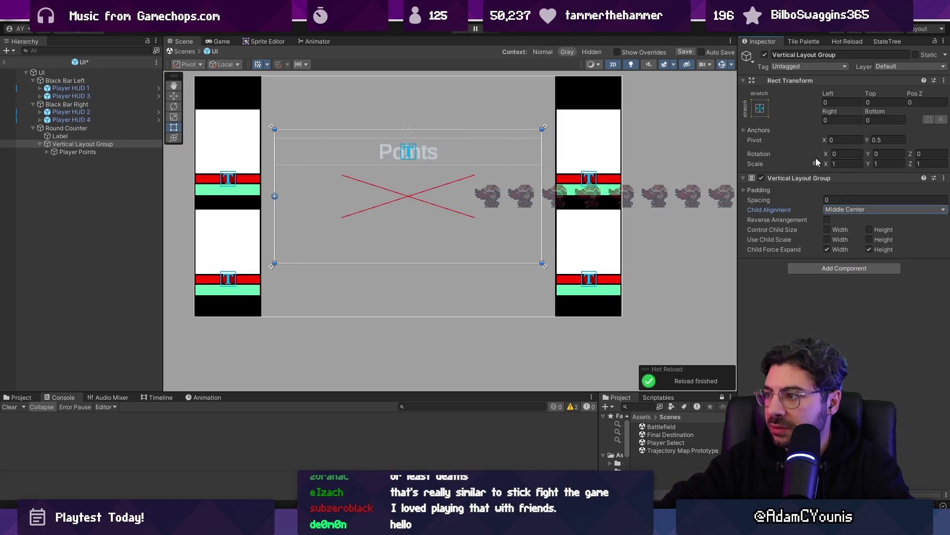
click(827, 249)
click(870, 249)
Widen Player Points to about 198 units and let the layout control child width.
click(79, 152)
click(832, 129)
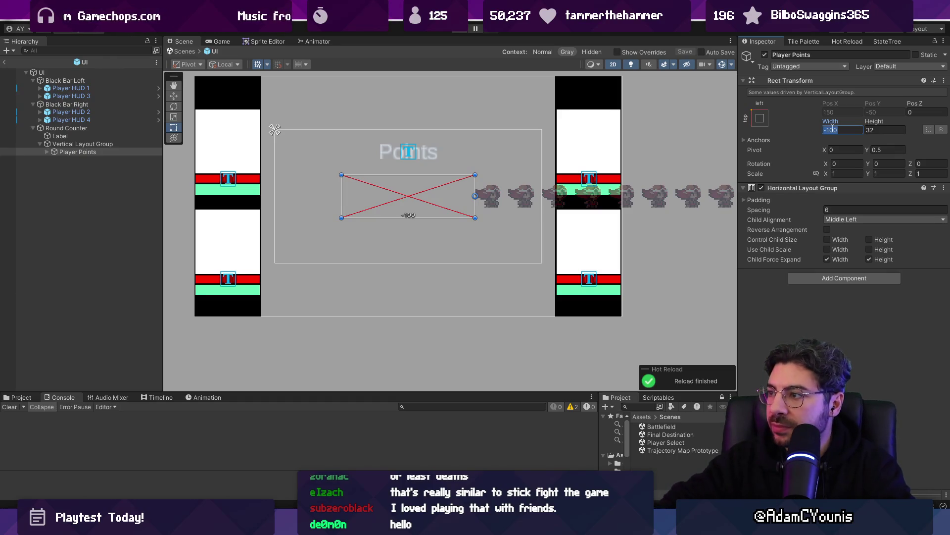
click(765, 121)
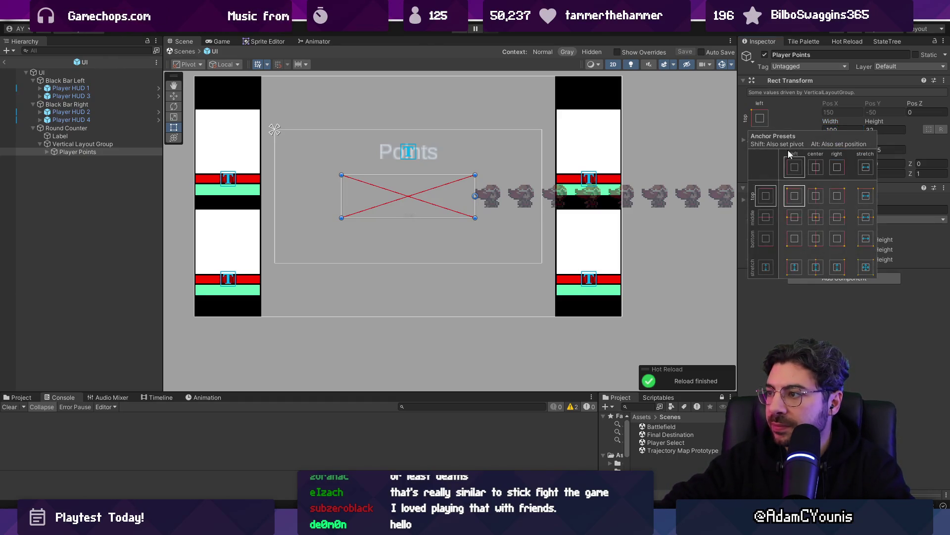
click(836, 129)
text(0)
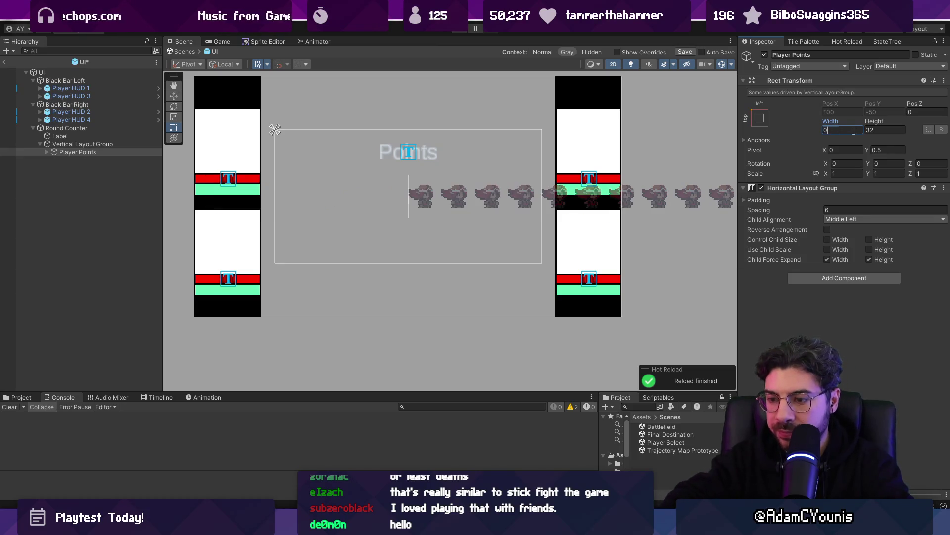
drag(827, 127, 77, 116)
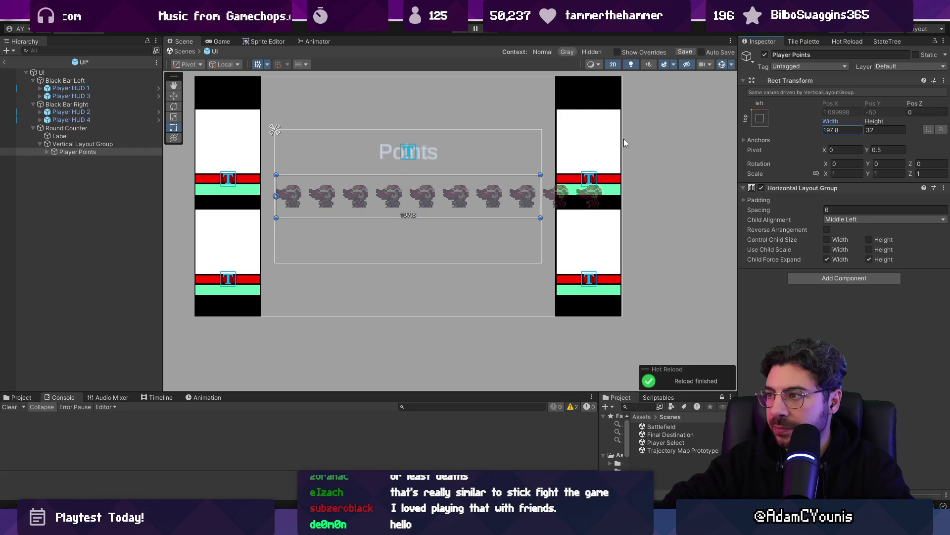
click(83, 143)
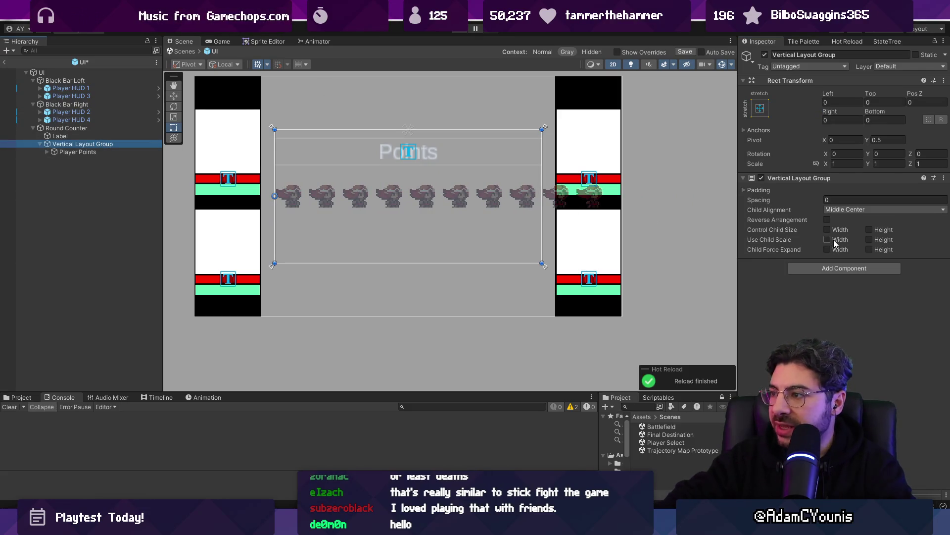
click(827, 249)
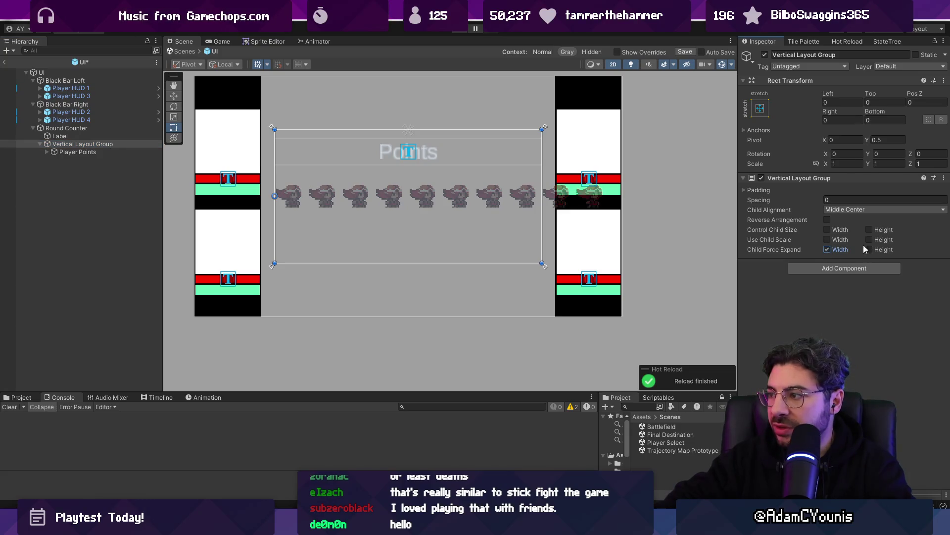
click(827, 230)
Reduce the Player Points icon spacing to 0 and duplicate the row.
click(125, 152)
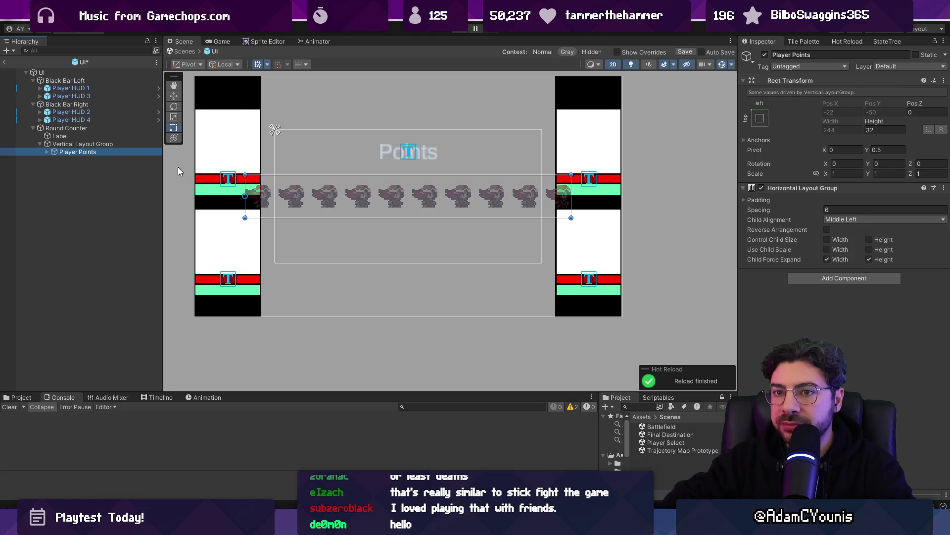
key(r)
key(t)
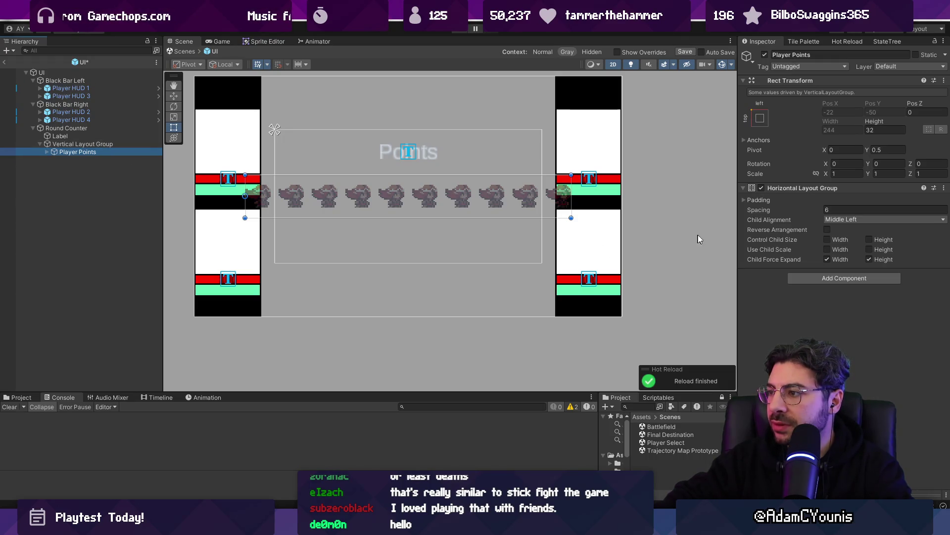
click(767, 212)
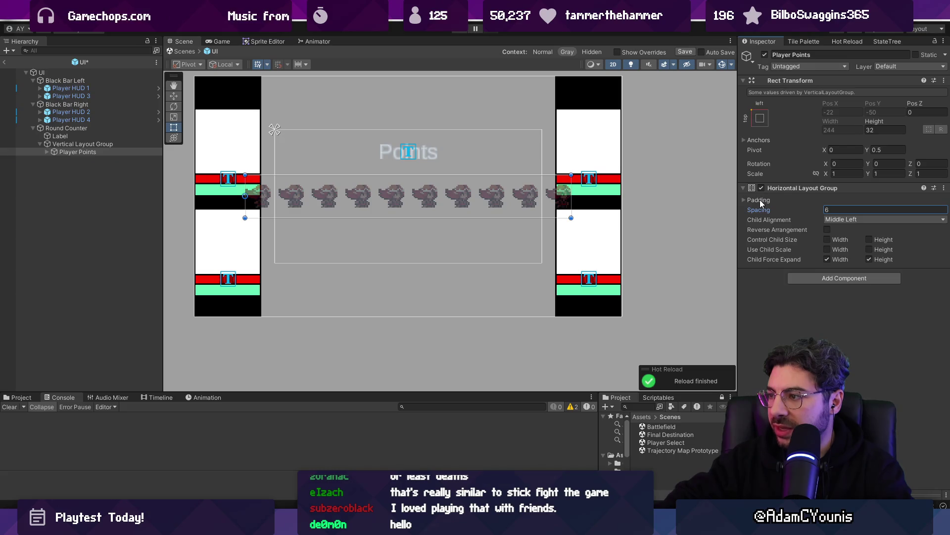
click(827, 259)
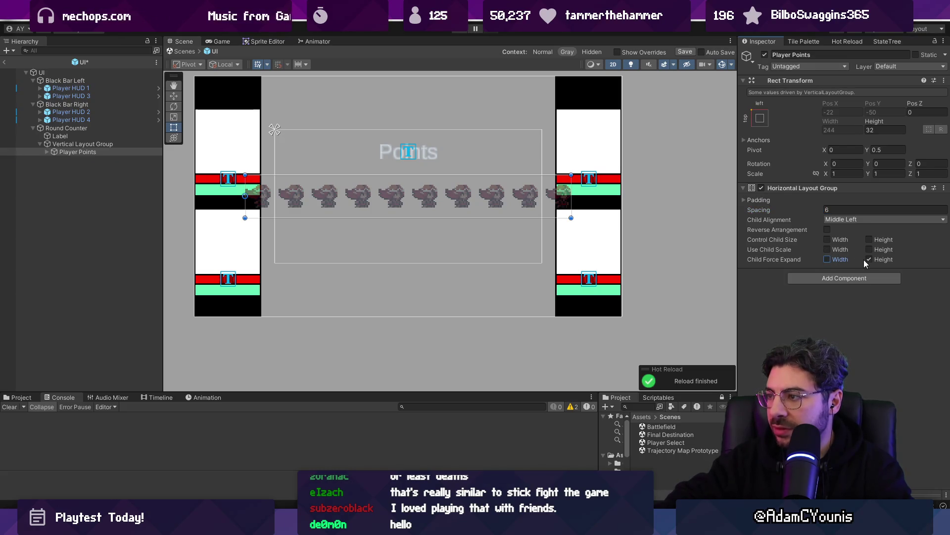
click(827, 259)
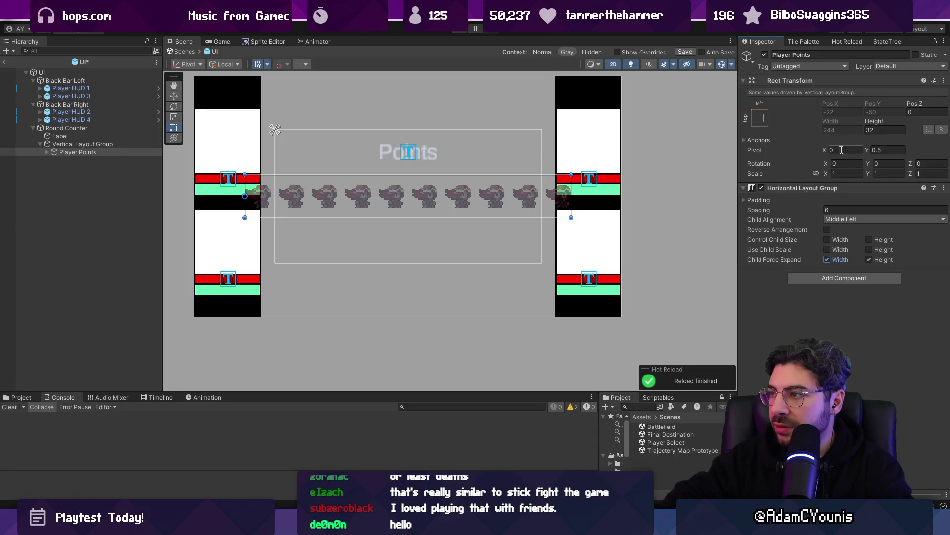
drag(806, 212, 762, 210)
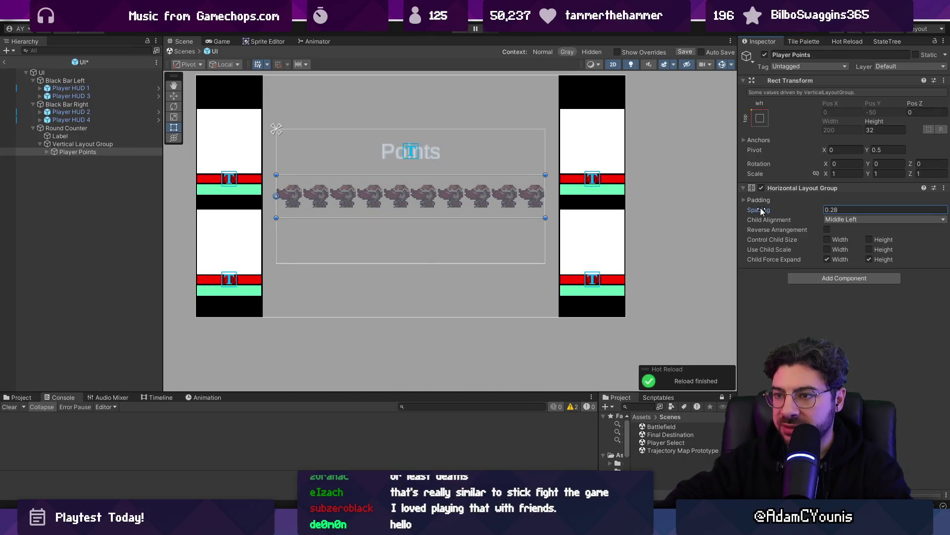
click(850, 208)
text(0)
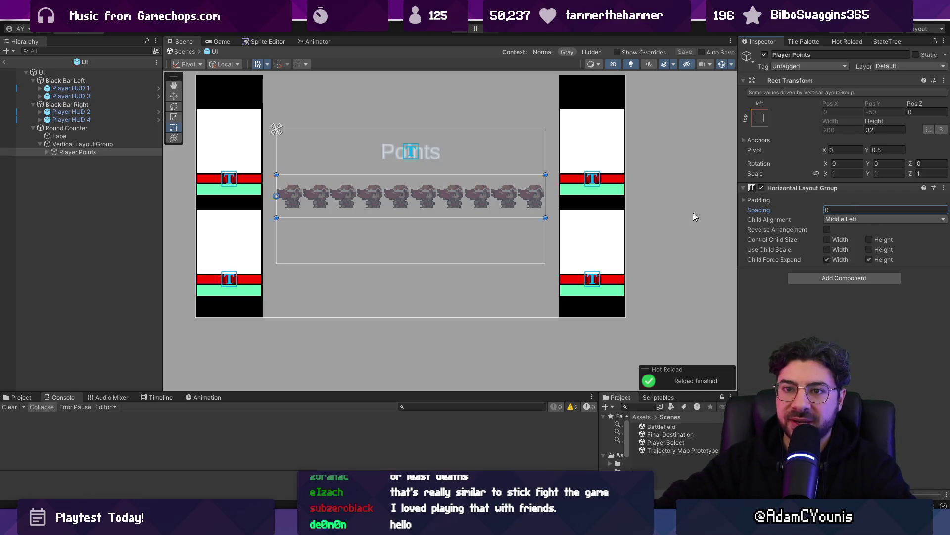
click(74, 152)
key(ctrl+d)
key(ctrl+d)
key(ctrl+d)
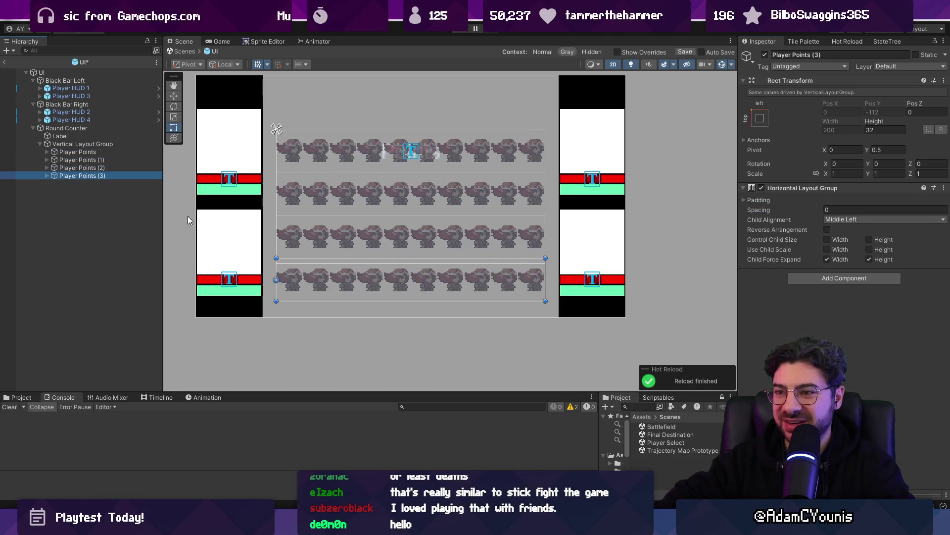
Set the height of all four Player Points rows to 24.
shift+click(90, 154)
click(877, 130)
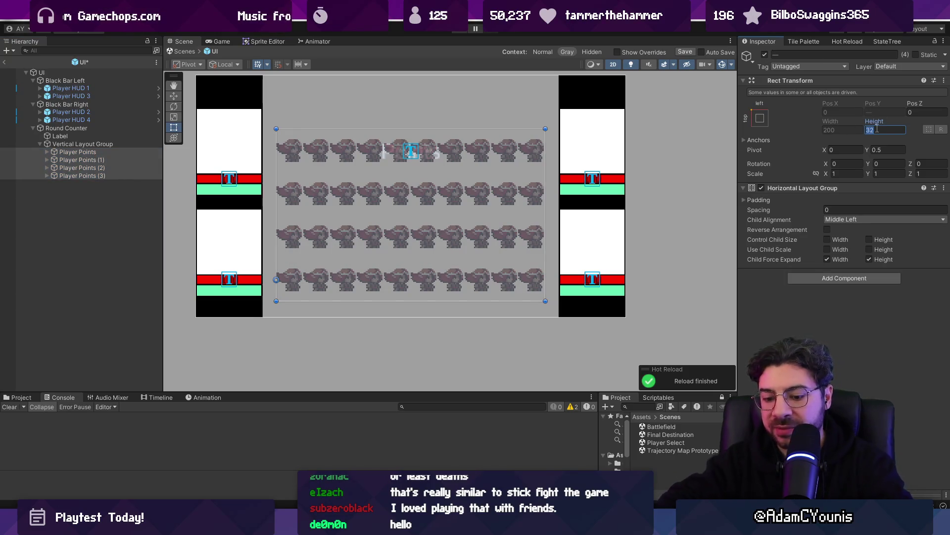
text(24)
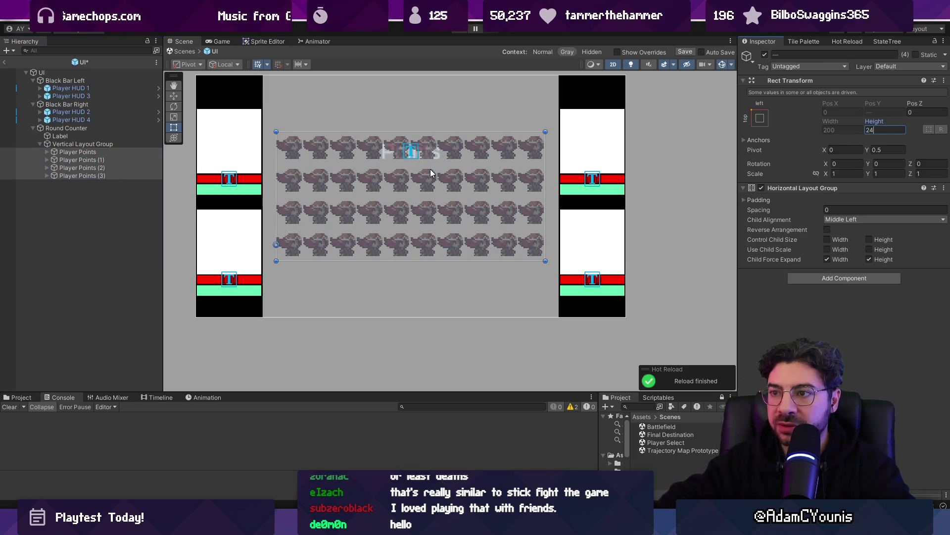
Move the Vertical Layout Group down to Top 32, below the Points label.
click(328, 141)
key(w)
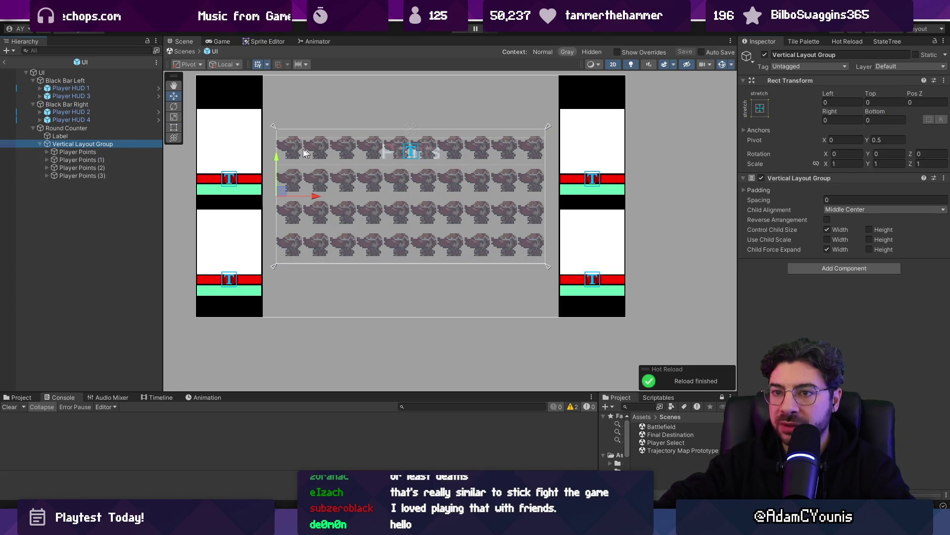
drag(275, 156, 278, 198)
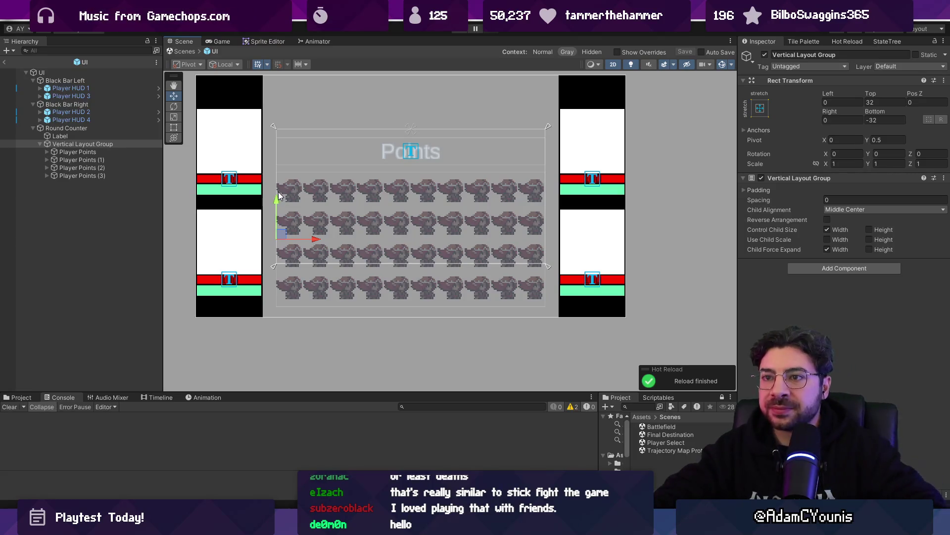
scroll(295, 196, down, 2)
scroll(307, 196, up, 5)
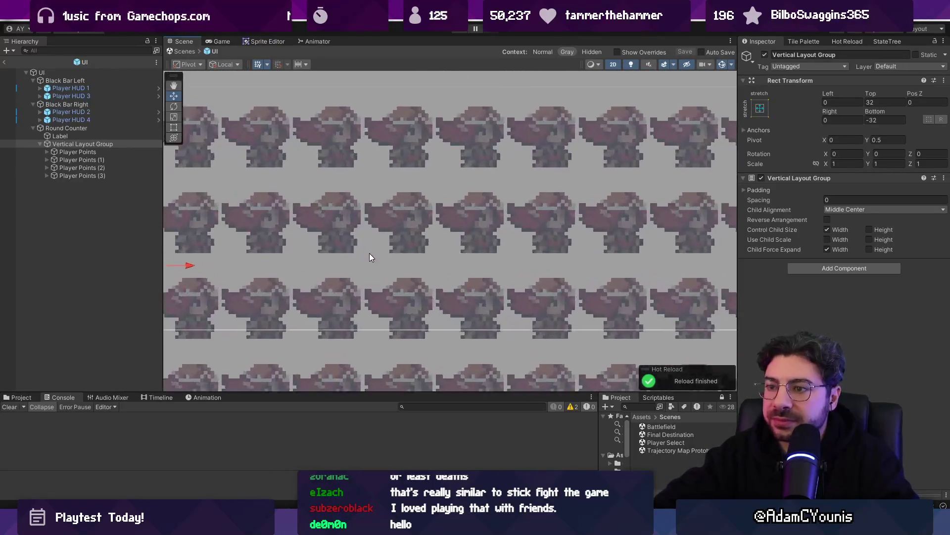
scroll(369, 253, down, 4)
click(60, 136)
click(64, 128)
click(64, 136)
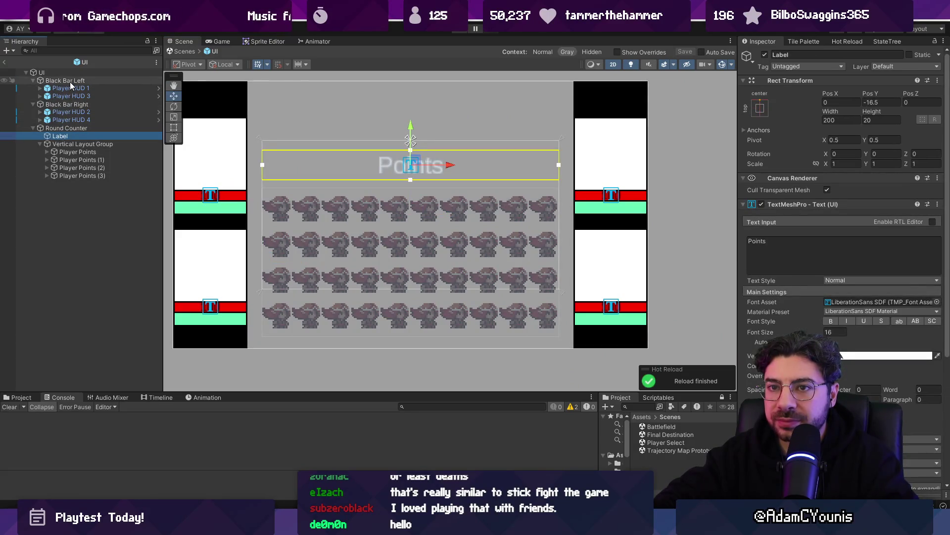